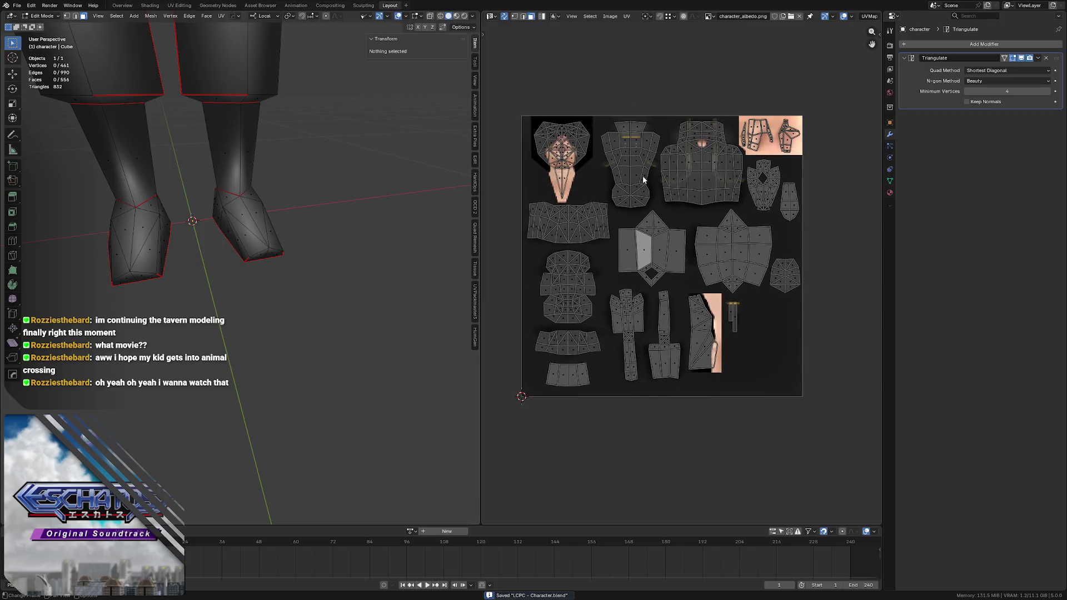
- Start Export UV Layout and choose character_uv.png in the Renders\WIP folder
left_click(627, 16)
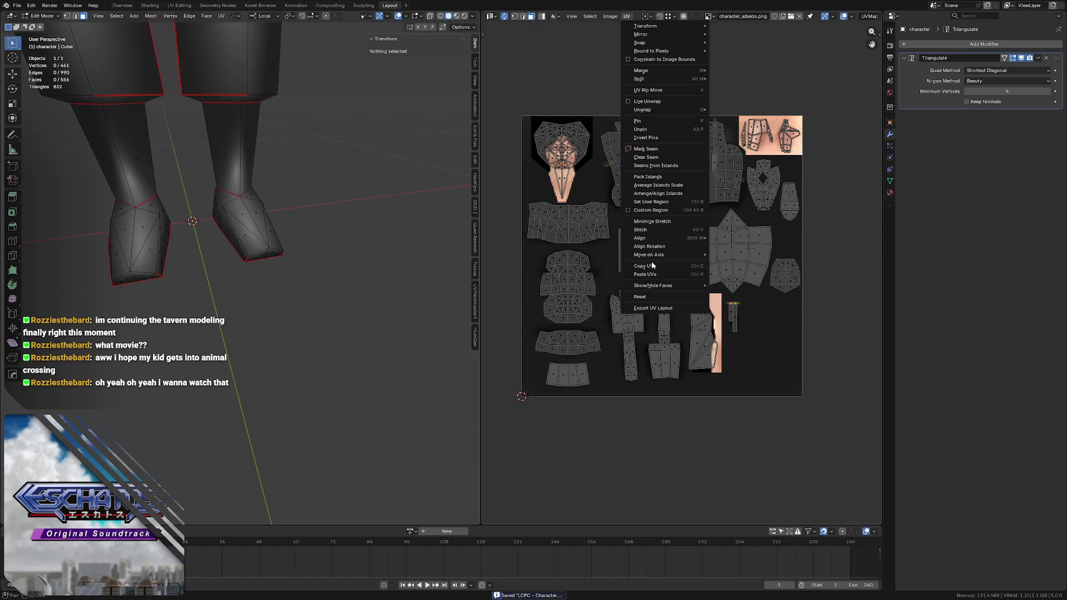
left_click(661, 308)
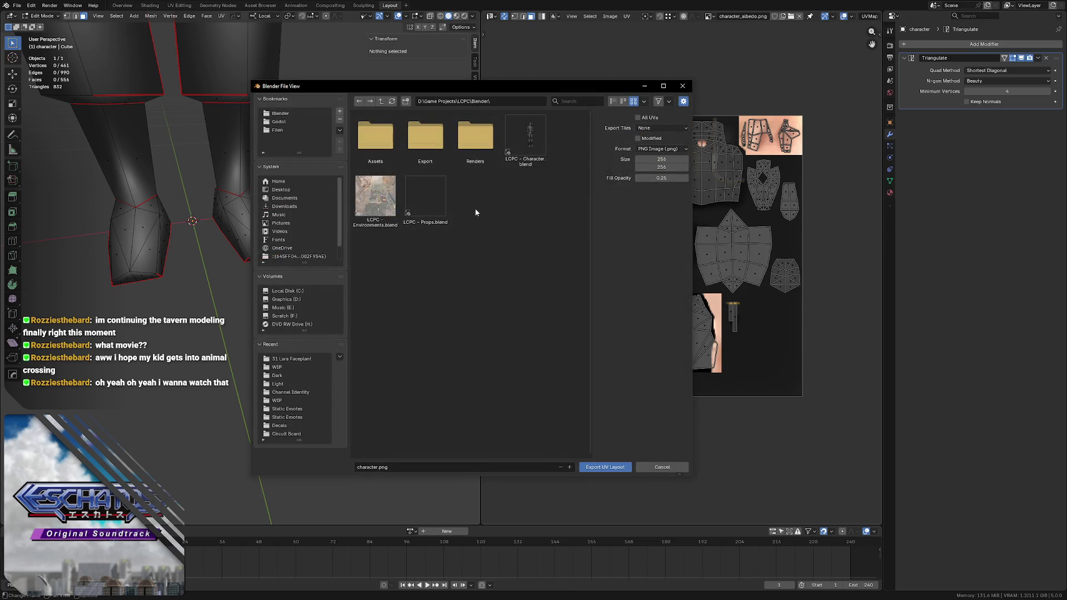
double_click(476, 137)
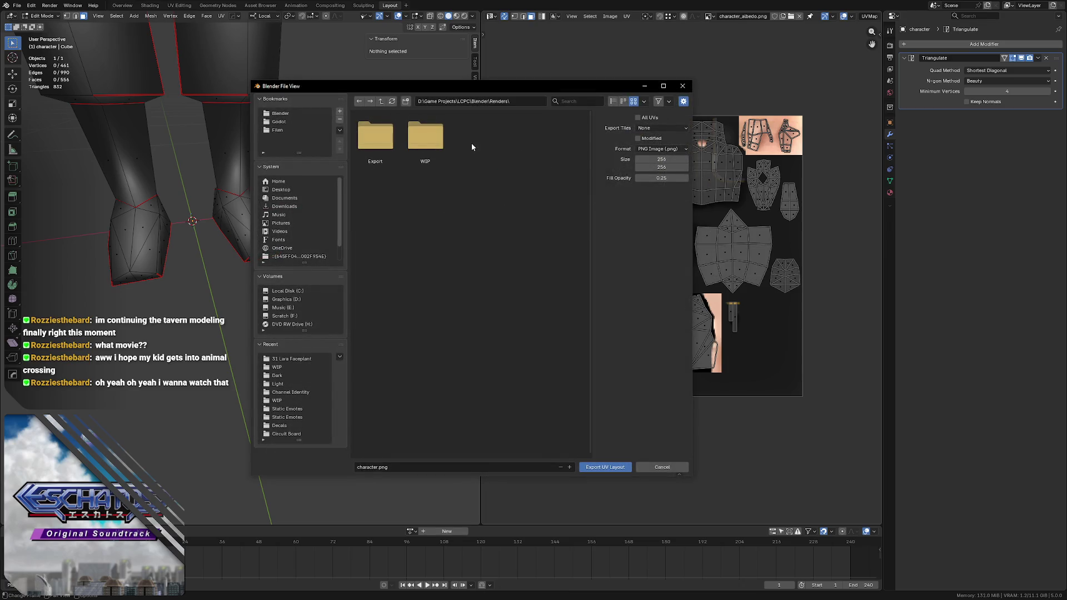
double_click(426, 138)
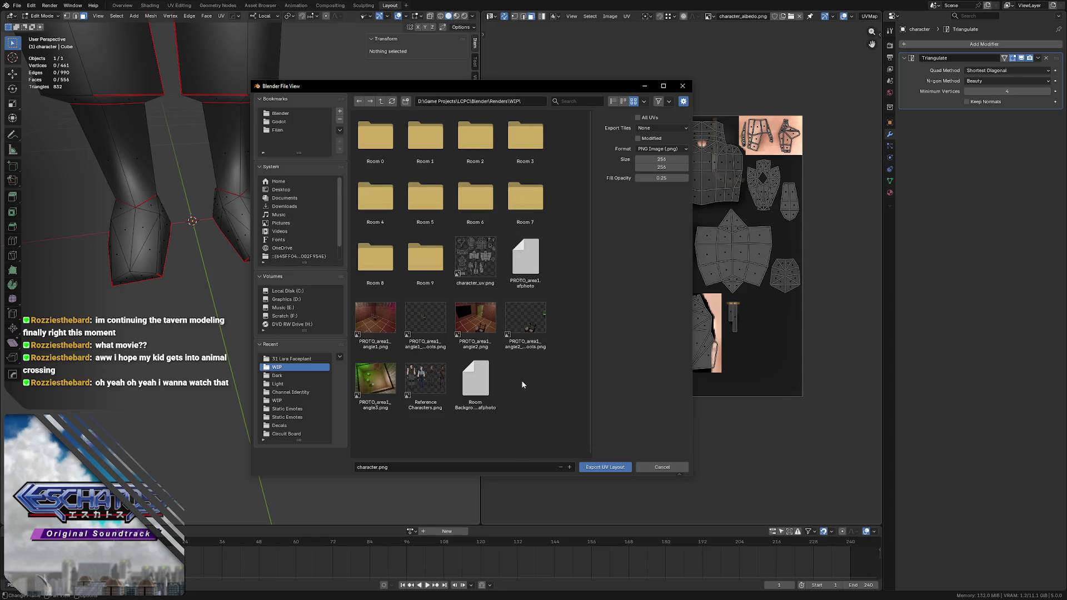
left_click(495, 283)
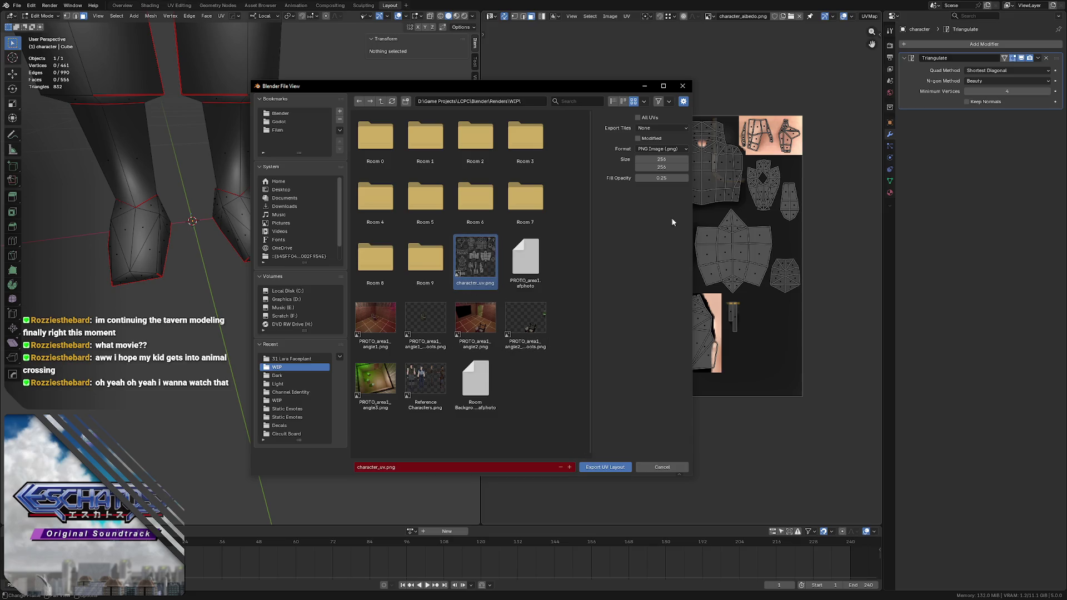
- Set the export size to 1024×1024 and export the UV layout PNG
left_click(661, 160)
type("12")
type("24")
key("Tab")
type("10")
type("24")
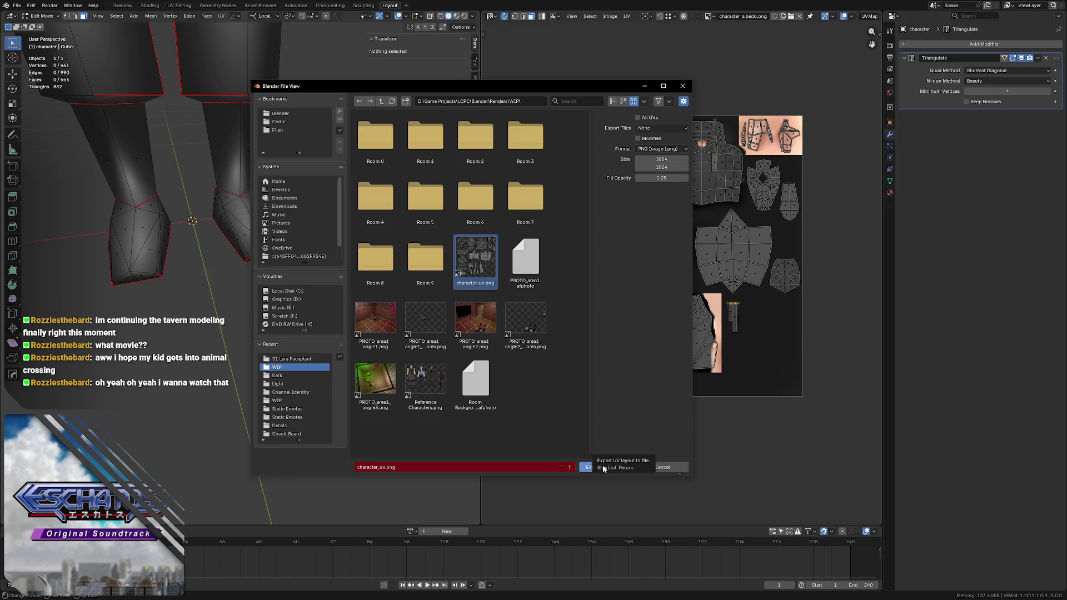
left_click(605, 467)
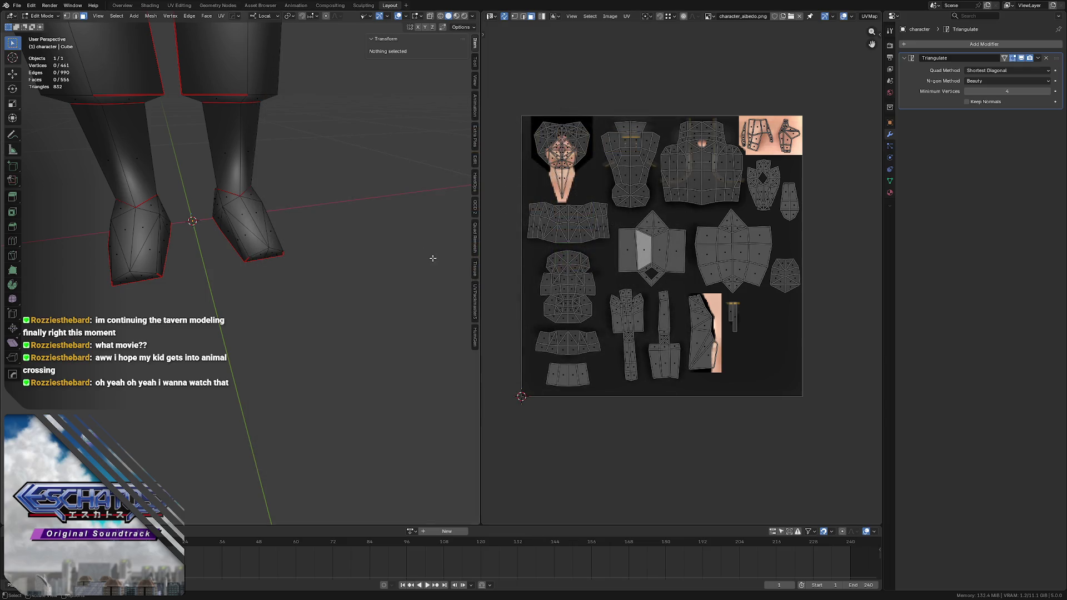
key("alt+Tab")
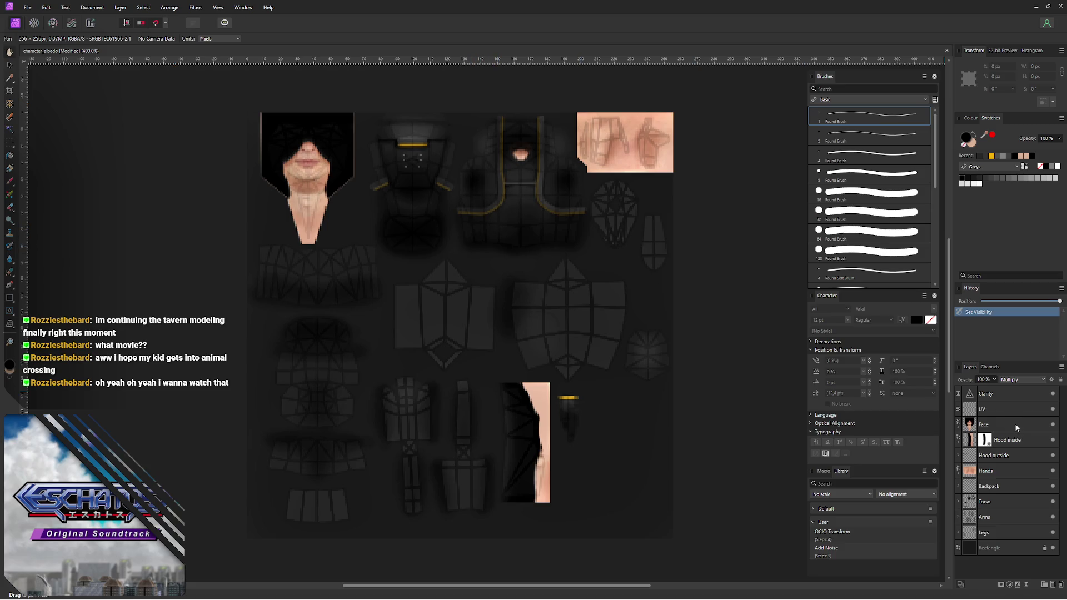
- Select the UV wireframe layer with the Move tool and bring up a file browser
left_click(1011, 410)
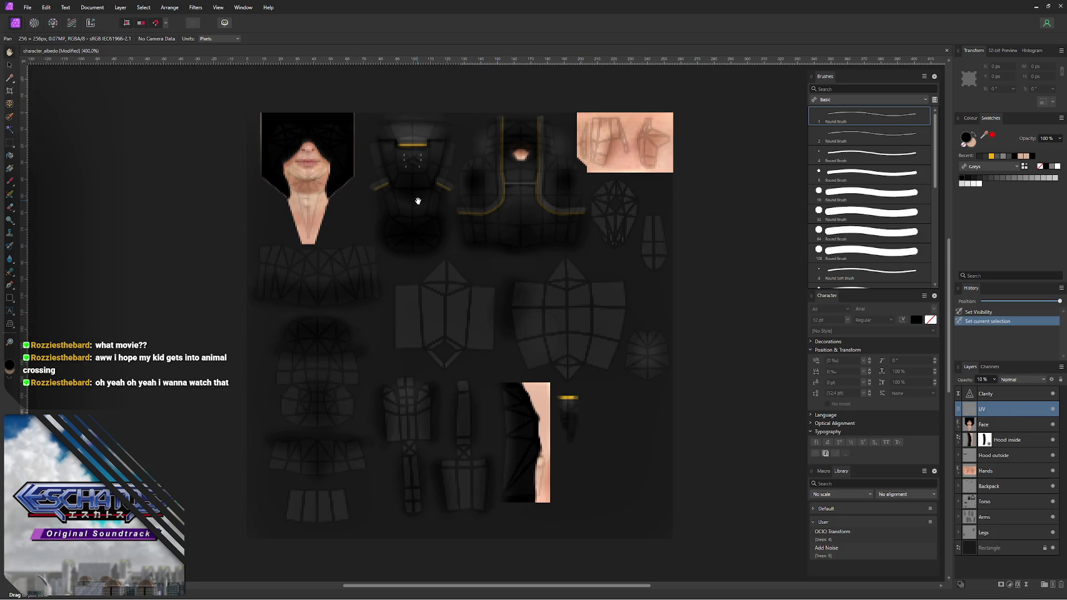
key("v")
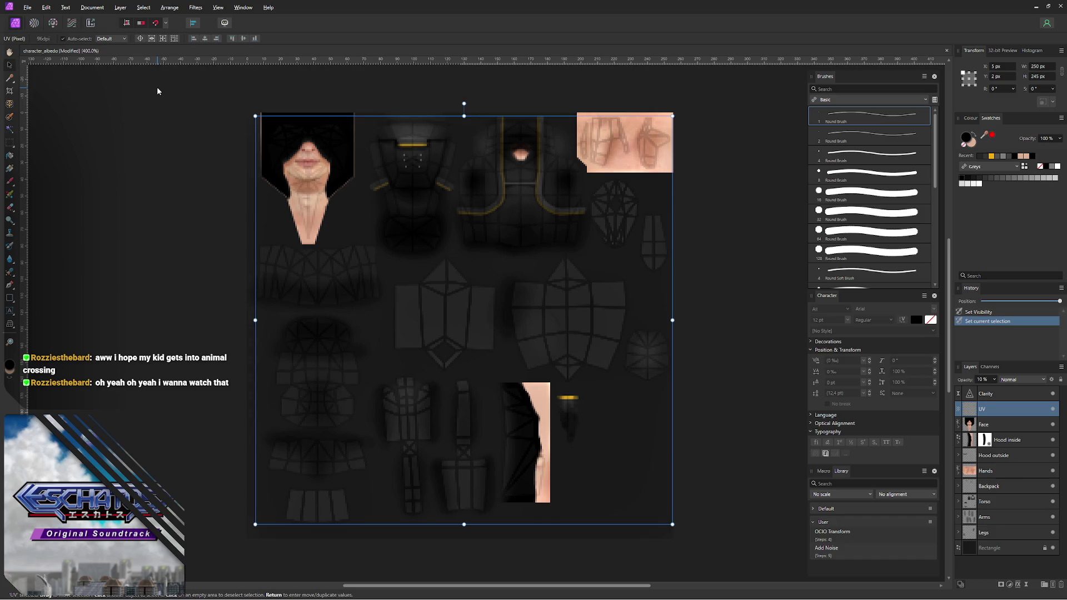
key("super+e")
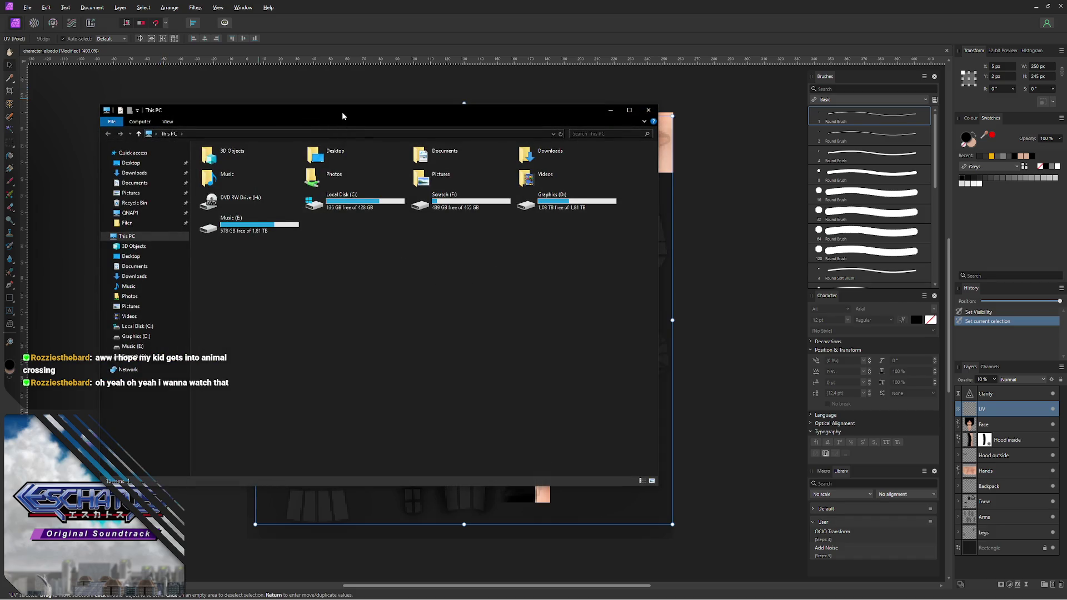
- Browse to D:\Game Projects\LCPC\Blender\Renders\WIP and place character_uv.png into the texture
left_click_drag(342, 116, 352, 142)
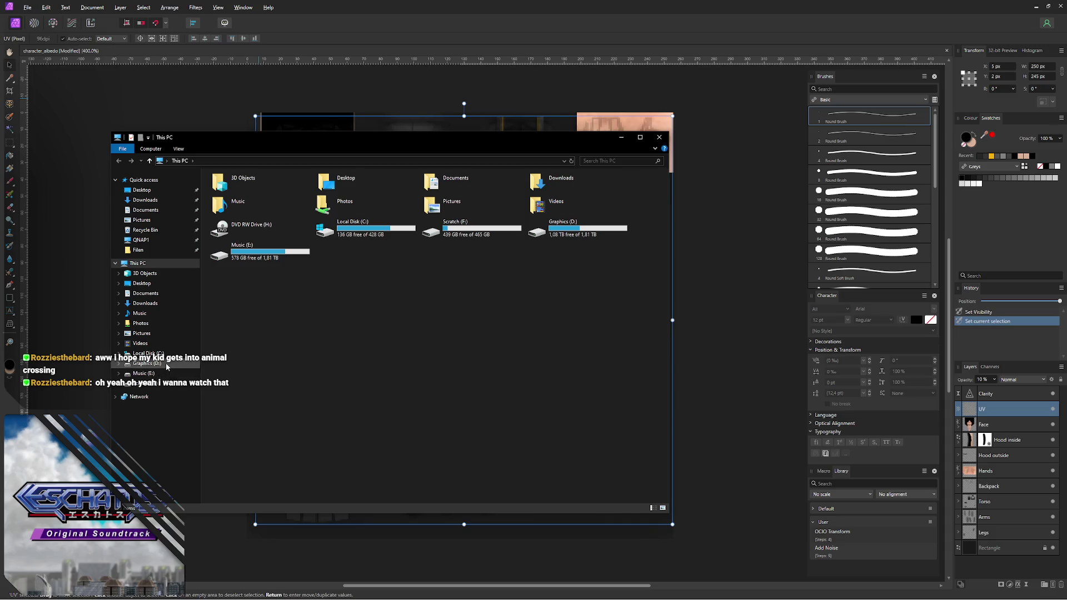
left_click(147, 363)
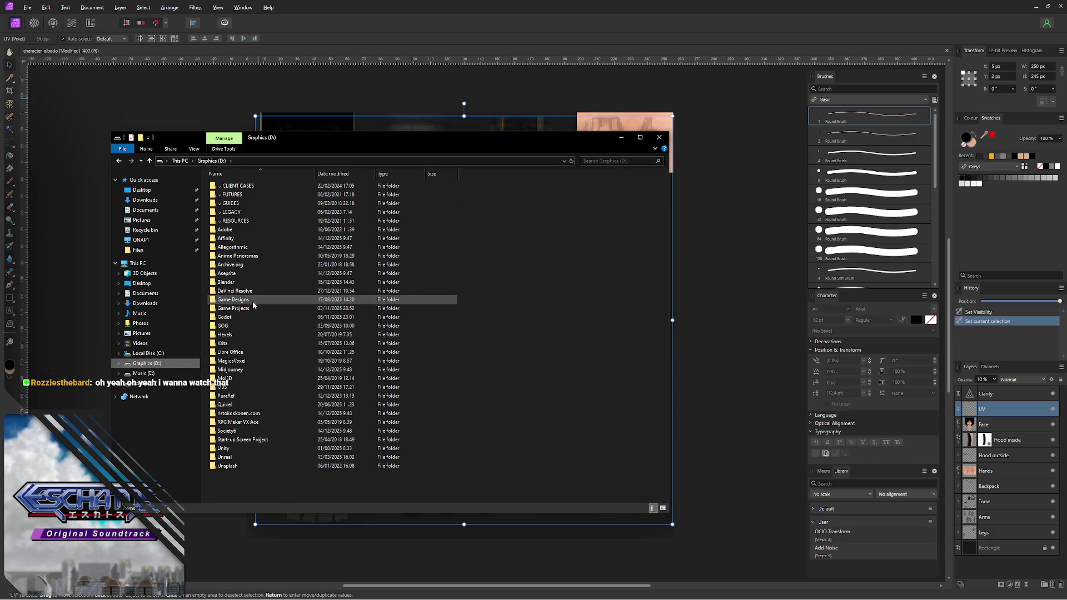
double_click(256, 308)
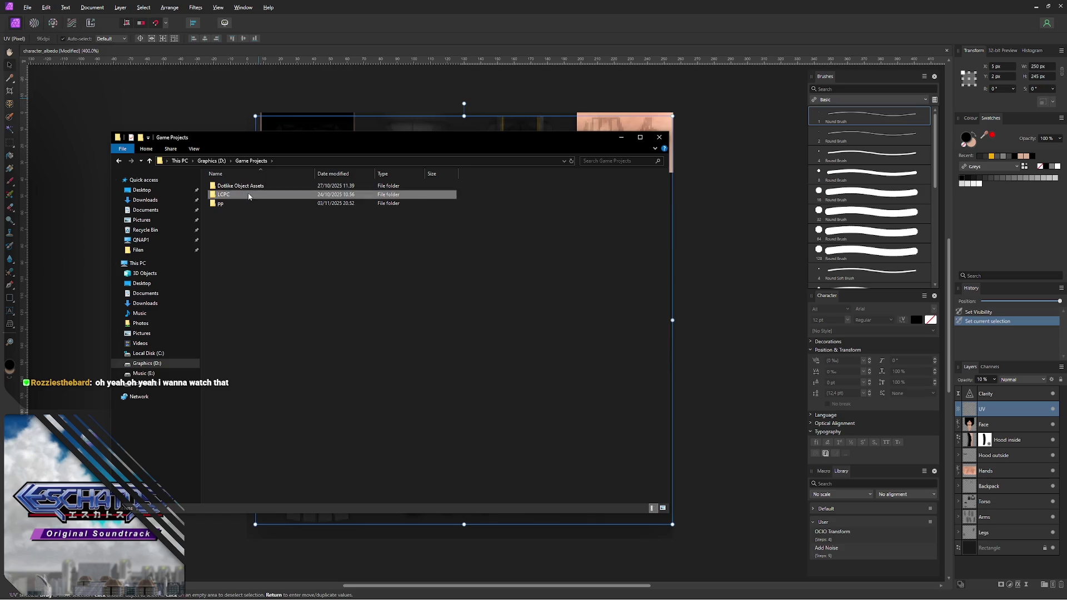
double_click(250, 194)
double_click(250, 204)
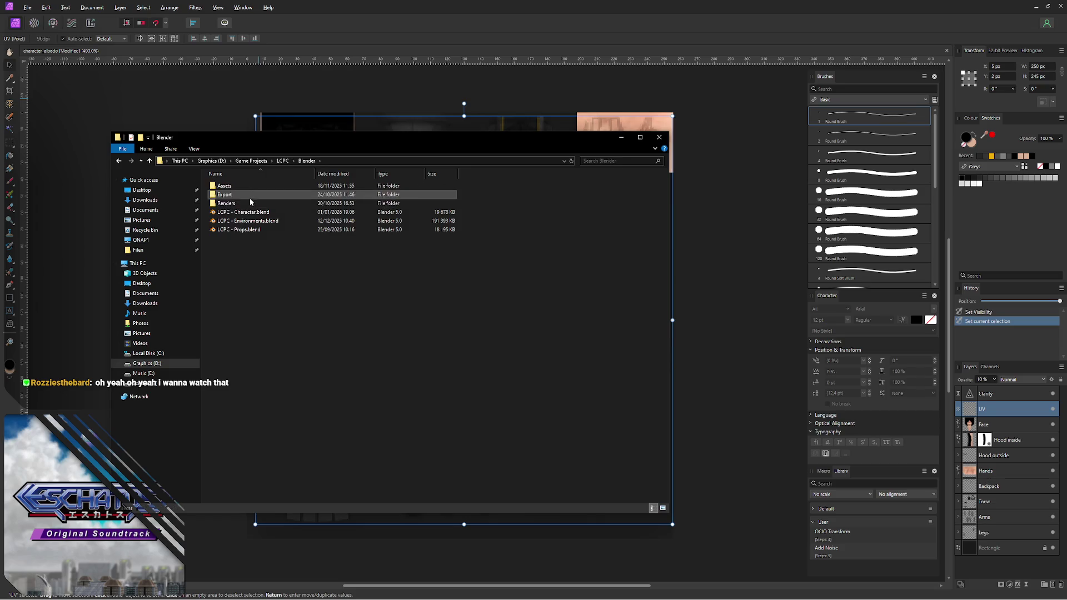
double_click(252, 194)
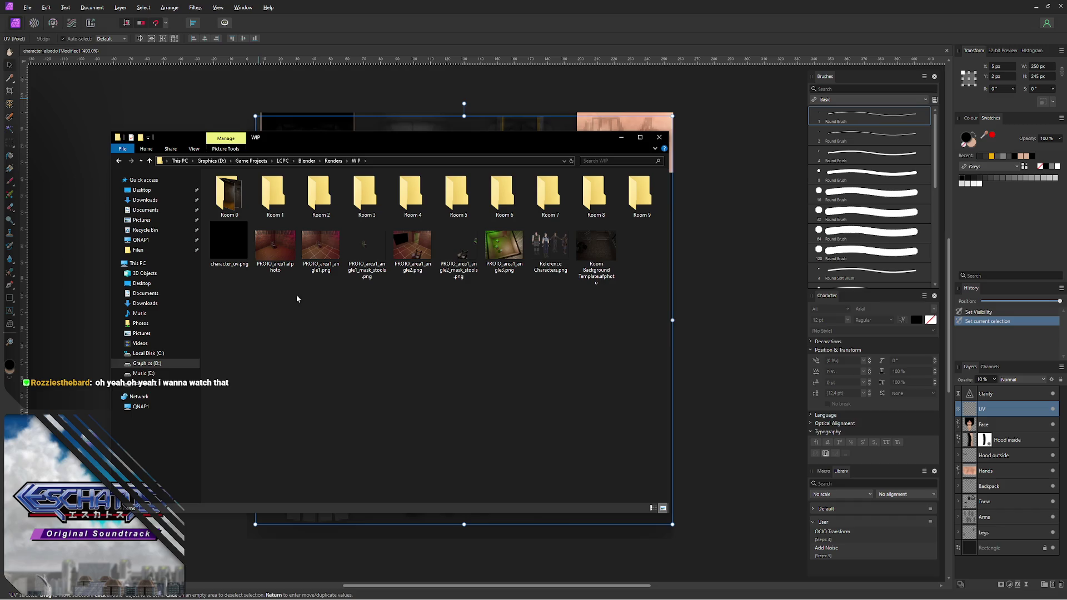
double_click(232, 248)
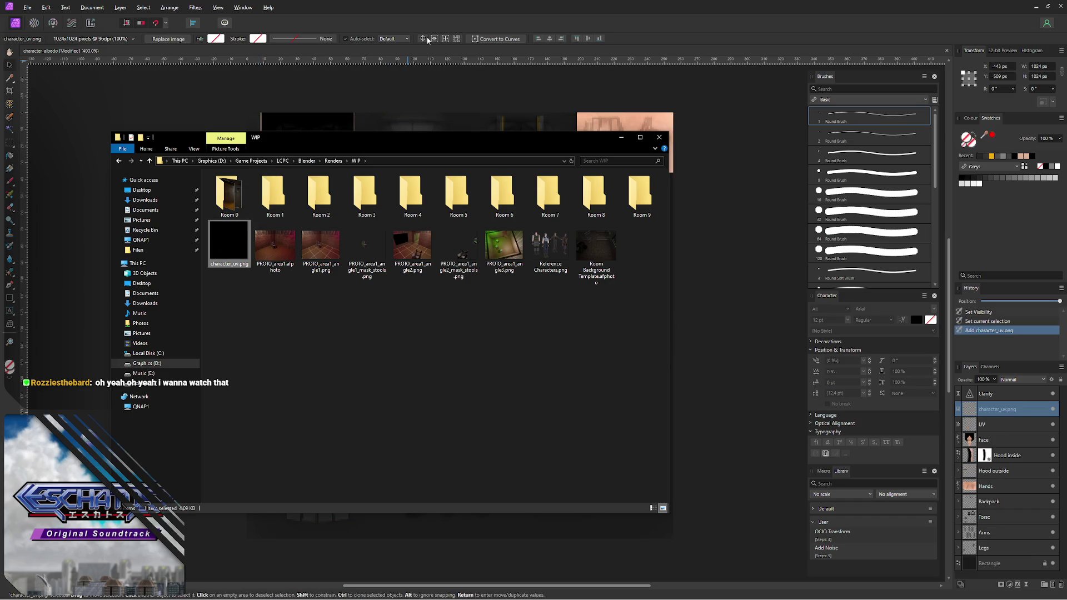
key("ctrl+minus")
key("ctrl+minus")
key("ctrl+minus")
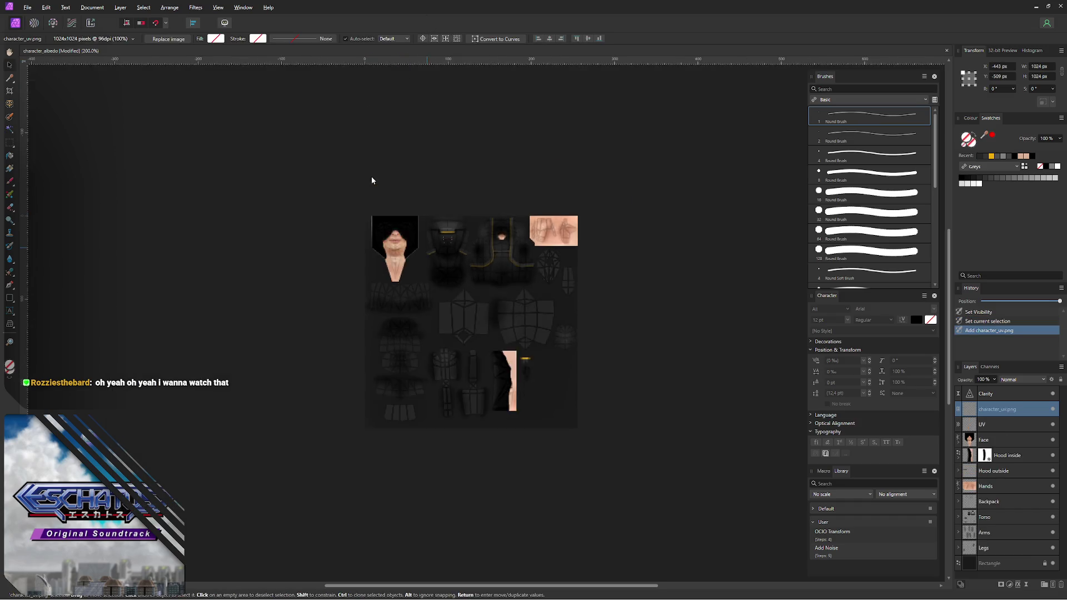
- Scale the placed character_uv.png layer down to fit the 256×256 texture
key("ctrl+minus")
key("ctrl+minus")
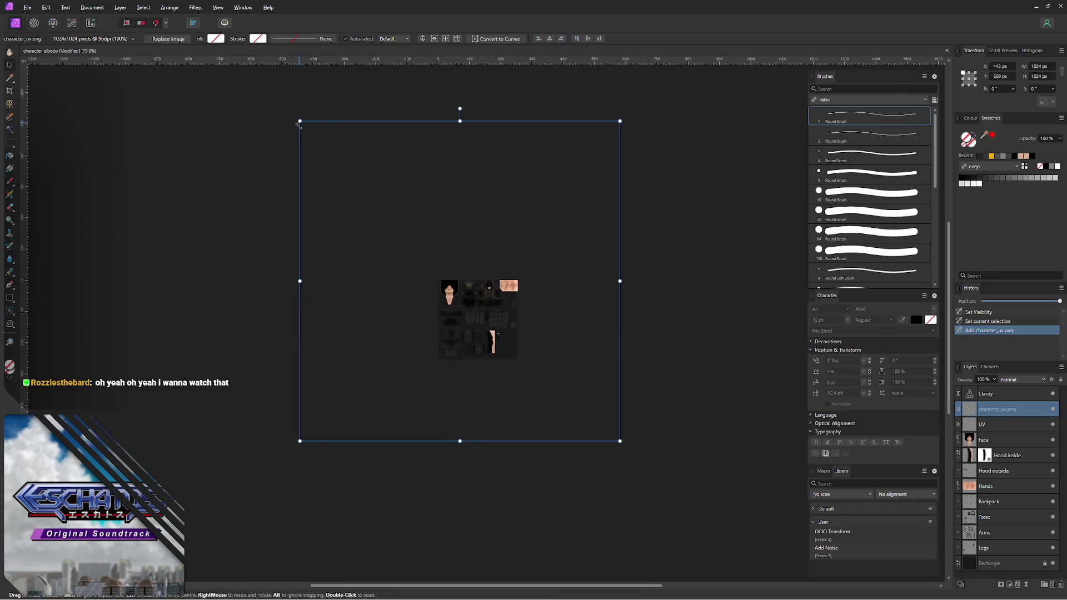
left_click_drag(300, 122, 482, 303)
left_click_drag(581, 344, 537, 321)
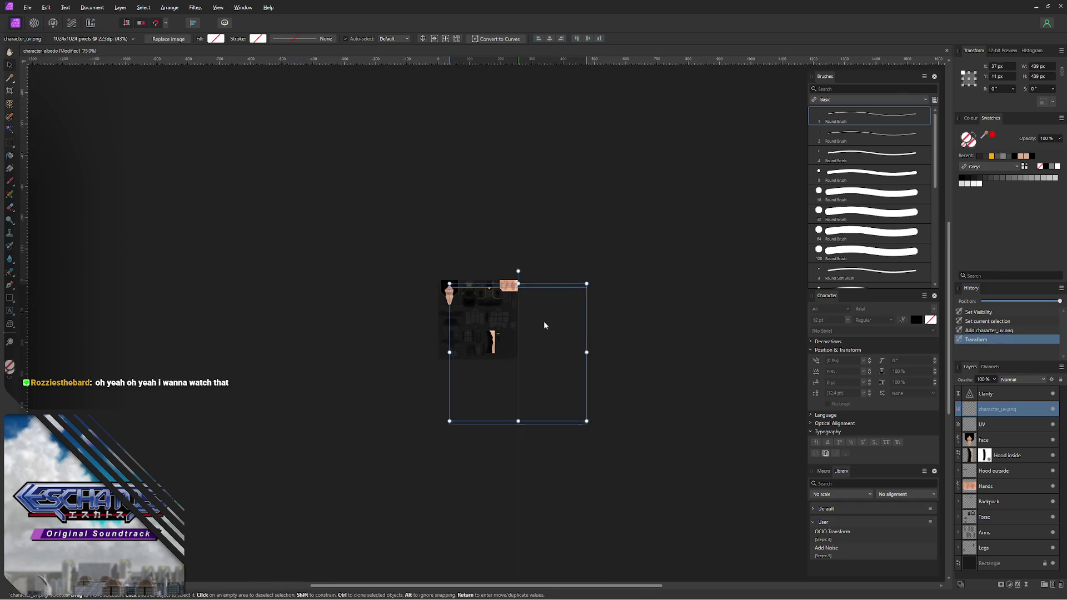
left_click_drag(576, 417, 517, 360)
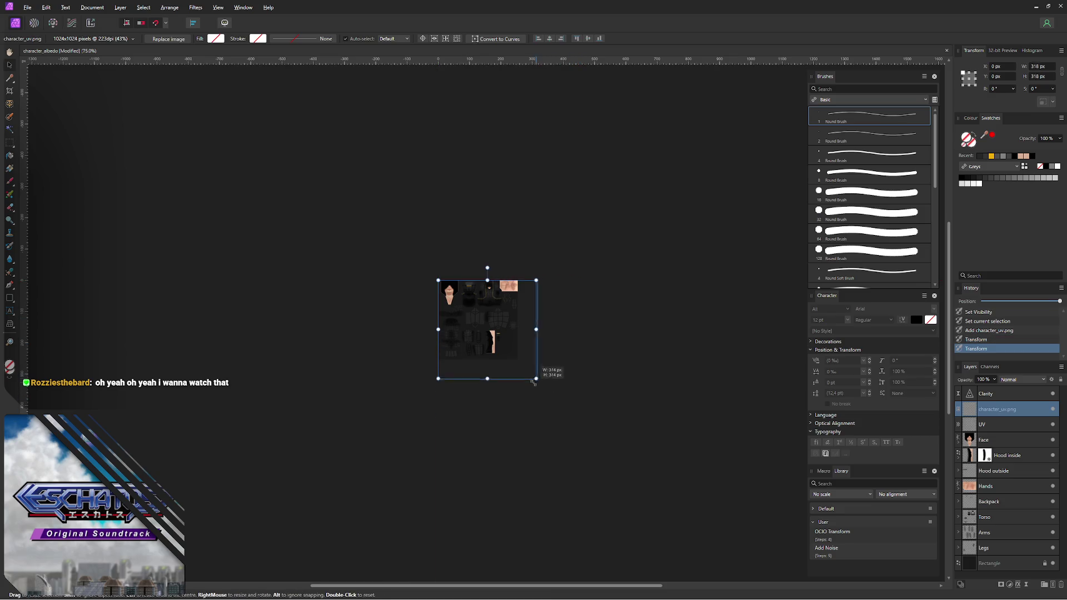
key("ctrl+alt+0")
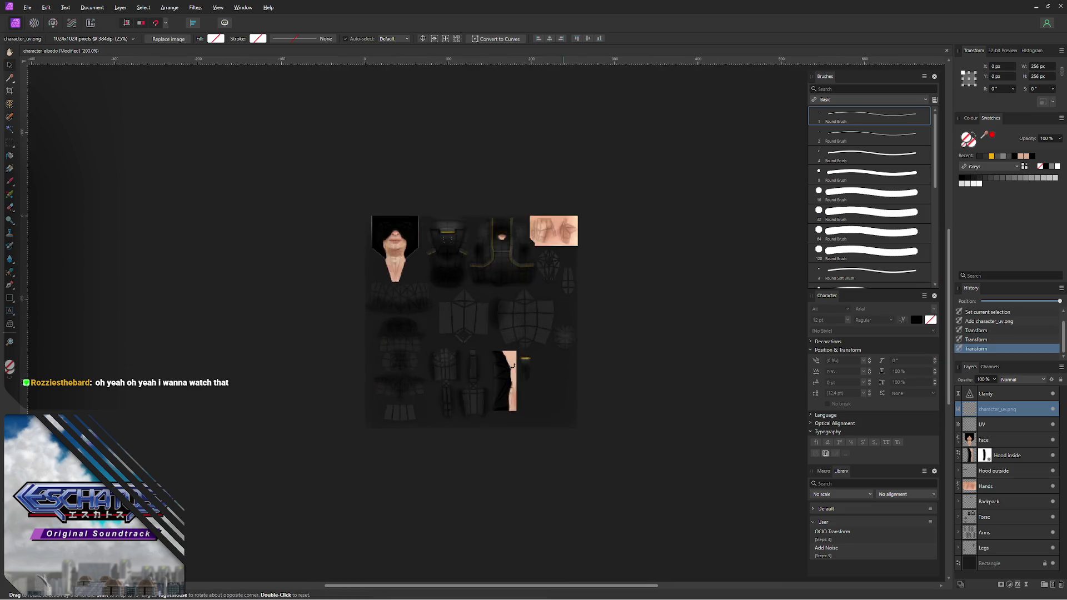
- Hide the new UV layout layer and undo an accidental resize of the UV layer
left_click(1006, 425)
left_click(1052, 424)
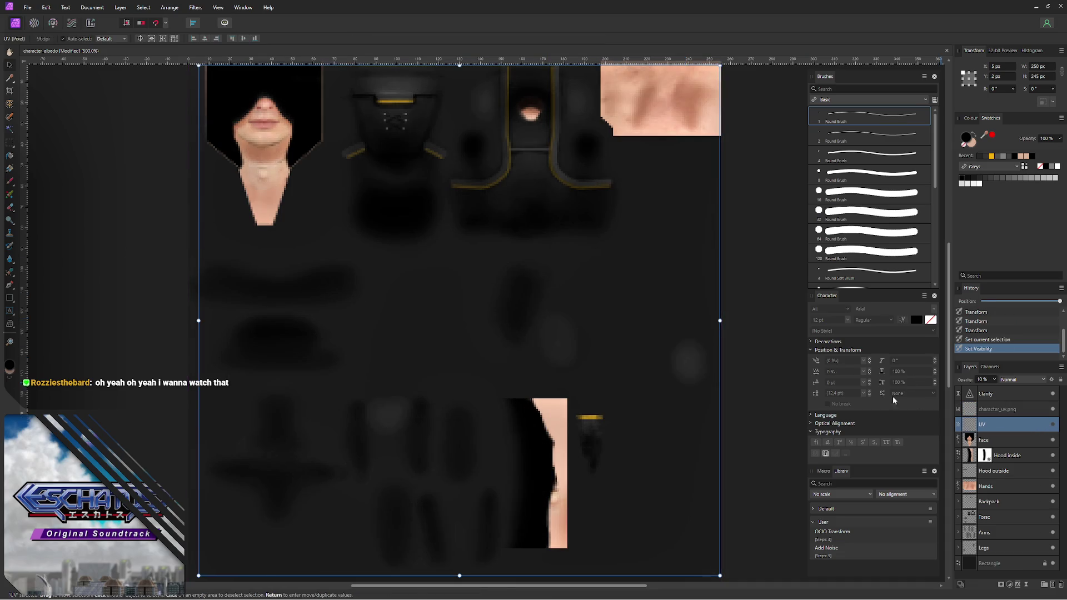
middle_click_drag(469, 275, 414, 324)
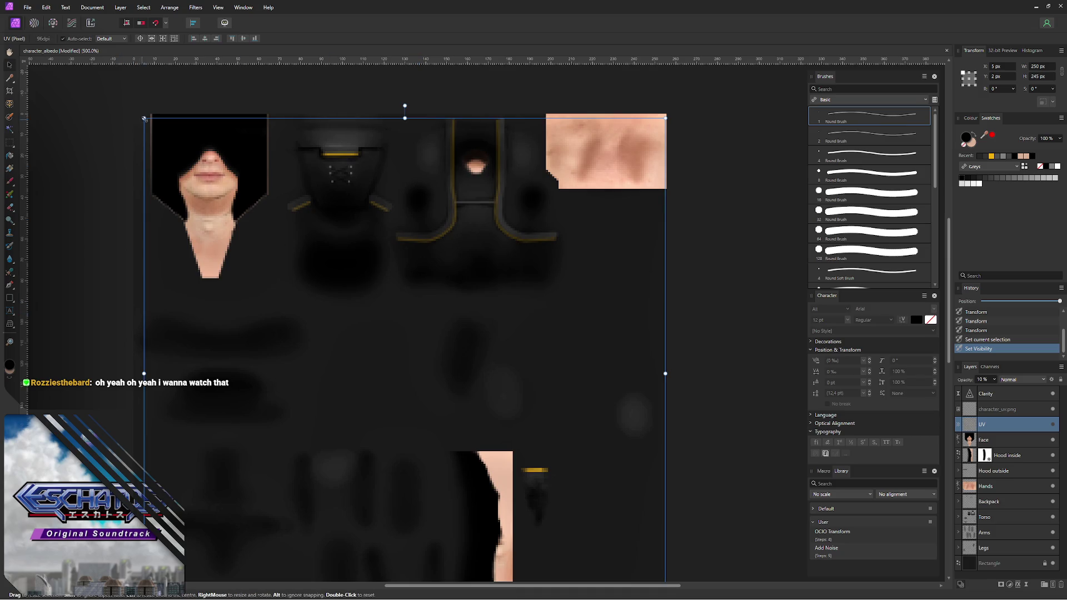
left_click_drag(144, 118, 131, 108)
scroll(199, 136, "down", 2)
key("ctrl+z")
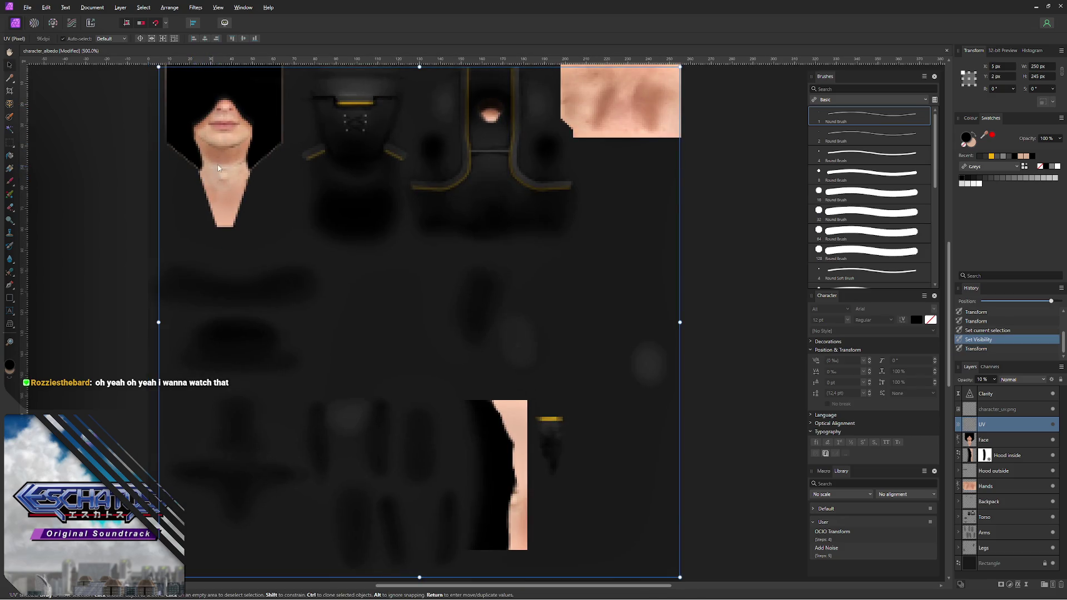
- Close the separately opened character_uv.png document and return to Blender
key("alt+Tab")
mouse_move(229, 244)
left_mouse_down()
mouse_move(397, 129)
mouse_move(479, 50)
left_mouse_up()
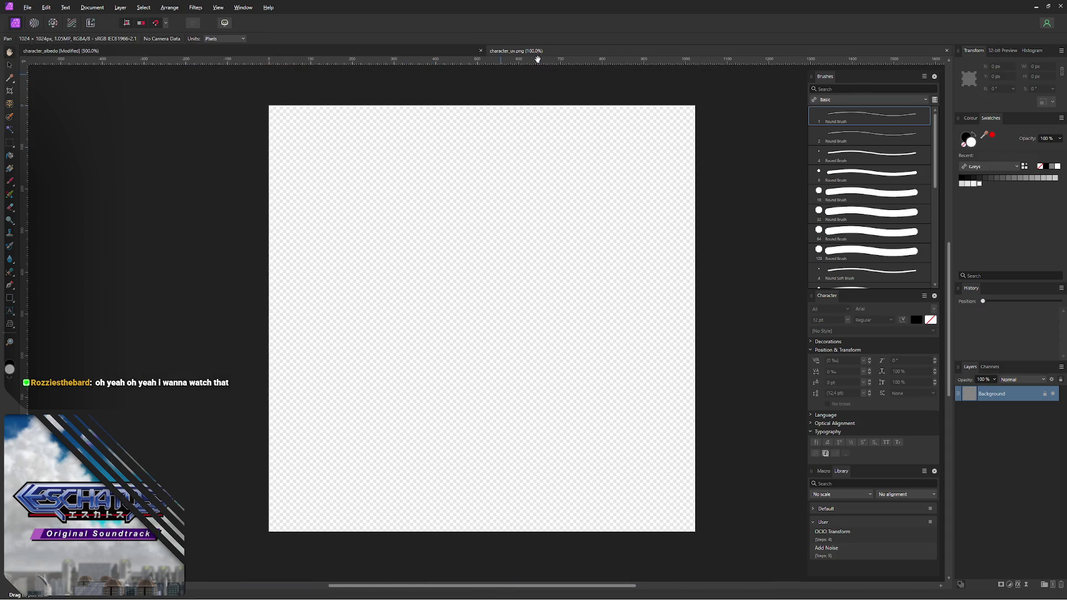
key("ctrl+w")
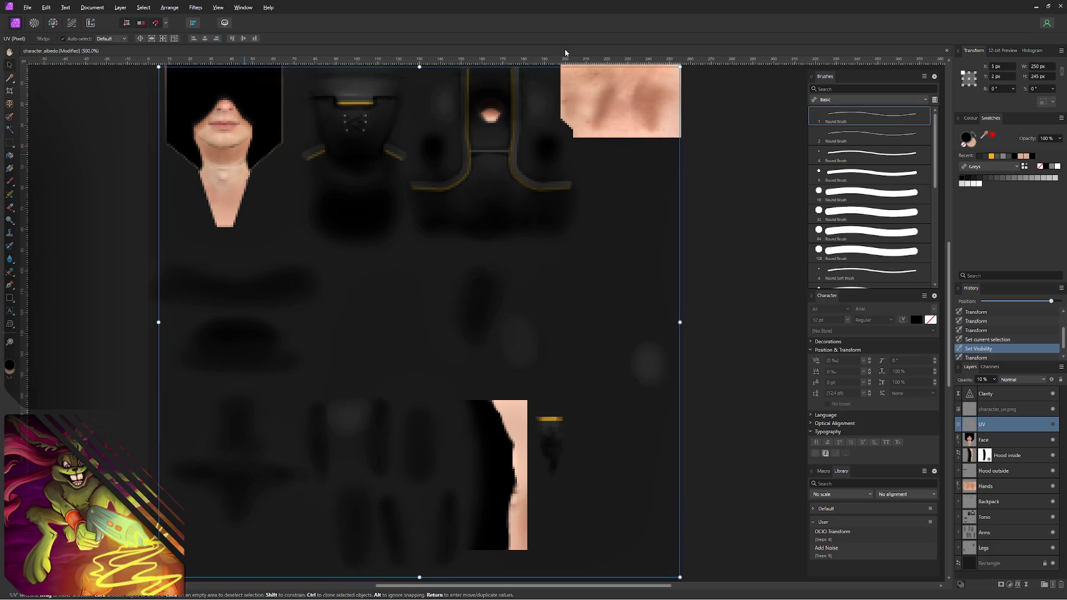
key("alt+Tab")
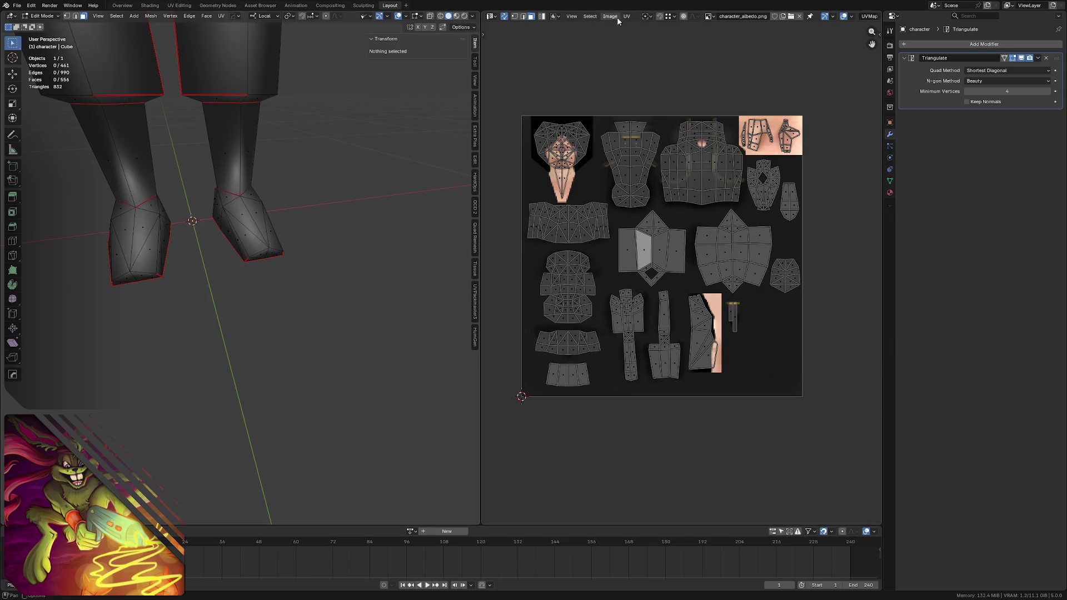
- Select every UV island and start Export UV Layout
left_click(626, 16)
key("a")
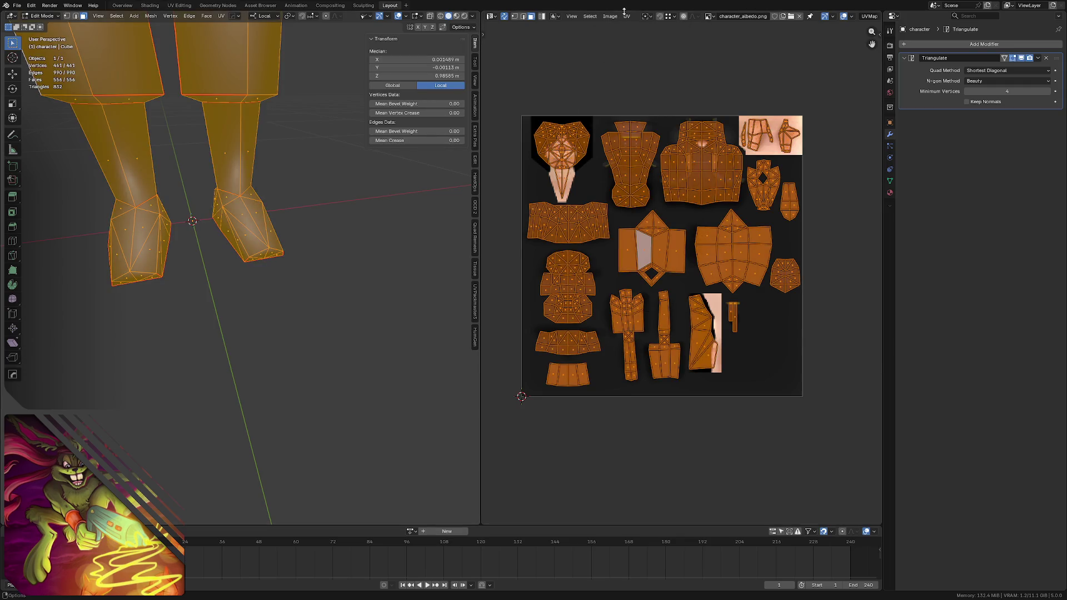
left_click(626, 16)
left_click(648, 309)
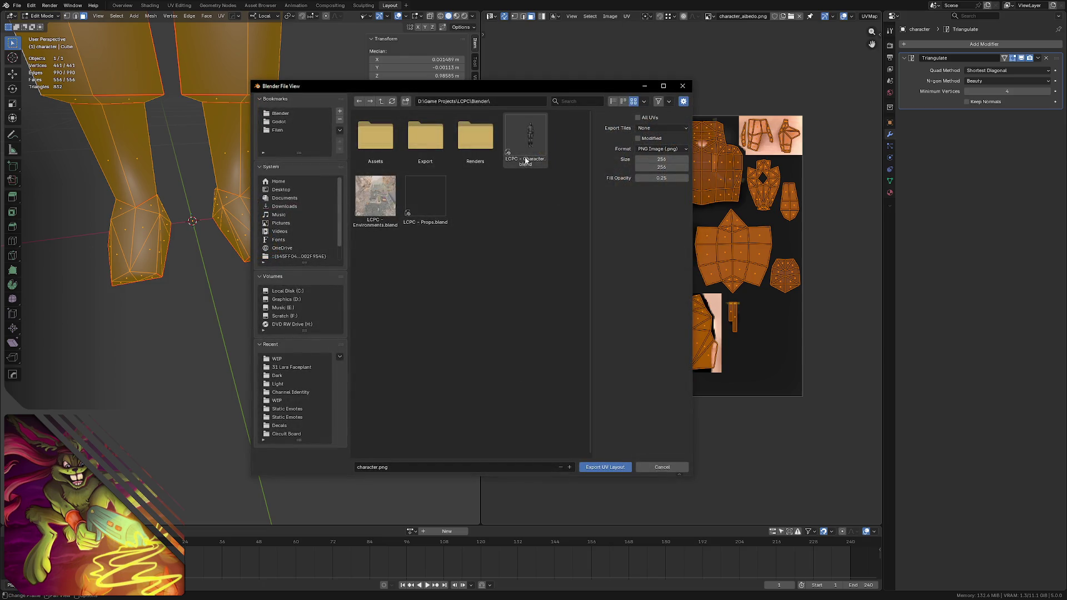
- Overwrite character_uv.png in Renders\WIP with the new UV layout export
double_click(475, 142)
double_click(432, 142)
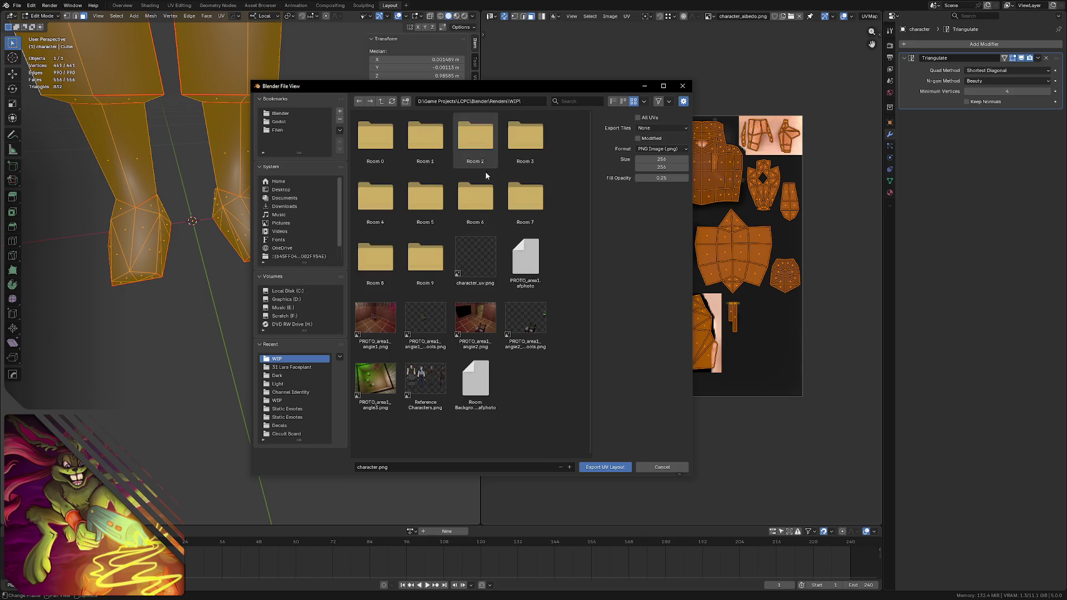
left_click(477, 255)
left_click(598, 467)
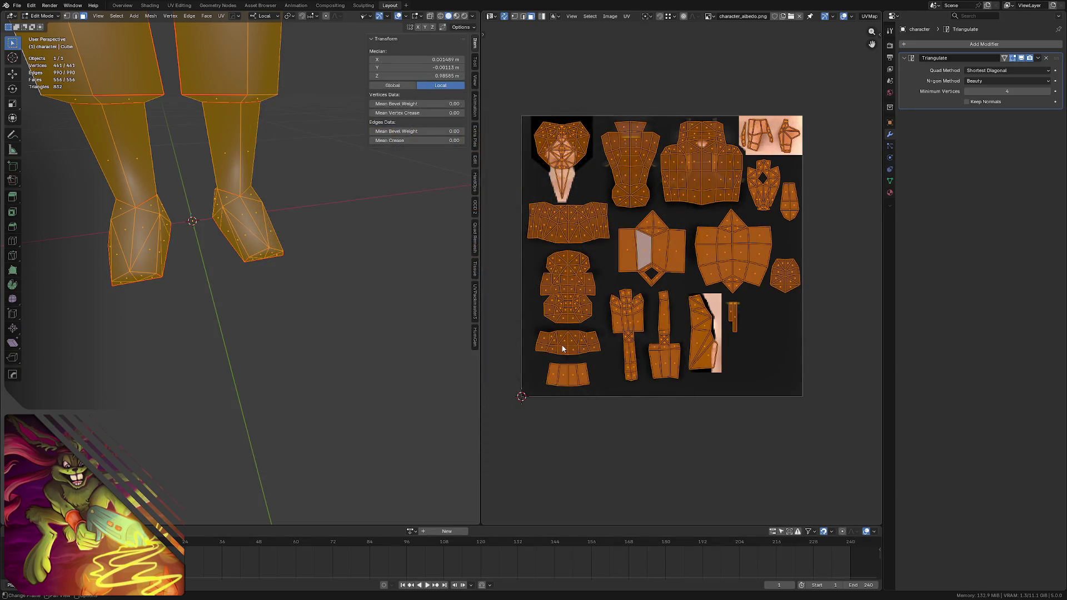
key("alt+Tab")
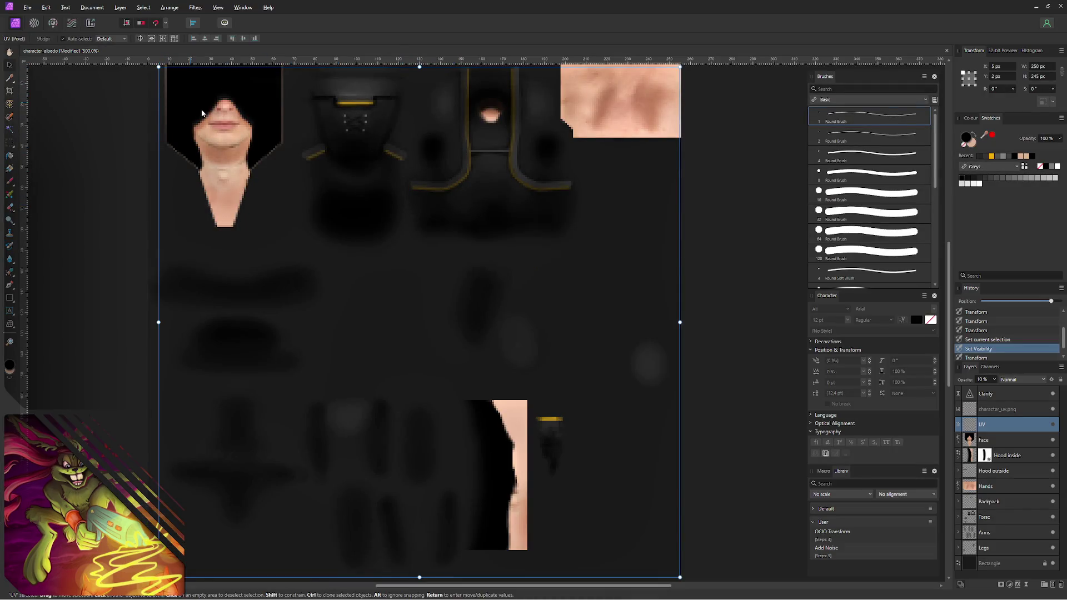
- Replace the character_uv.png layer's image with the fresh export from Renders\WIP
left_click(1015, 409)
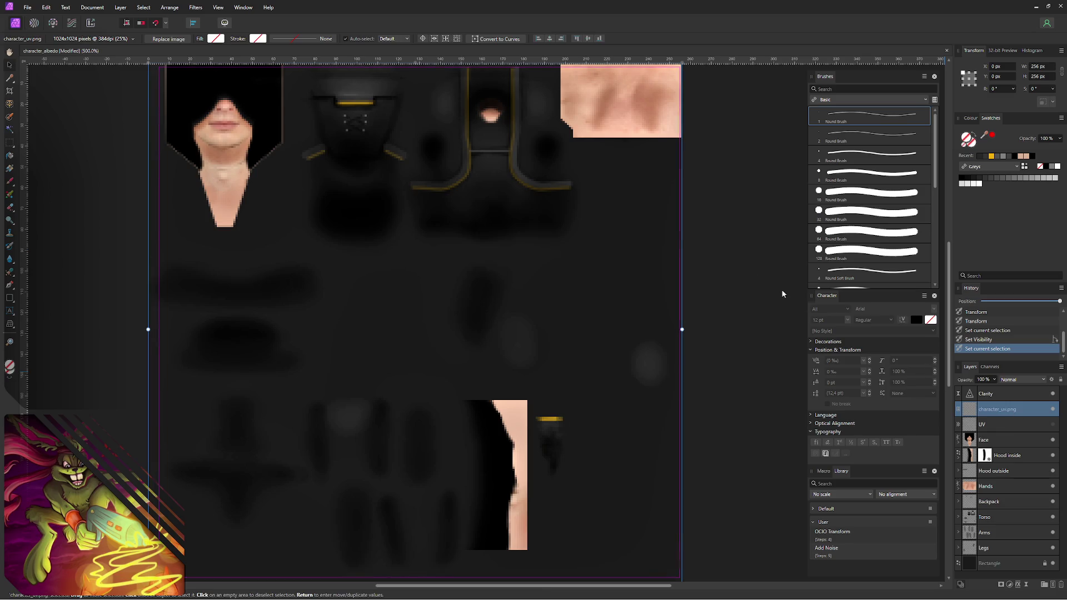
scroll(271, 133, "up", 2)
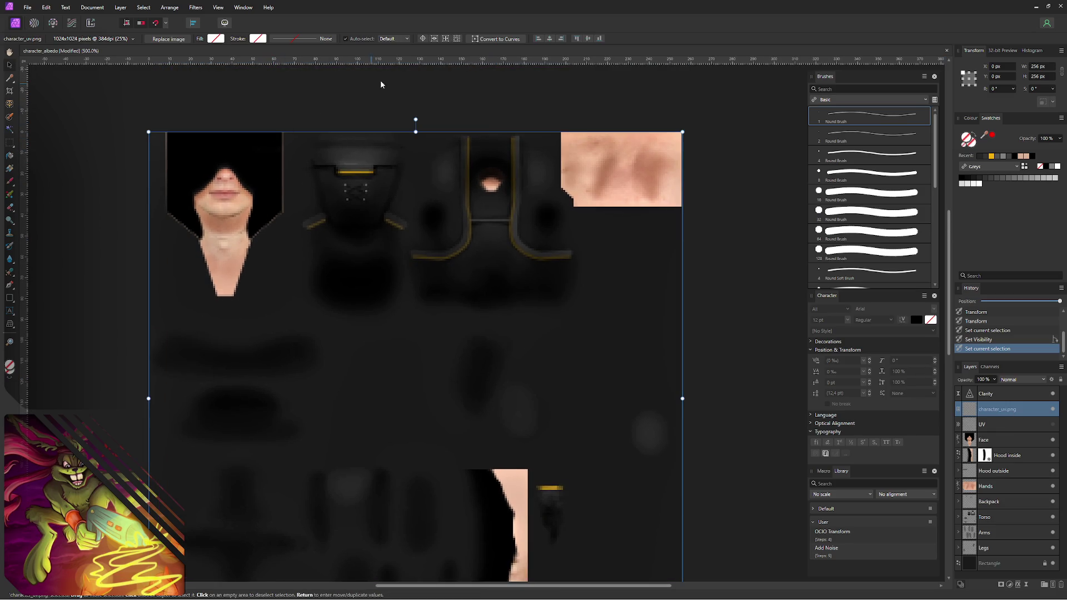
left_click(167, 39)
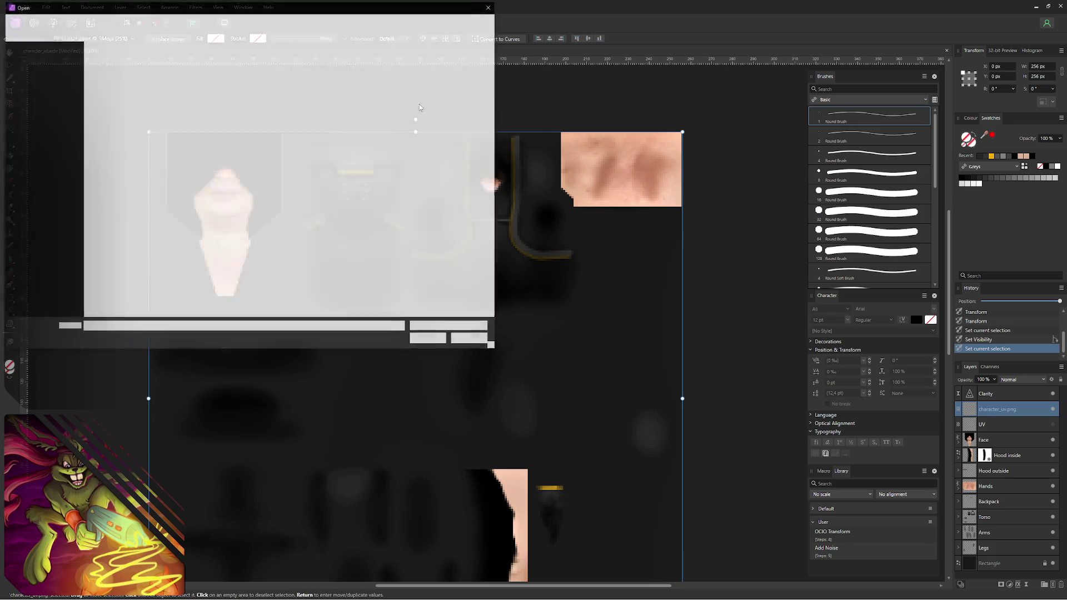
left_click(38, 225)
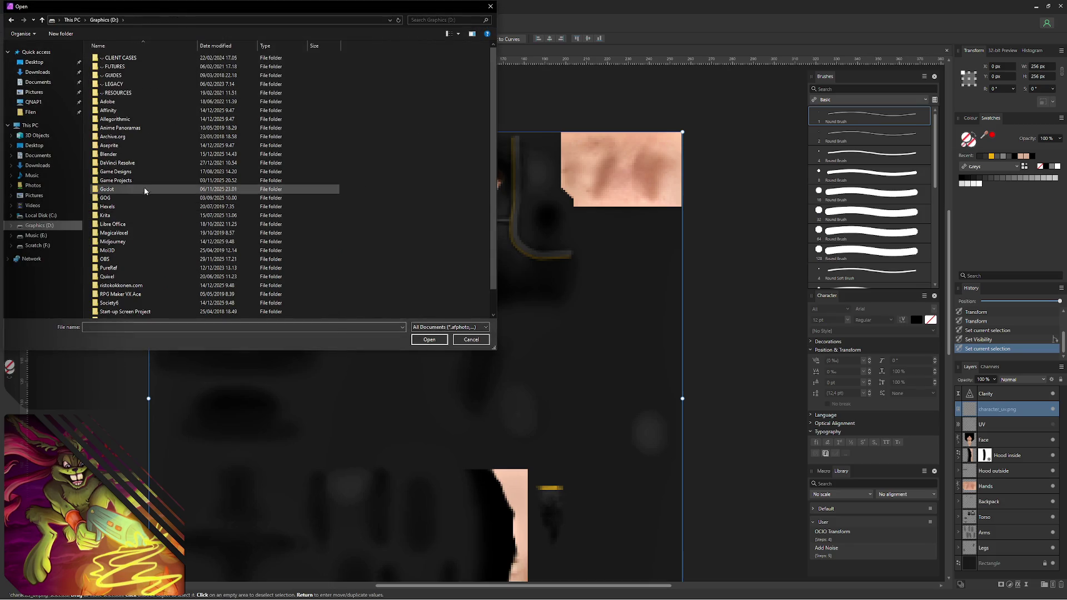
double_click(149, 180)
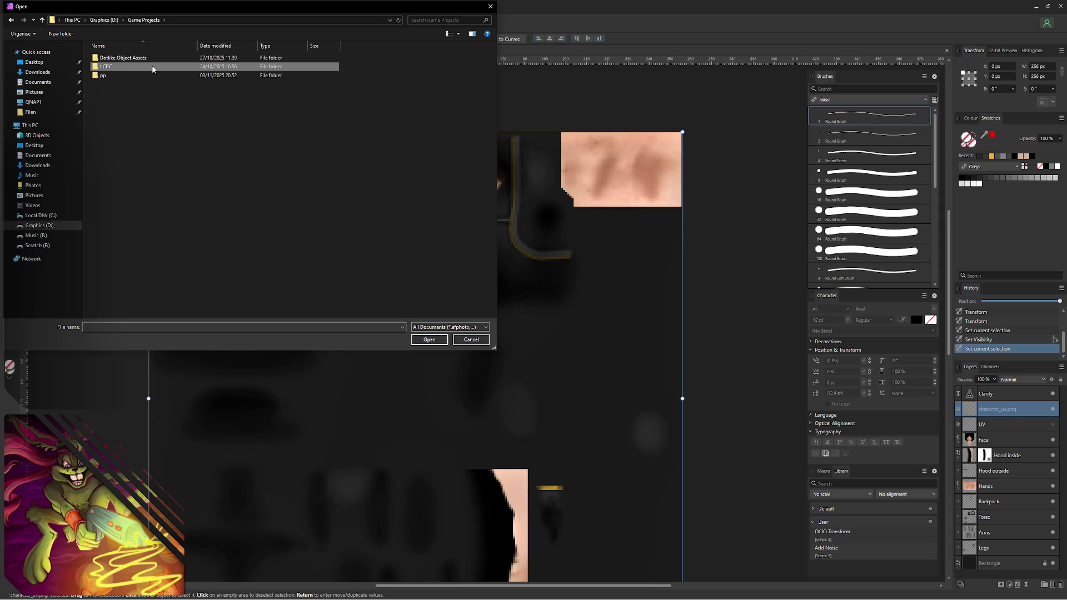
double_click(149, 66)
double_click(142, 74)
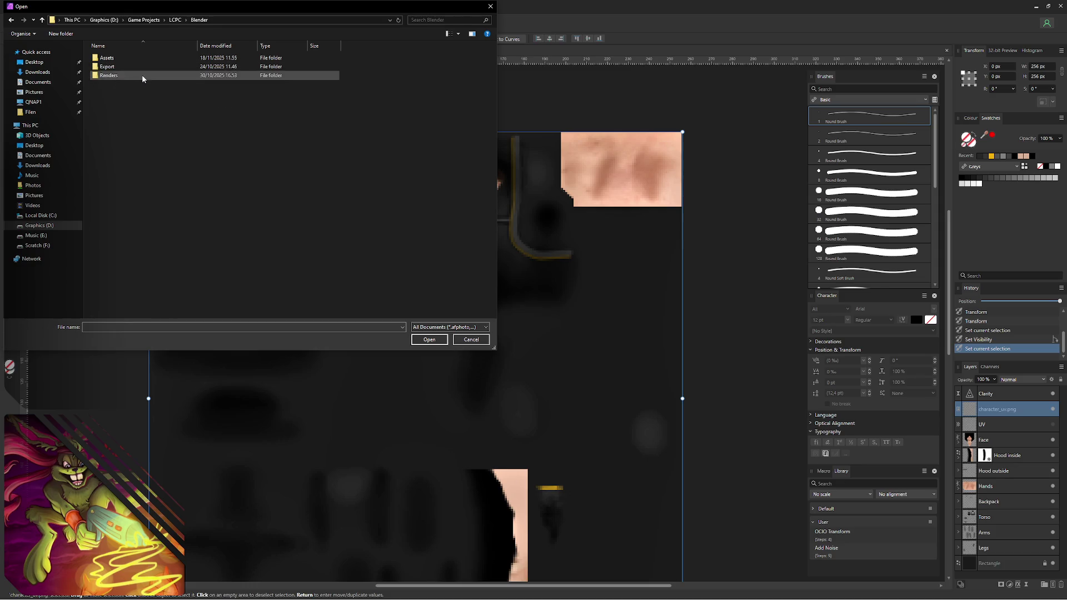
double_click(143, 76)
double_click(141, 67)
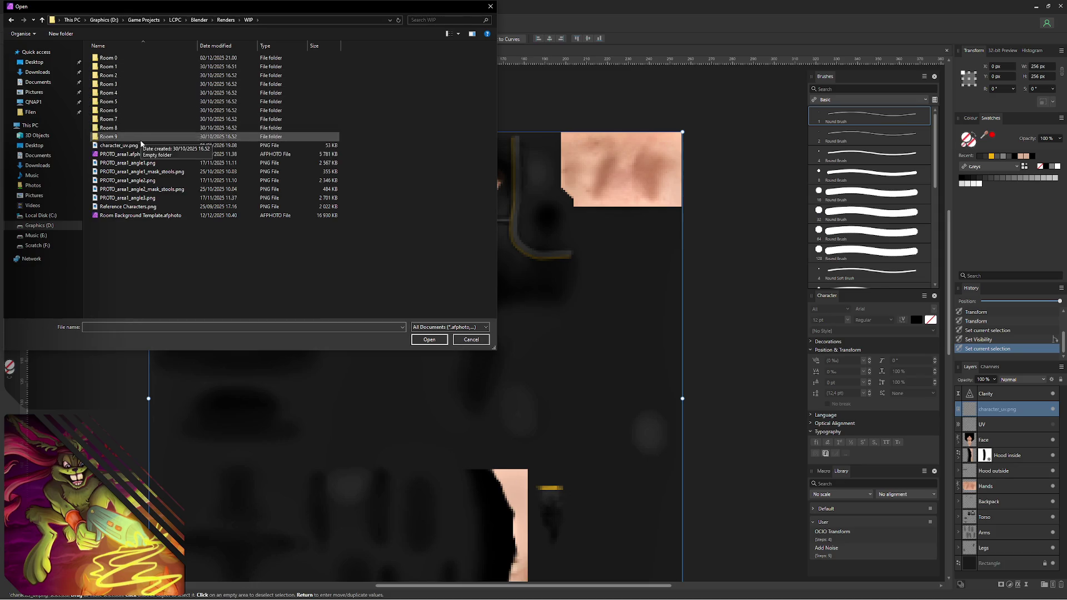
double_click(147, 145)
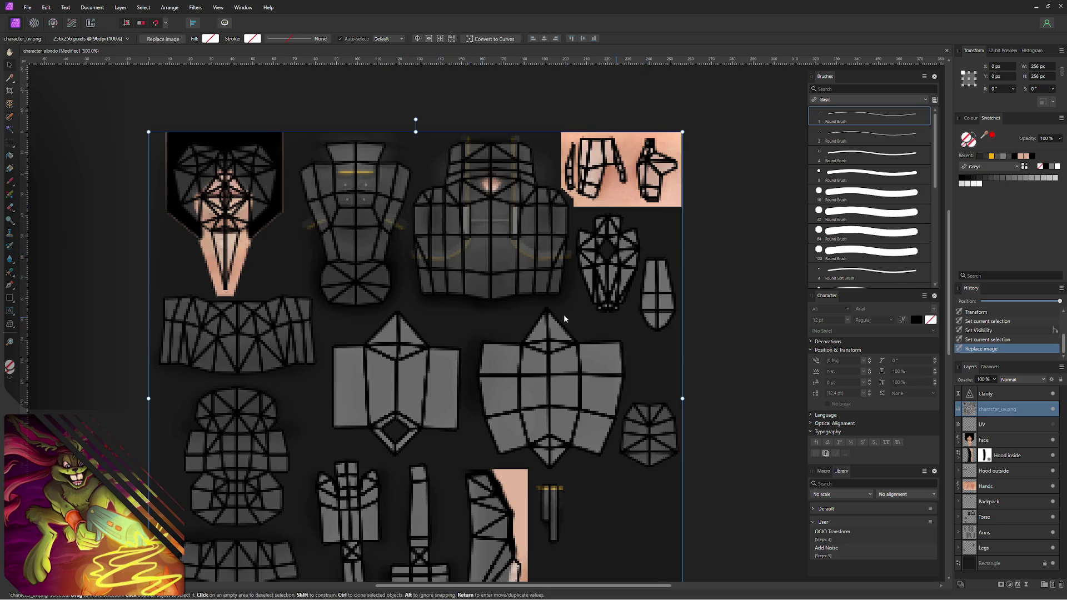
- Set the wireframe layer to 20% opacity, compare with the old UV layer and delete it
key("2")
middle_click_drag(459, 282, 445, 252)
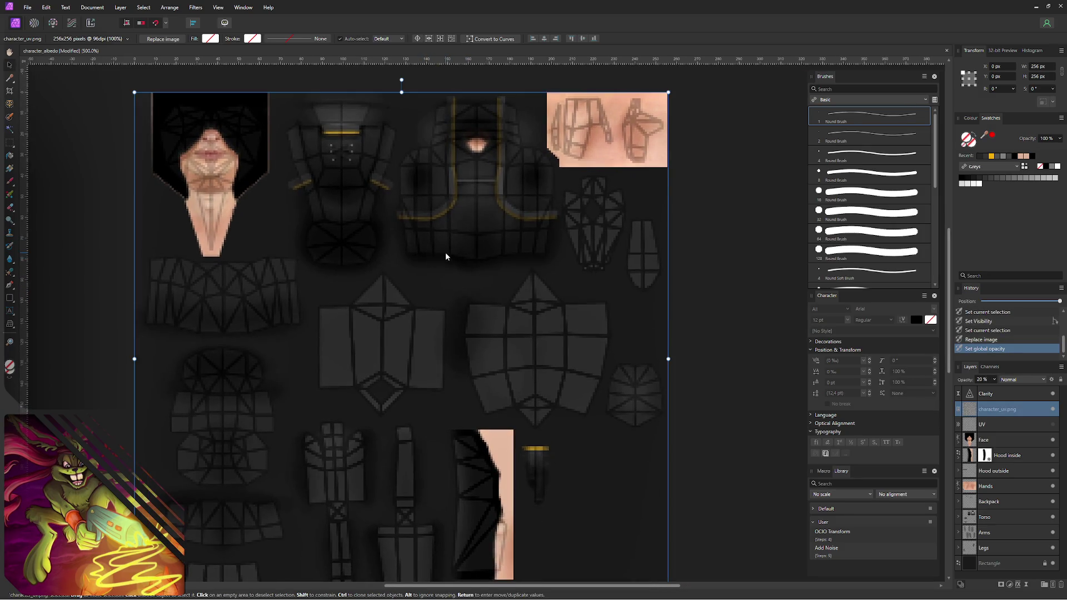
left_click(1033, 425)
left_click(1053, 426)
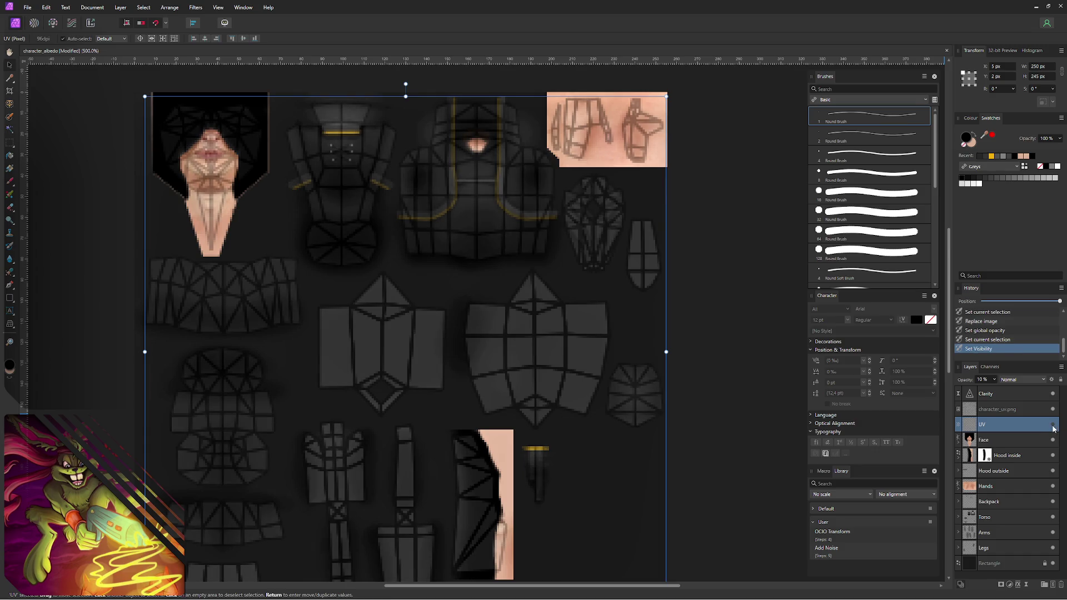
left_click(1053, 426)
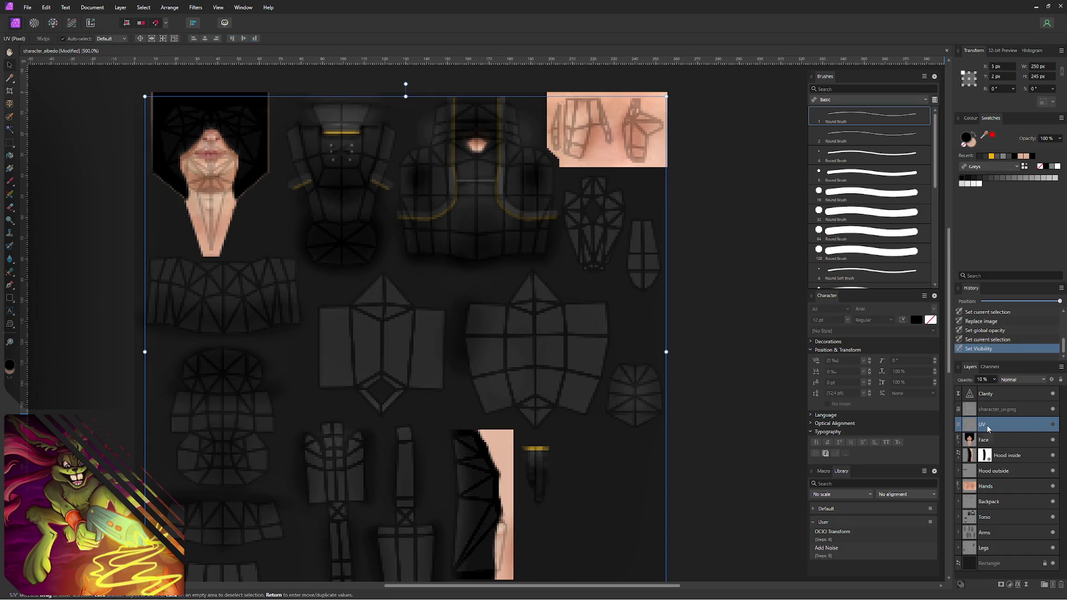
left_click_drag(1016, 431, 988, 428)
key("Delete")
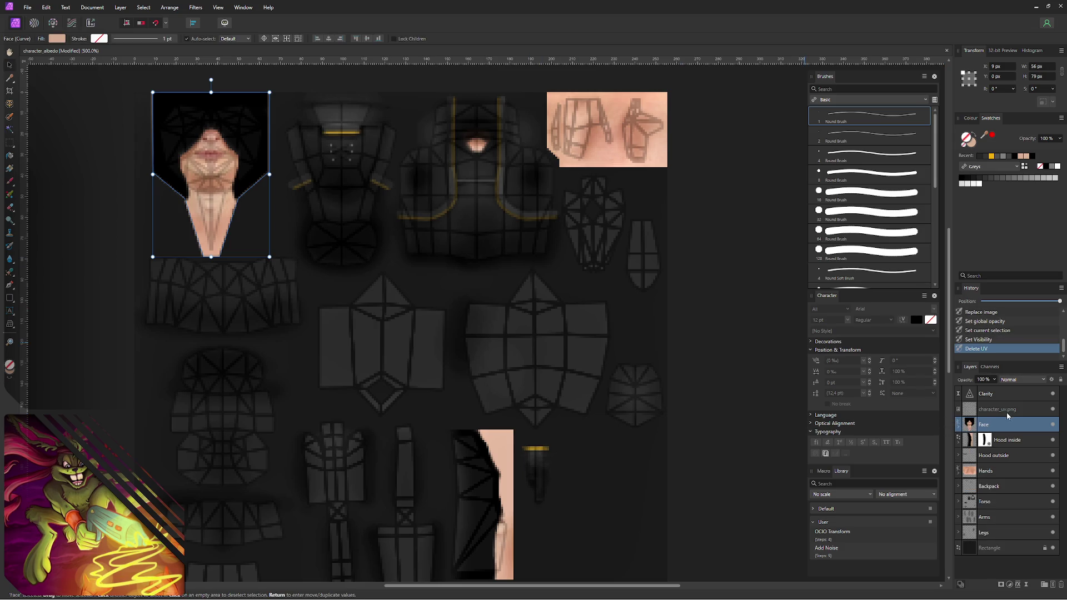
- Lock the character_uv.png layer and deselect it
left_click(1000, 411)
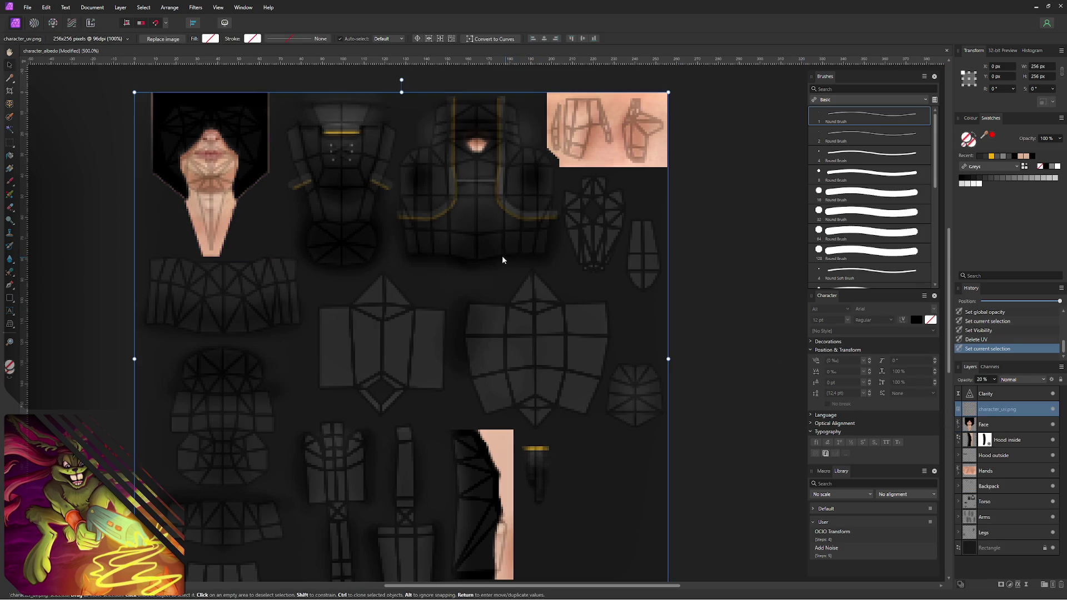
middle_click_drag(311, 238, 345, 223)
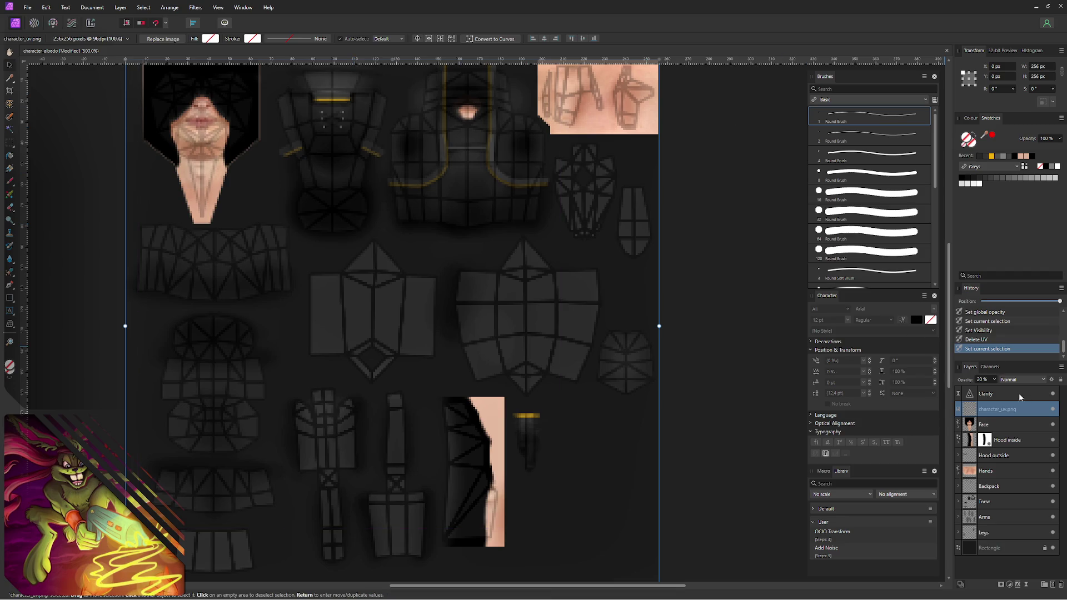
mouse_move(1000, 410)
left_click(1046, 410)
left_click(696, 359)
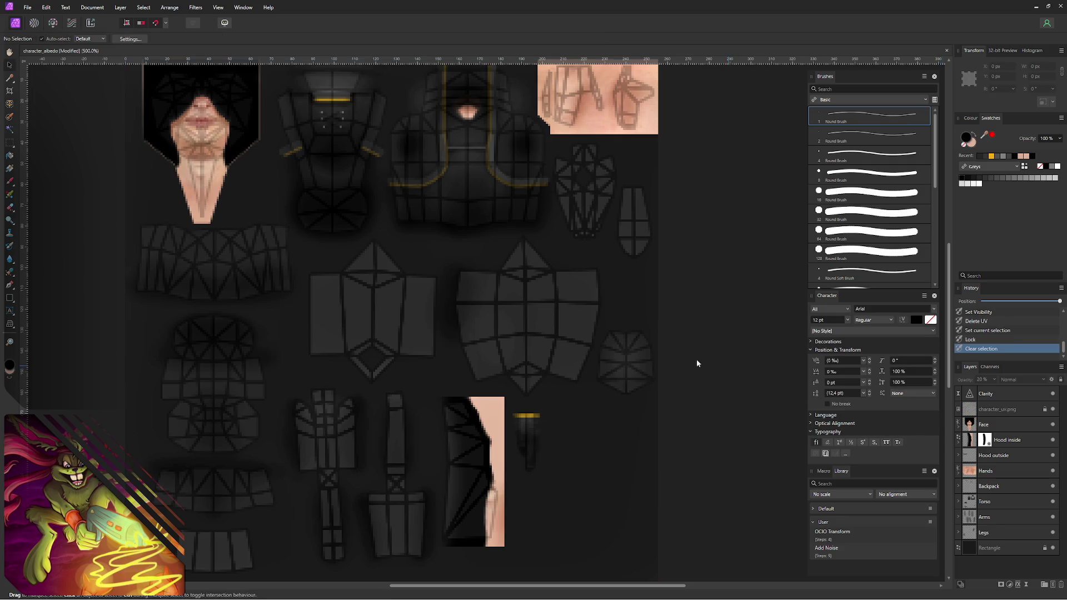
scroll(622, 327, "right", 1)
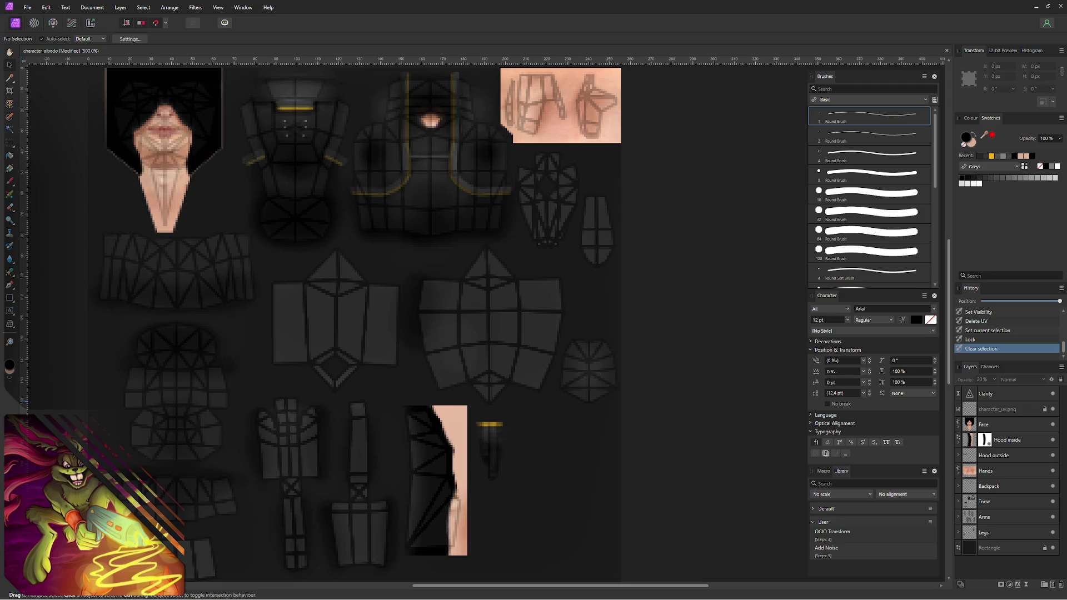
scroll(473, 221, "left", 3)
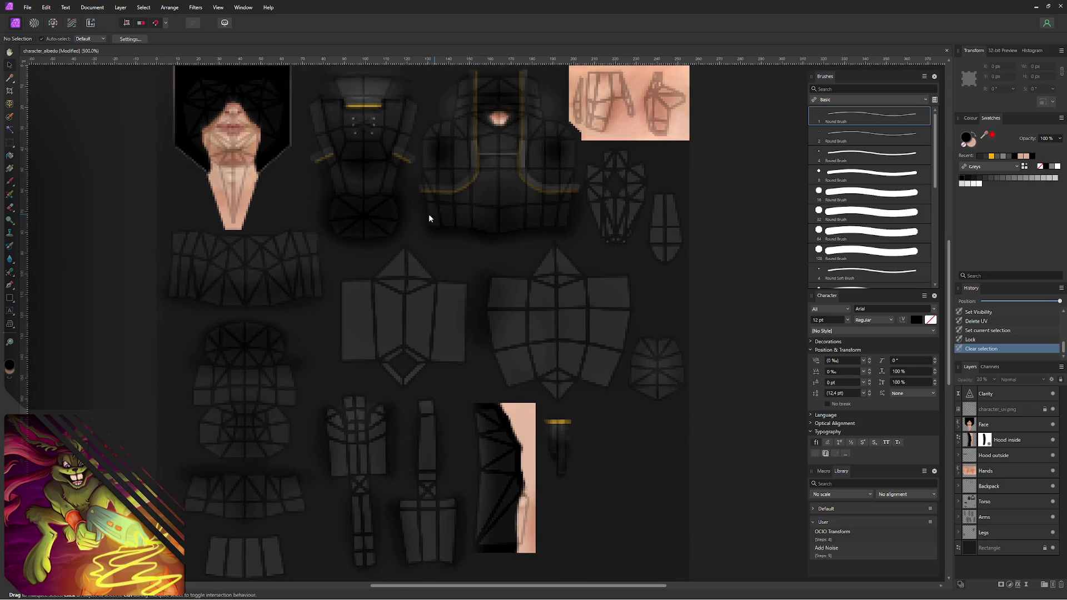
middle_click_drag(324, 223, 266, 224)
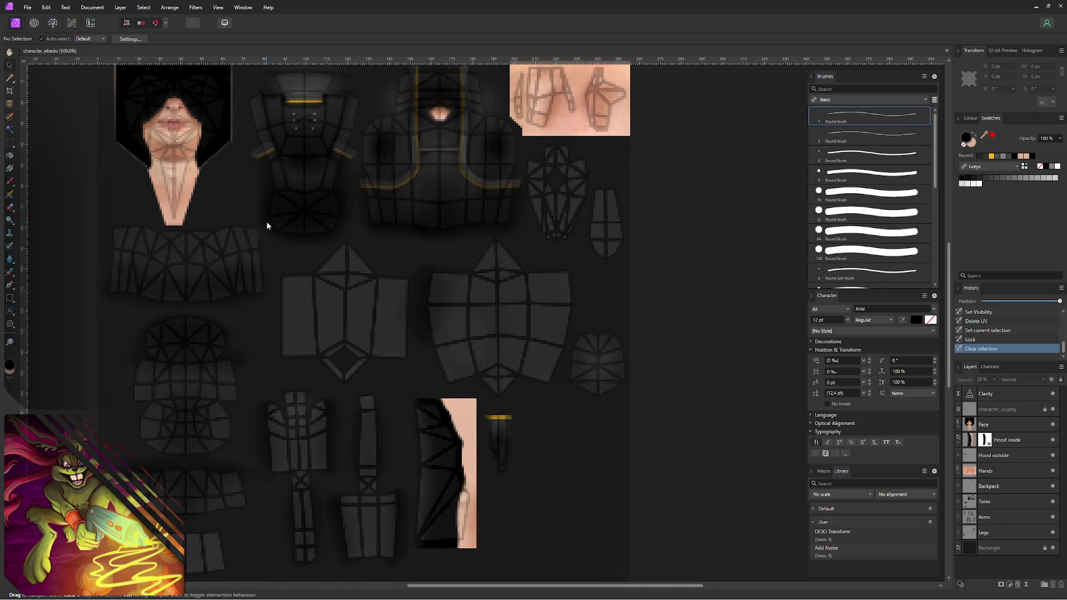
middle_click_drag(468, 205, 384, 246)
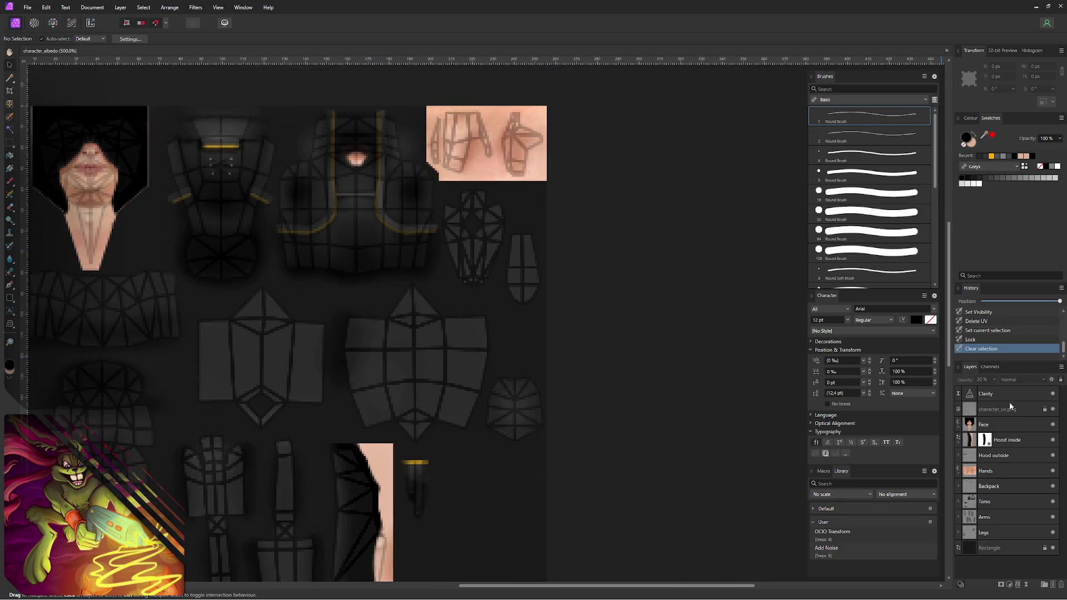
left_click(1010, 425)
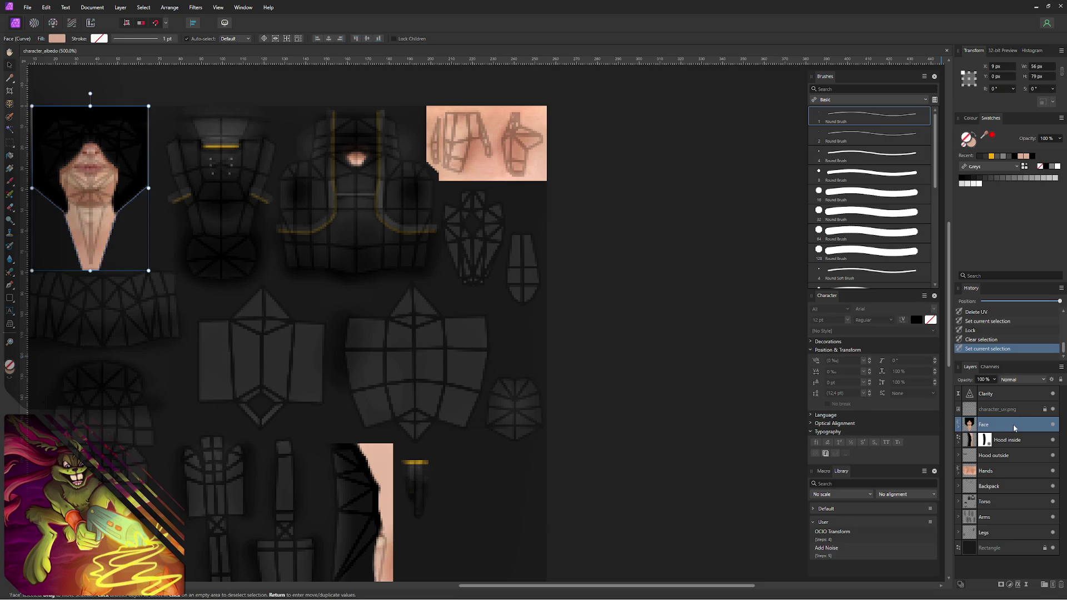
- Add a new pixel layer and wrap it in a group named Shoes
key("ctrl+shift+n")
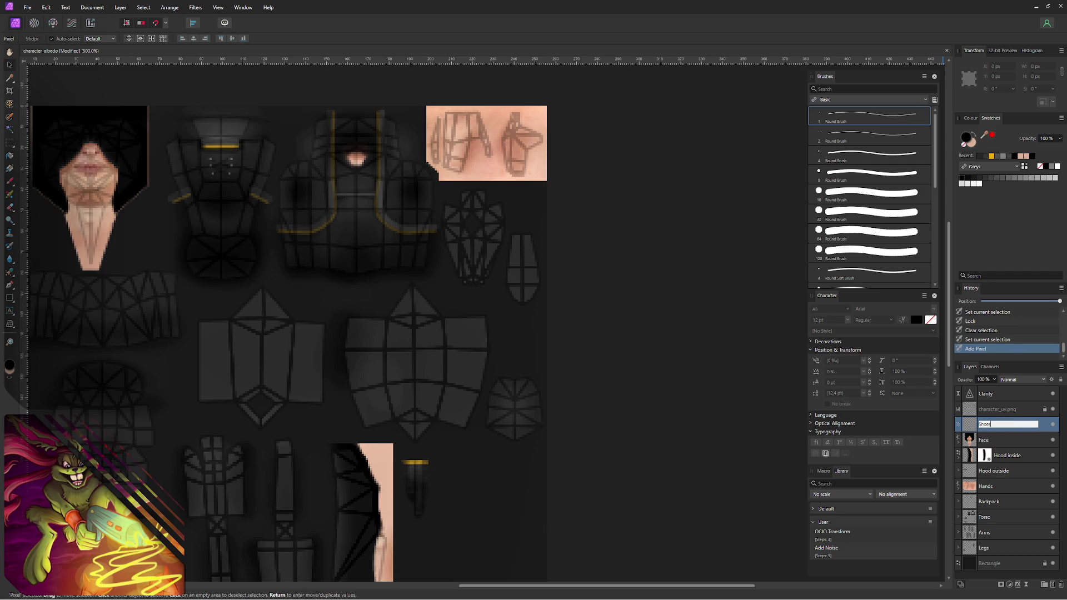
key("Return")
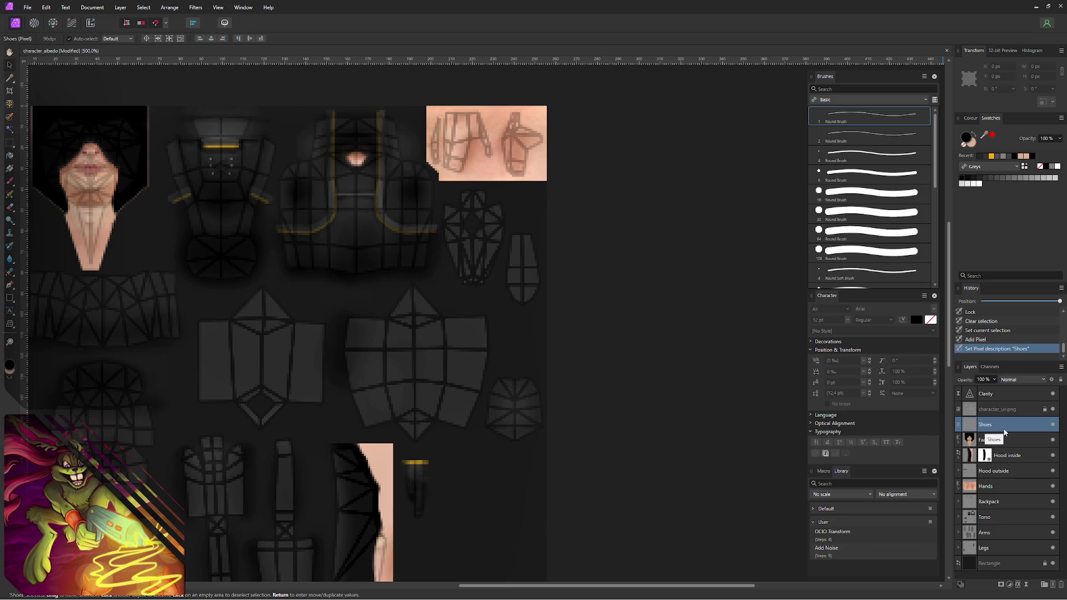
key("ctrl+z")
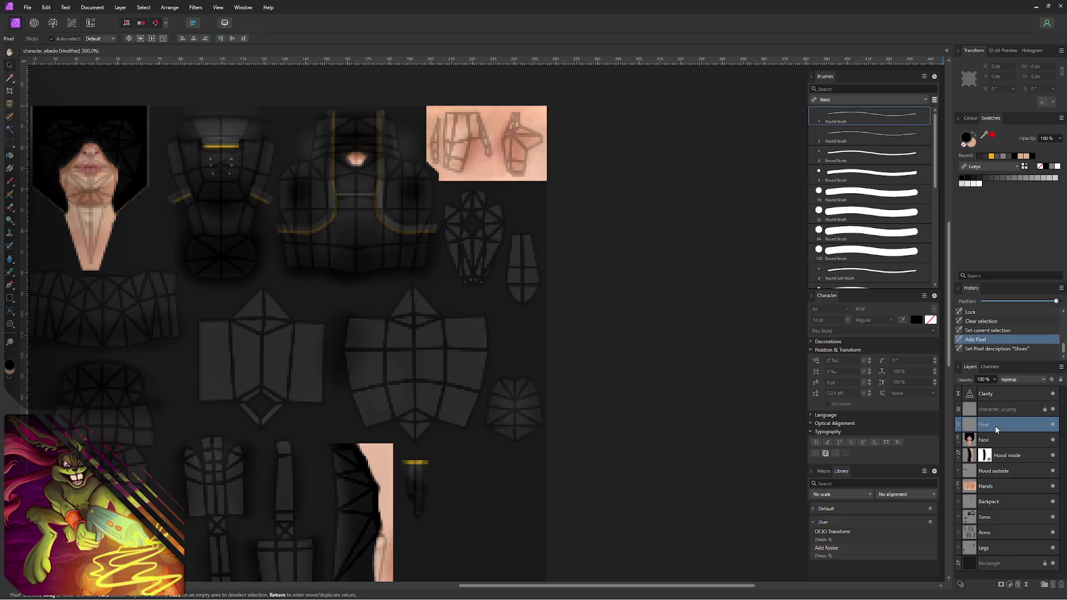
key("ctrl+g")
double_click(994, 425)
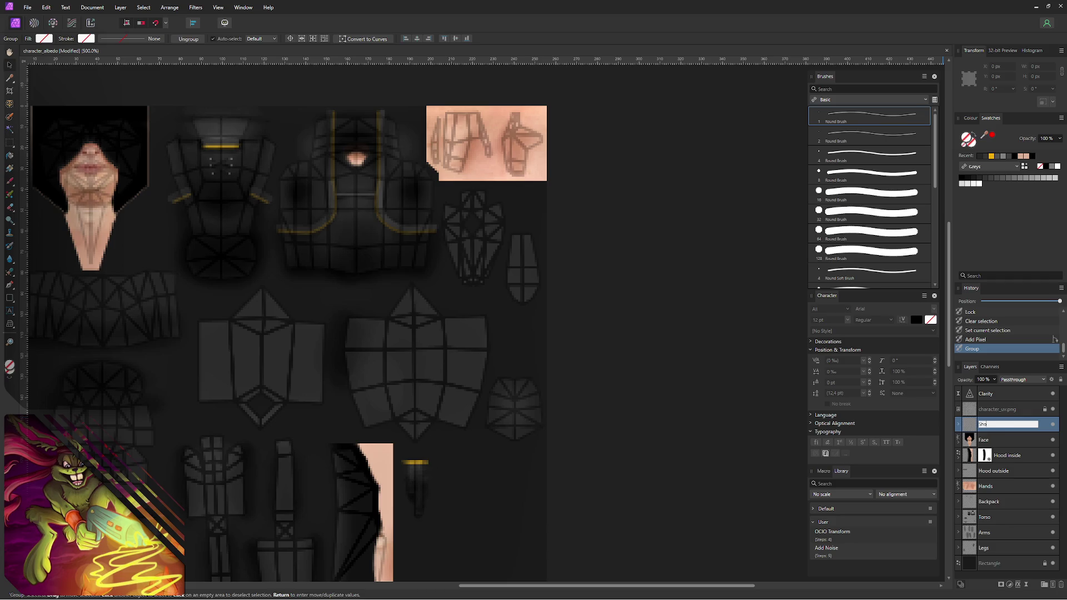
type("es")
key("Return")
- Rename the pixel layer inside the Shoes group to Highlights
left_click(959, 427)
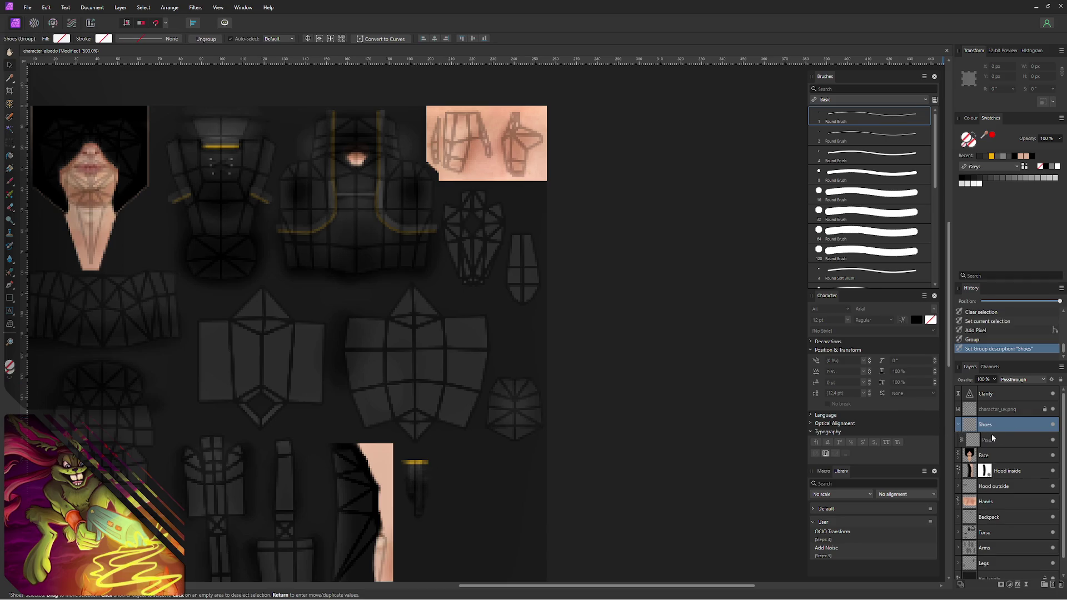
left_click(1002, 444)
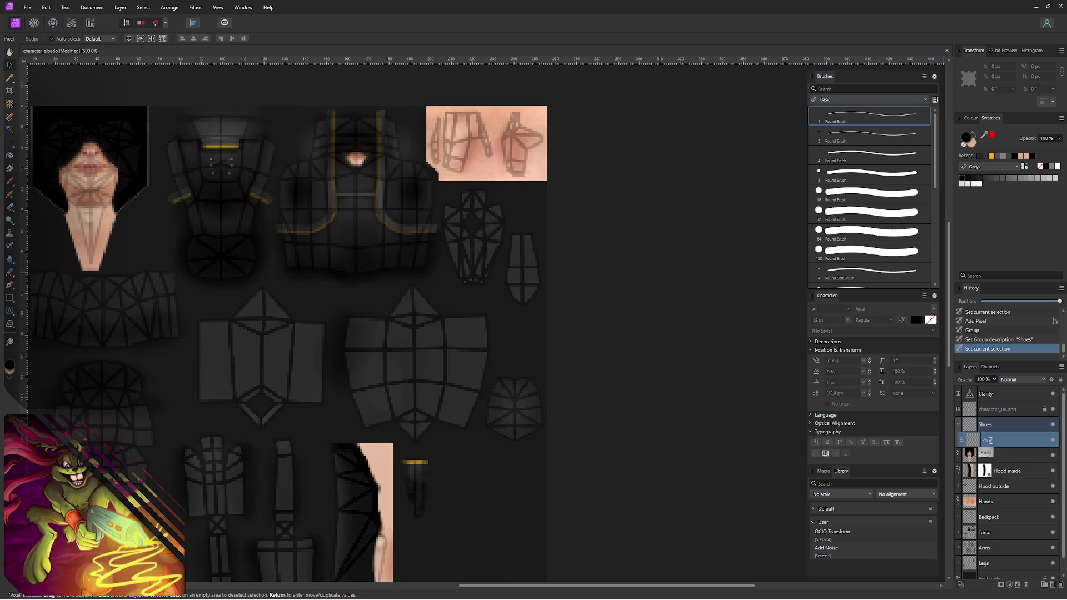
double_click(987, 442)
type("Highlight")
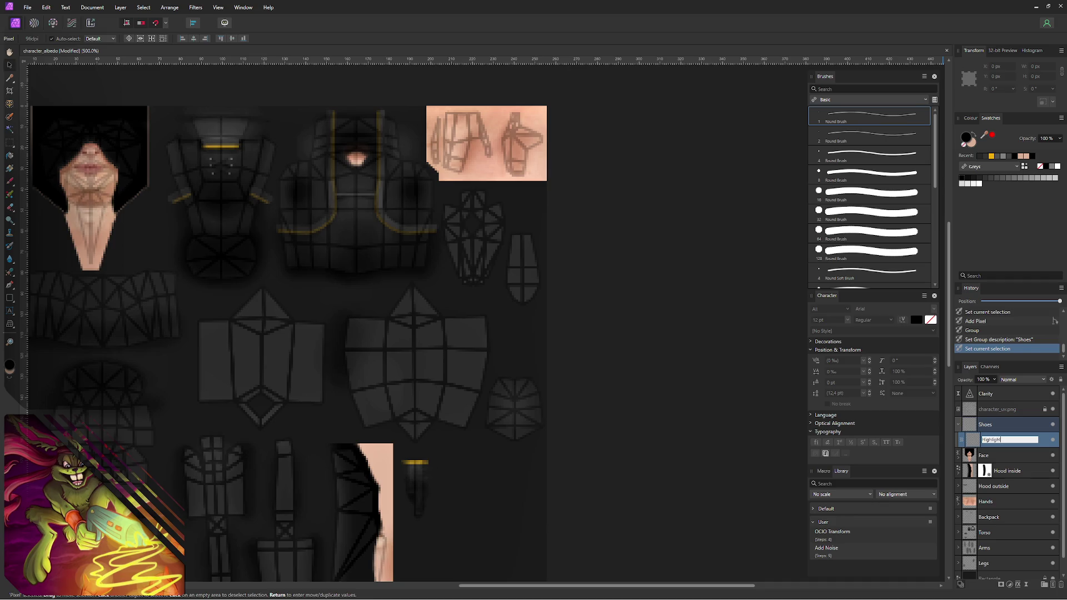
type("s")
key("Return")
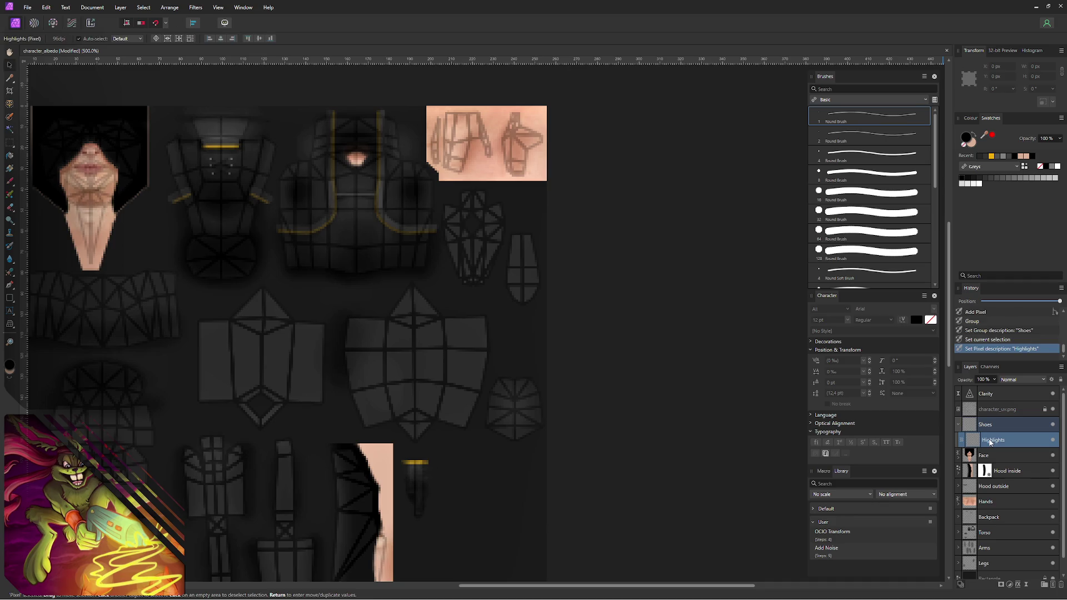
scroll(464, 230, "up", 1, "ctrl")
scroll(464, 231, "up", 1, "ctrl")
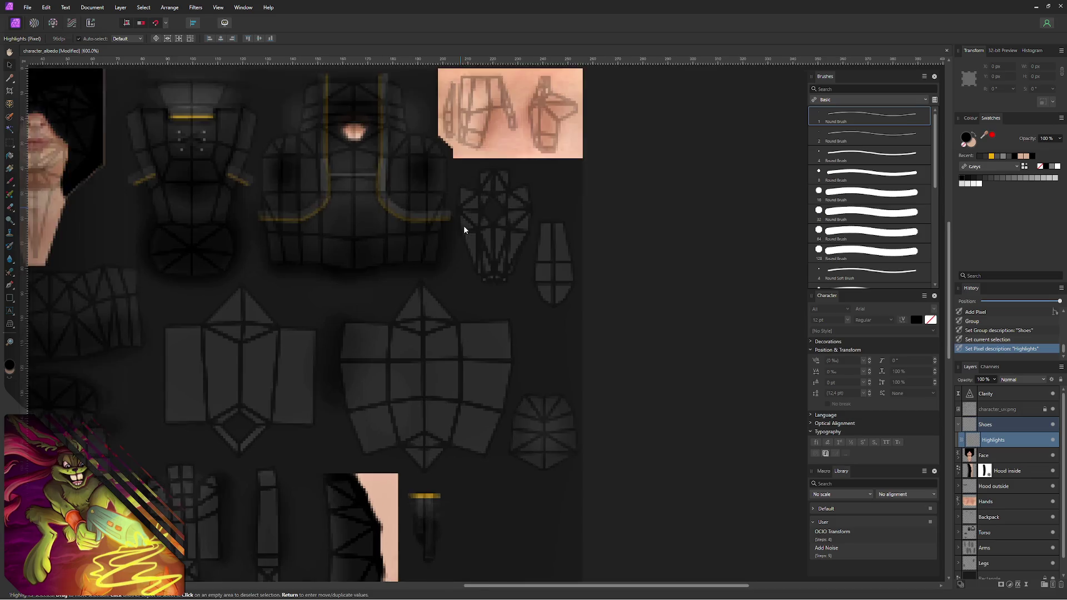
scroll(464, 230, "up", 1, "ctrl")
scroll(472, 213, "up", 1)
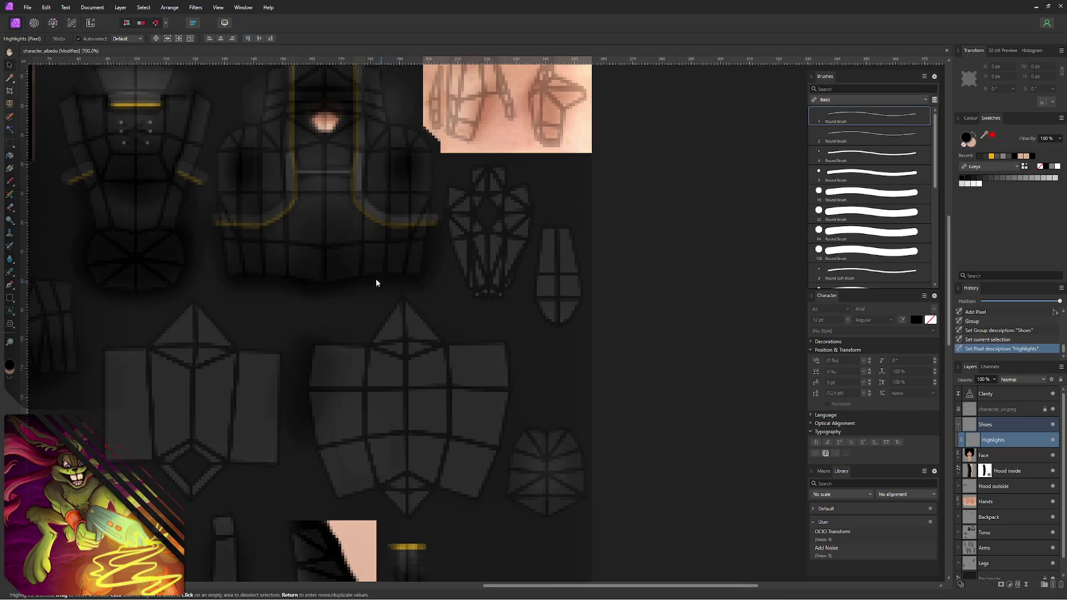
key("b")
- Undo a stray stroke and set the Paint Brush to 17 px width at 1% opacity
left_click_drag(450, 269, 475, 302)
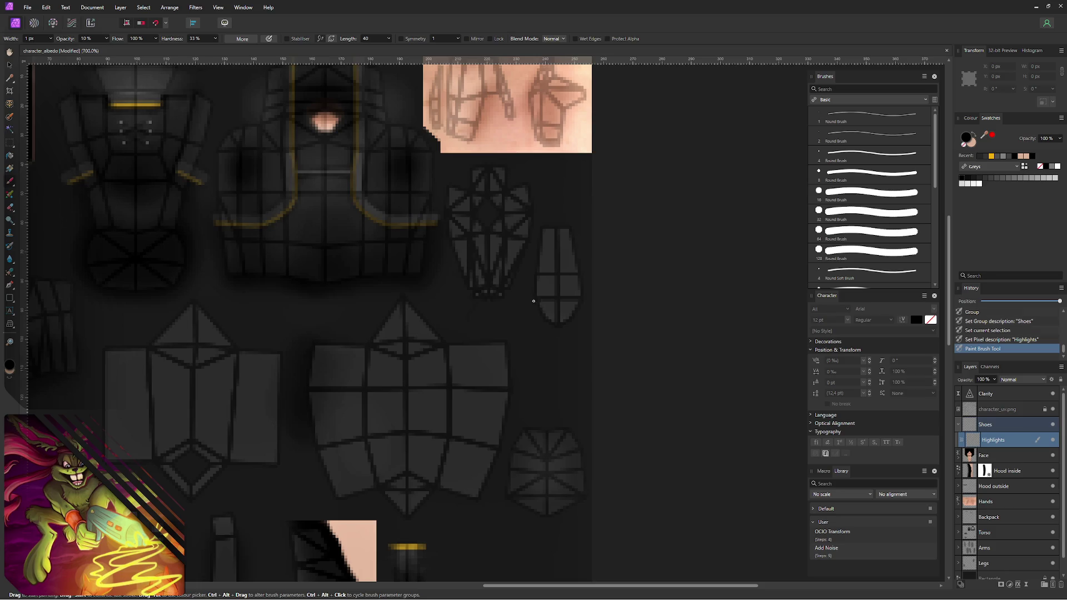
key("ctrl+z")
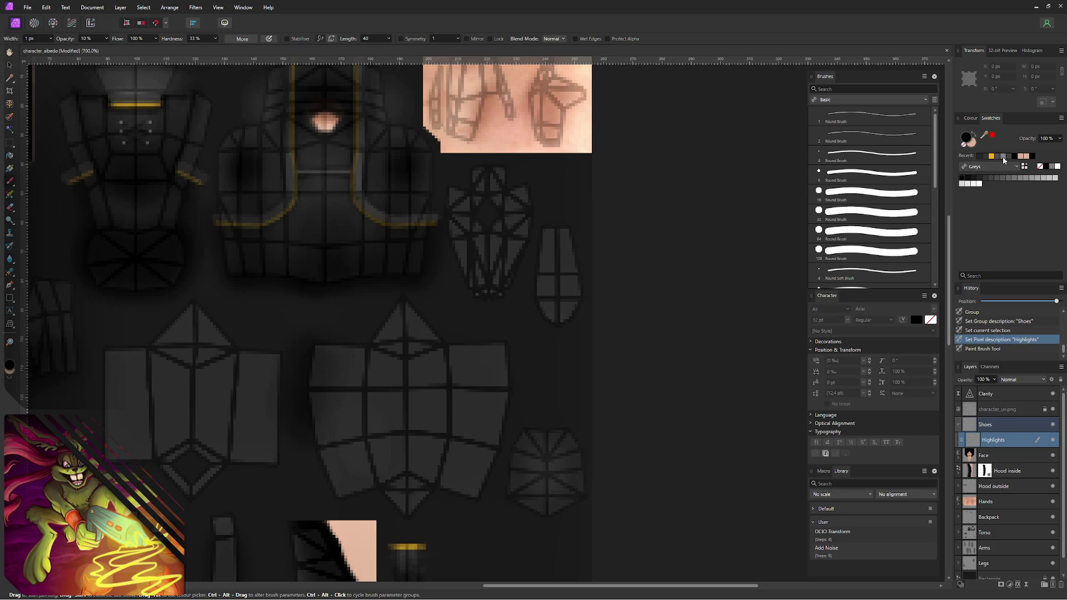
left_click_drag(432, 270, 431, 276, "ctrl+alt")
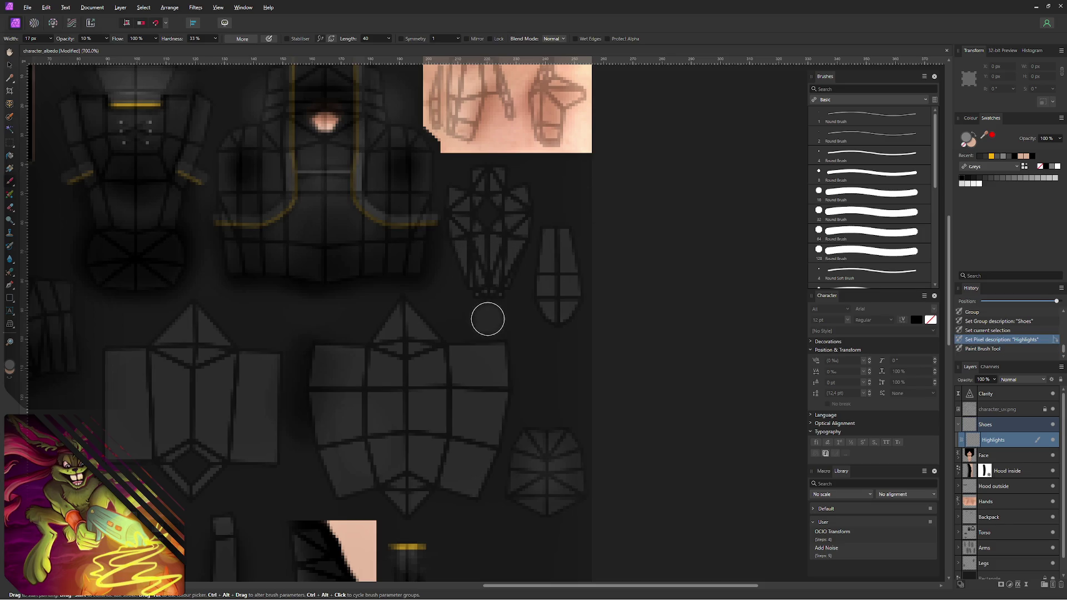
left_click_drag(487, 318, 484, 295, "ctrl+alt")
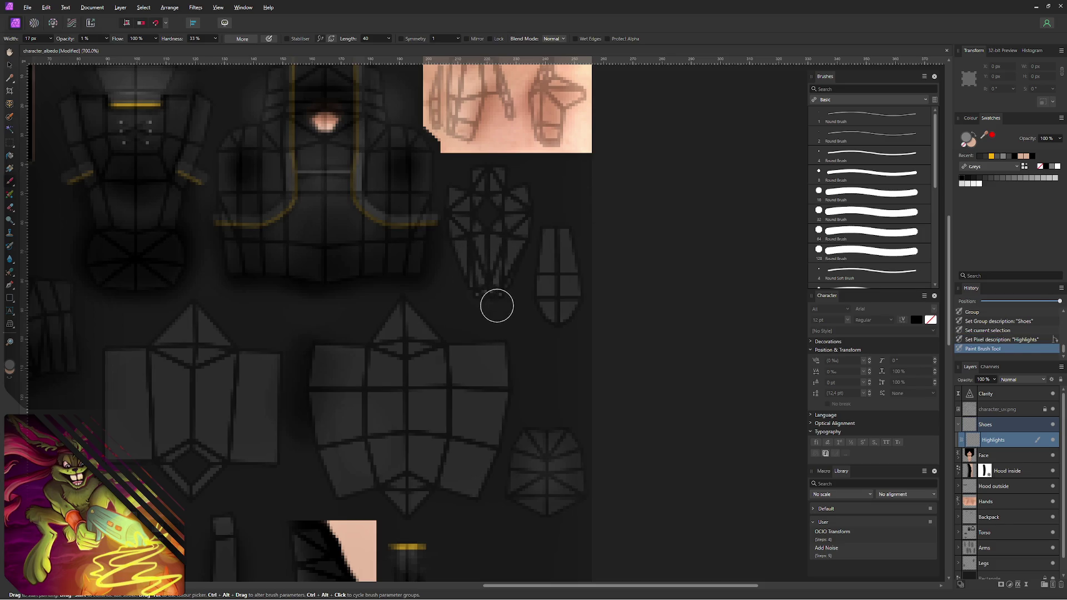
key("ctrl+z")
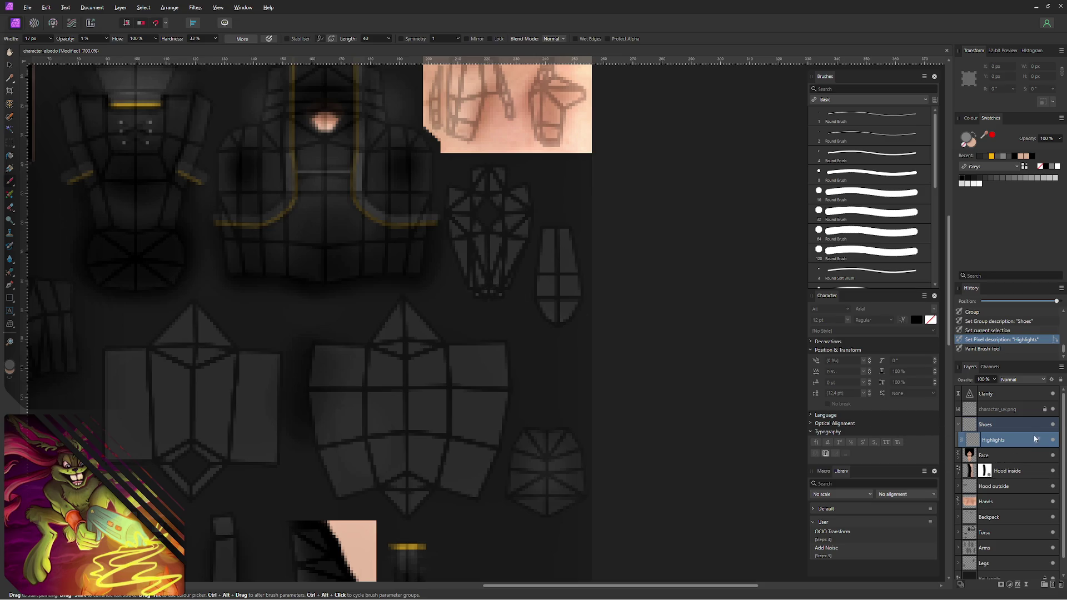
- Paint faint highlight strokes on the shoe pieces, toggling the UV wireframe overlay
mouse_move(491, 253)
left_mouse_down()
mouse_move(497, 282)
mouse_move(496, 241)
mouse_move(492, 270)
left_mouse_up()
left_click(1053, 409)
mouse_move(498, 232)
left_mouse_down()
mouse_move(493, 219)
mouse_move(495, 267)
mouse_move(514, 282)
left_mouse_up()
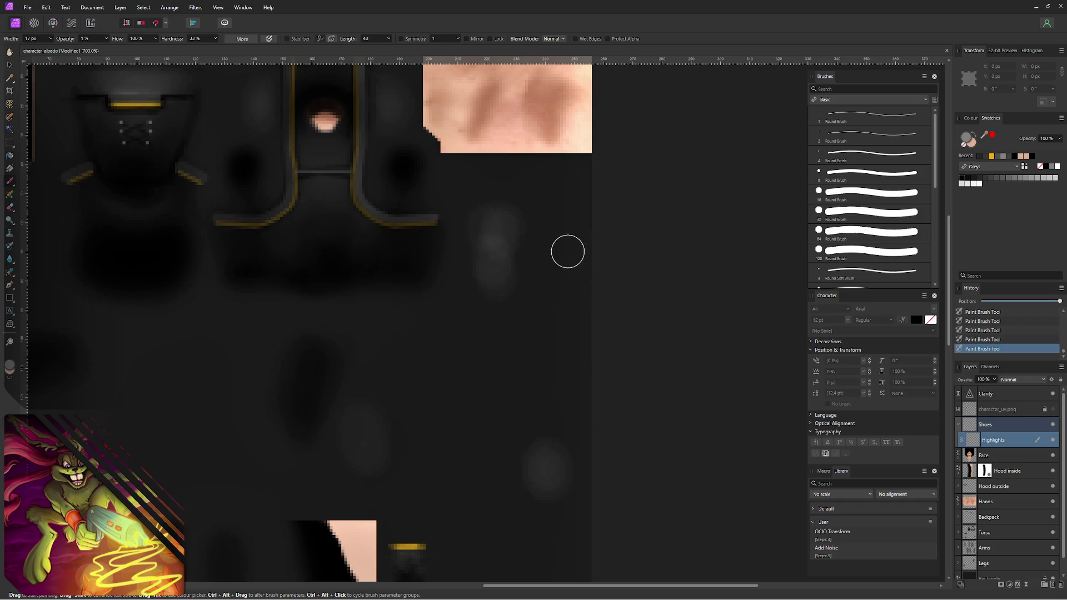
left_click(1052, 409)
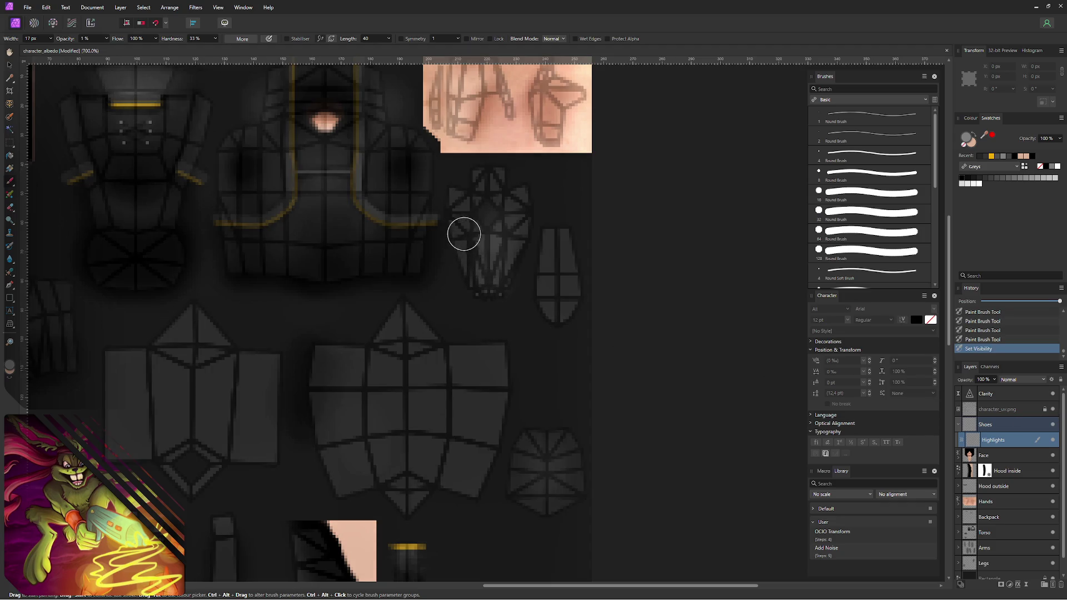
left_click_drag(464, 231, 475, 232)
mouse_move(476, 230)
left_mouse_down()
mouse_move(472, 240)
mouse_move(502, 200)
mouse_move(489, 258)
mouse_move(483, 250)
left_mouse_up()
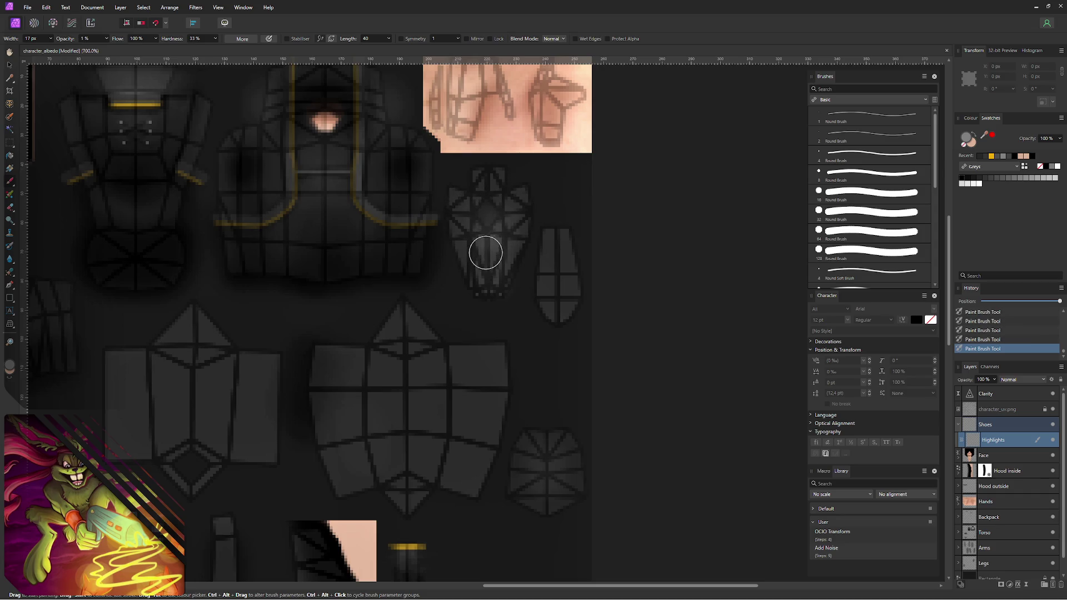
- Add a pixel layer named Shadows and pick black as the paint colour
key("ctrl+shift+n")
double_click(1000, 441)
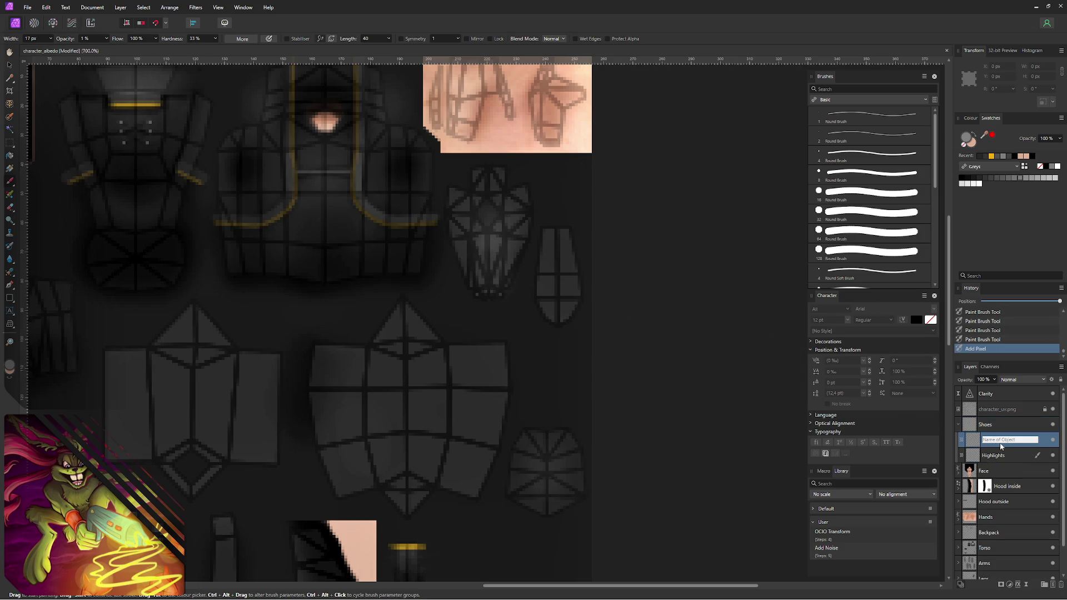
type("Shadows")
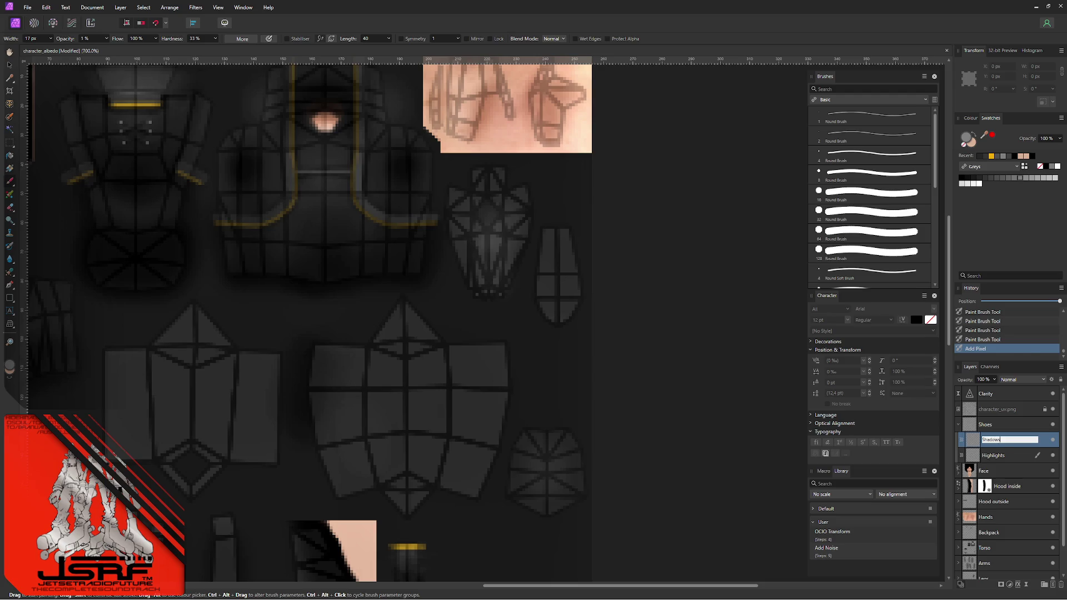
key("Return")
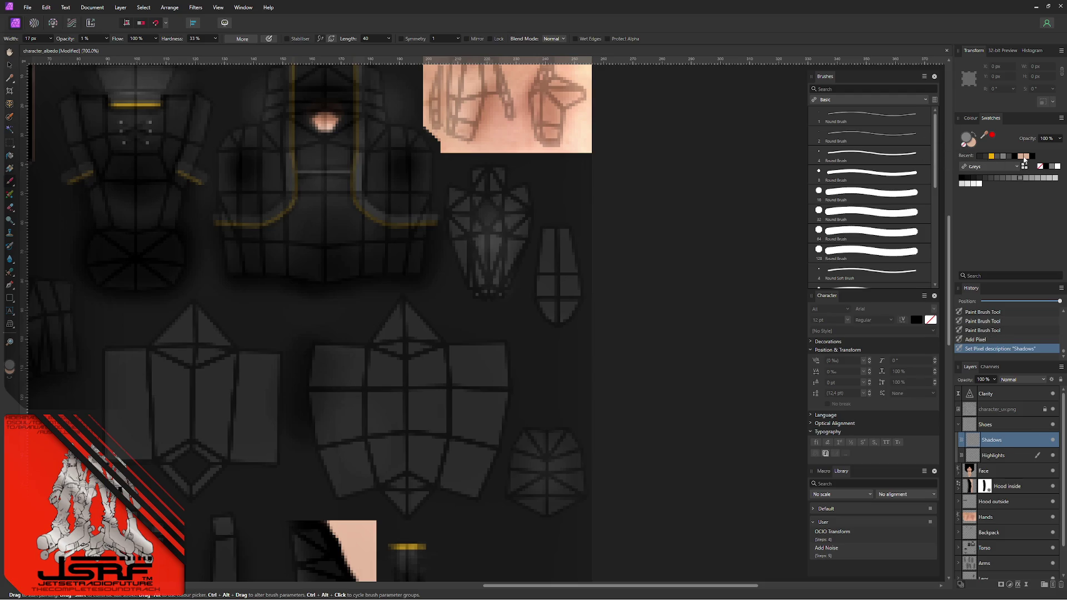
left_click(1047, 169)
- Paint faint dark shadows around the diamond-shaped shoe piece, hide the UV overlay, narrow the brush to 8 px
mouse_move(524, 210)
left_mouse_down()
mouse_move(516, 227)
mouse_move(516, 200)
mouse_move(518, 259)
left_mouse_up()
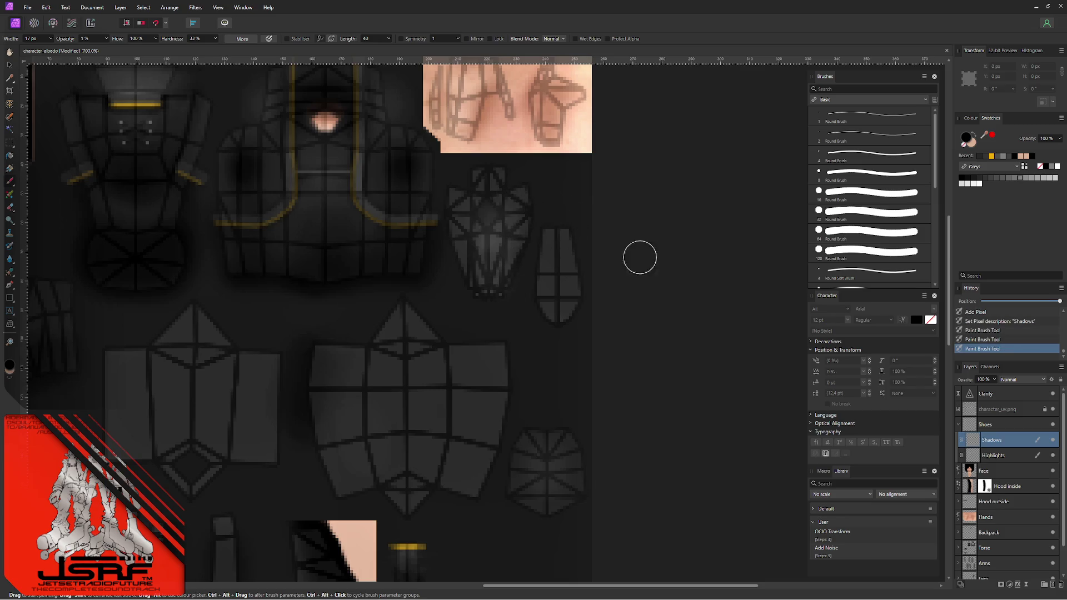
left_click_drag(463, 192, 458, 254)
left_click_drag(452, 211, 474, 178)
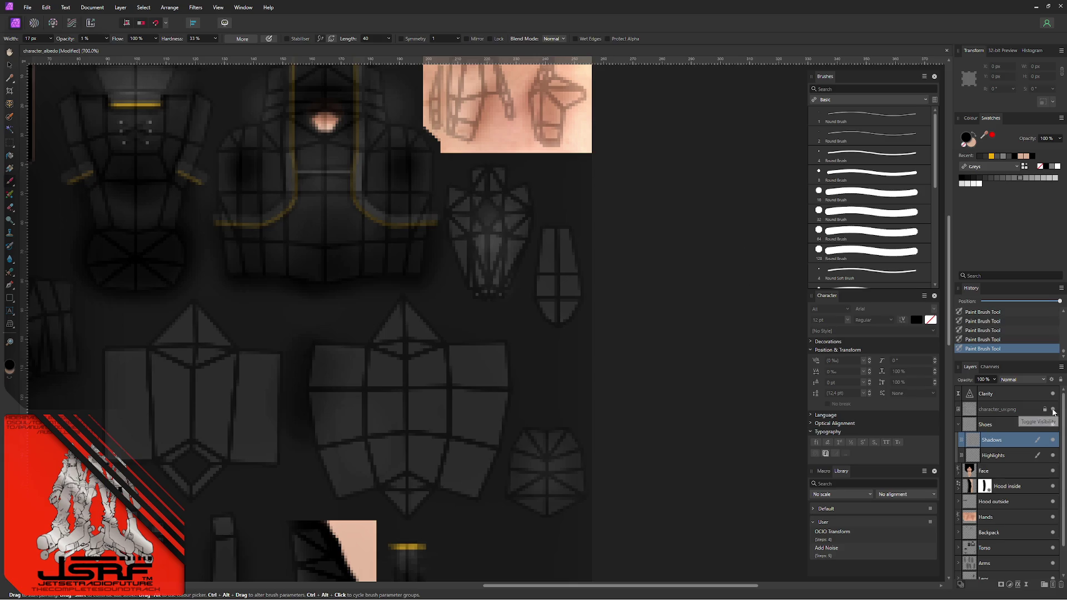
left_click(1053, 410)
left_click_drag(506, 183, 476, 193)
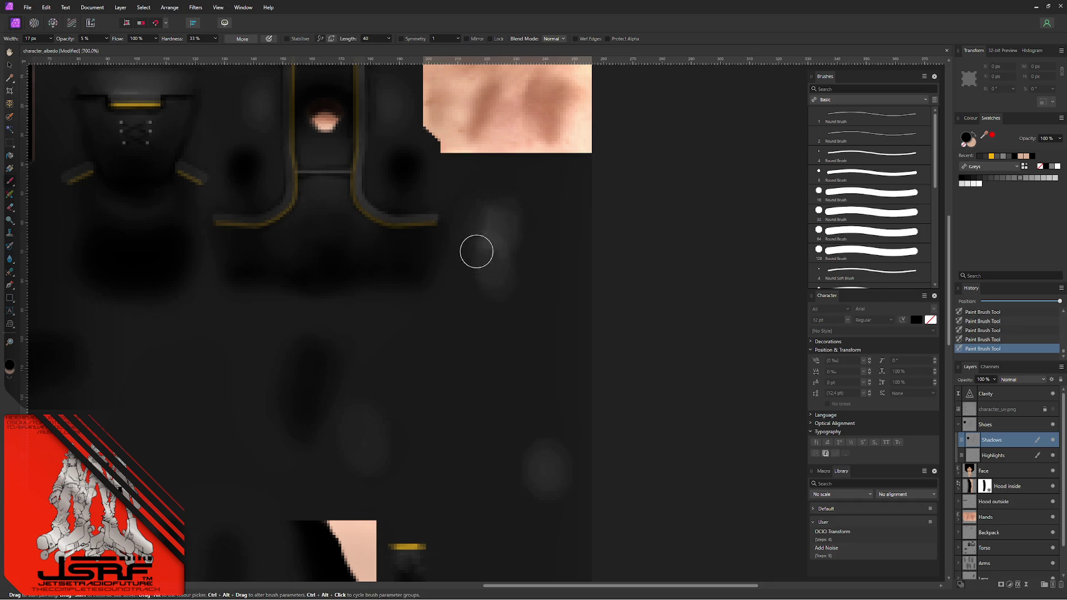
left_click_drag(477, 205, 464, 201, "ctrl+alt")
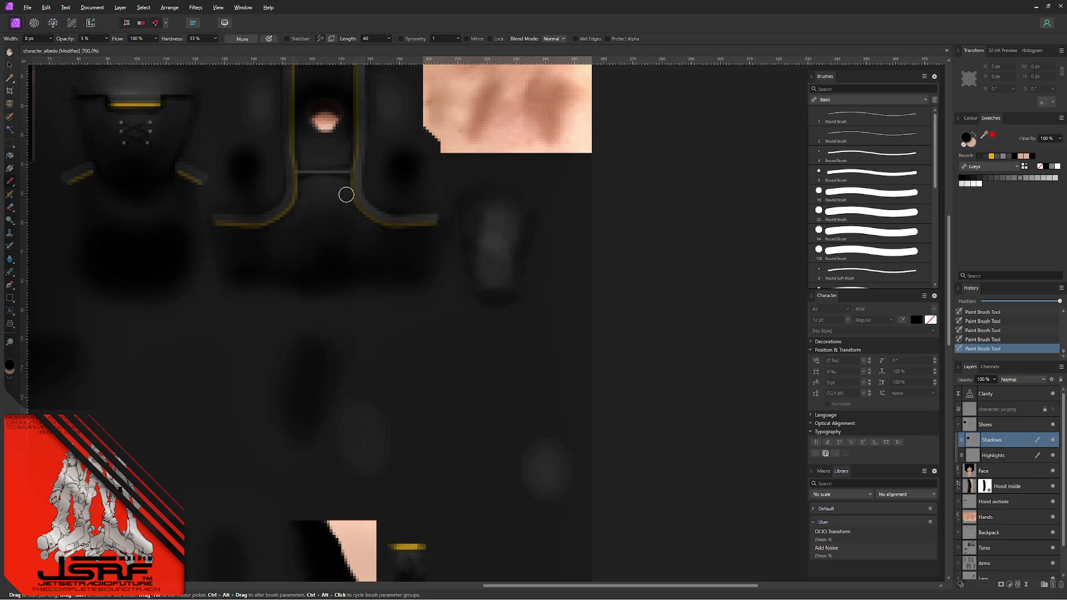
left_click(11, 246)
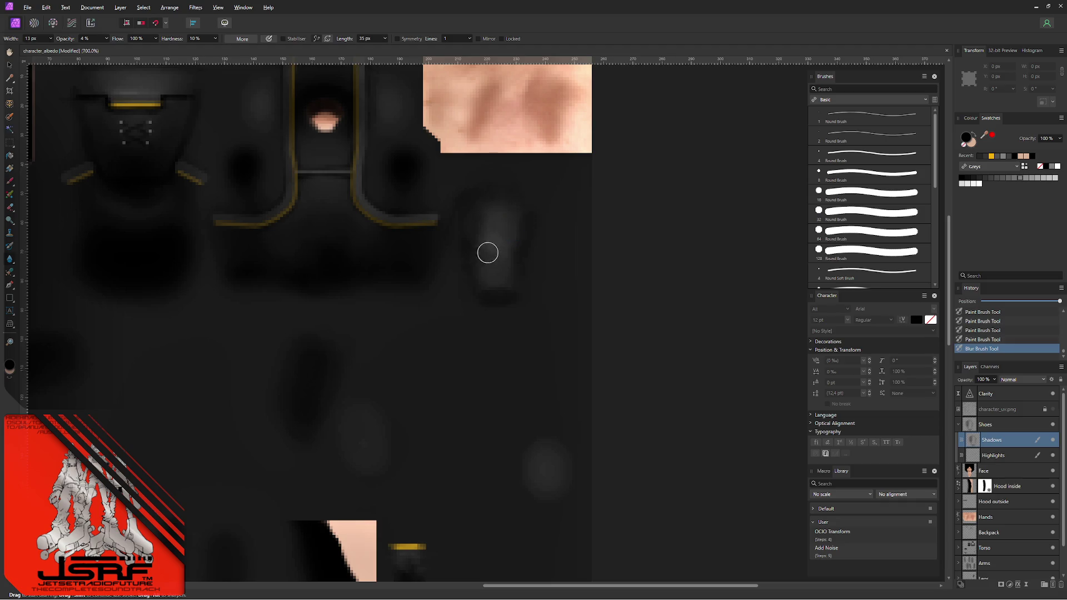
- Soften the shoe shadows and then the Highlights layer with the Blur Brush
mouse_move(486, 248)
left_mouse_down()
mouse_move(508, 250)
mouse_move(497, 231)
left_mouse_up()
left_click_drag(503, 270, 493, 212)
left_click(997, 459)
mouse_move(511, 222)
left_mouse_down()
mouse_move(493, 234)
mouse_move(491, 275)
mouse_move(491, 260)
left_mouse_up()
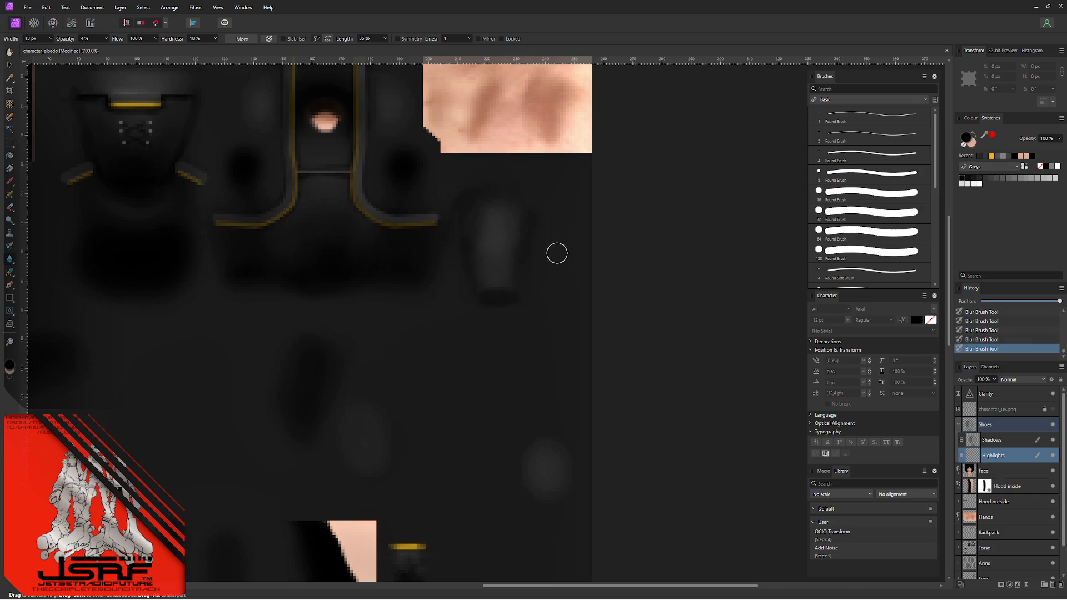
- Paint faint brighter strokes on the shoe at 2% opacity, then deselect all layers
key("b")
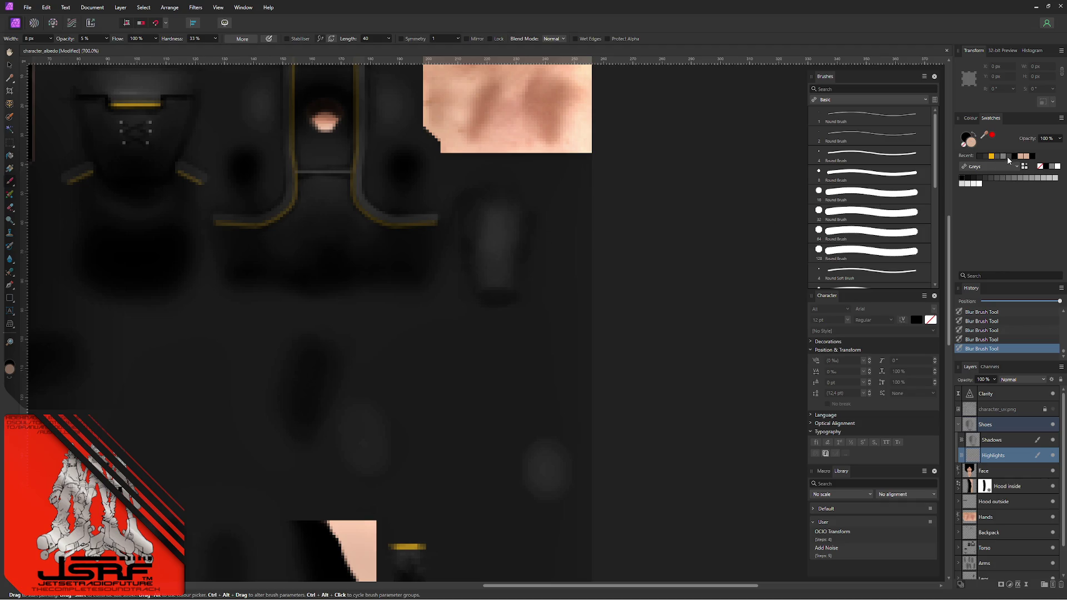
left_click_drag(502, 214, 522, 240)
key("0")
key("2")
left_click_drag(578, 255, 523, 227)
key("v")
left_click(656, 252)
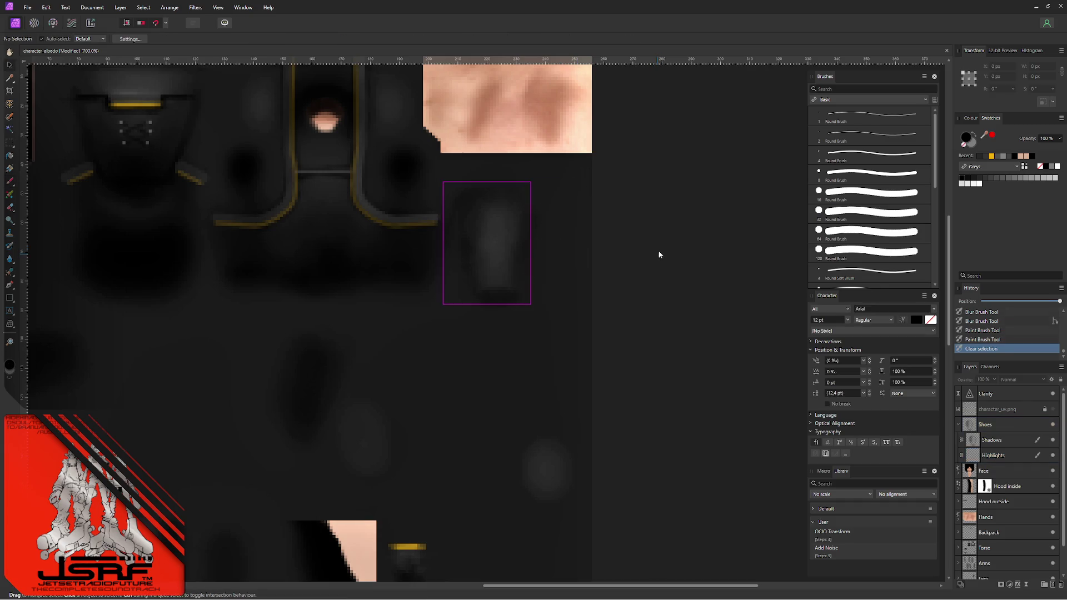
- Start a PNG export of the texture and proceed to the save location chooser
key("ctrl+alt+shift+w")
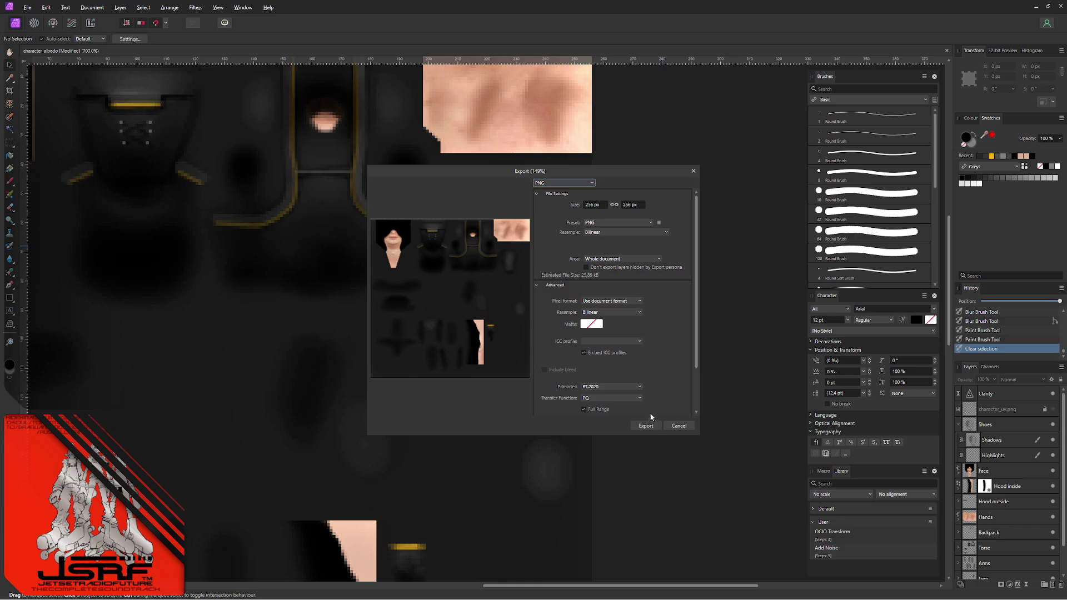
left_click(647, 425)
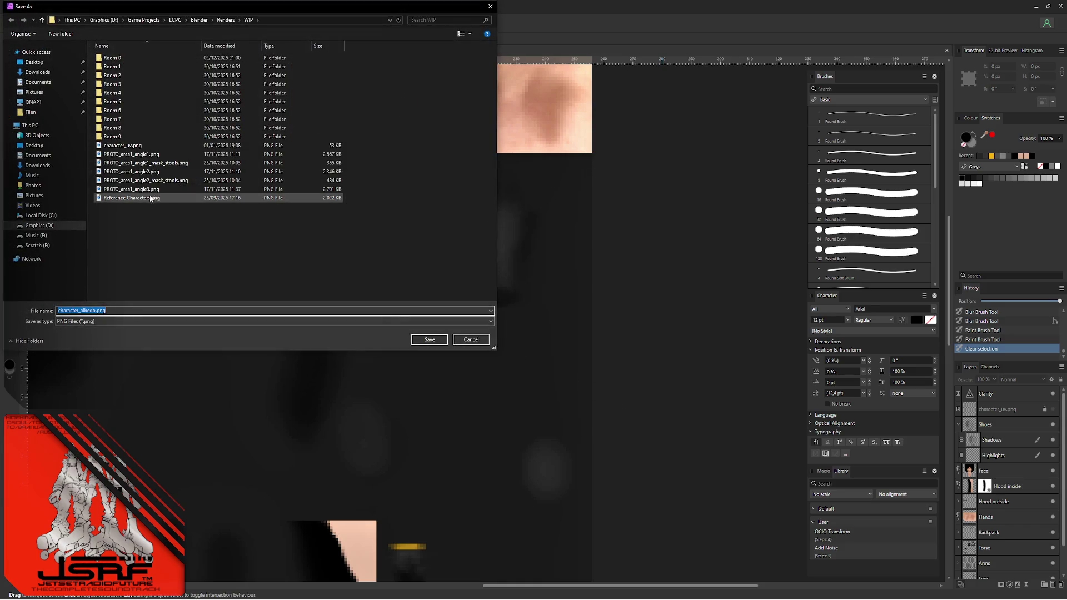
- Navigate from Renders up to the project and into Assets > Textures > Character > character
left_click(225, 19)
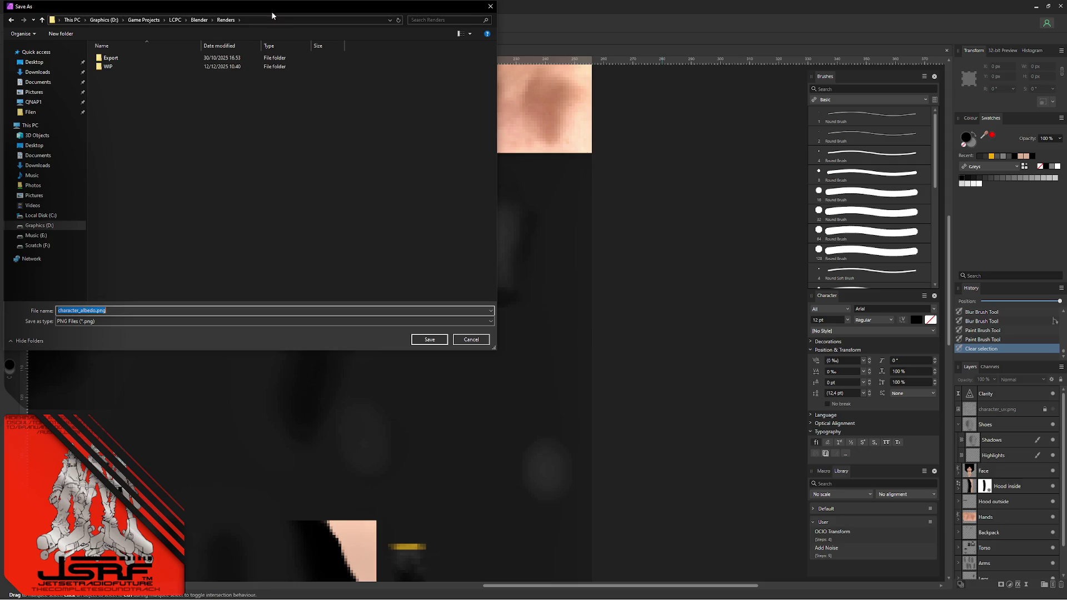
left_click(198, 19)
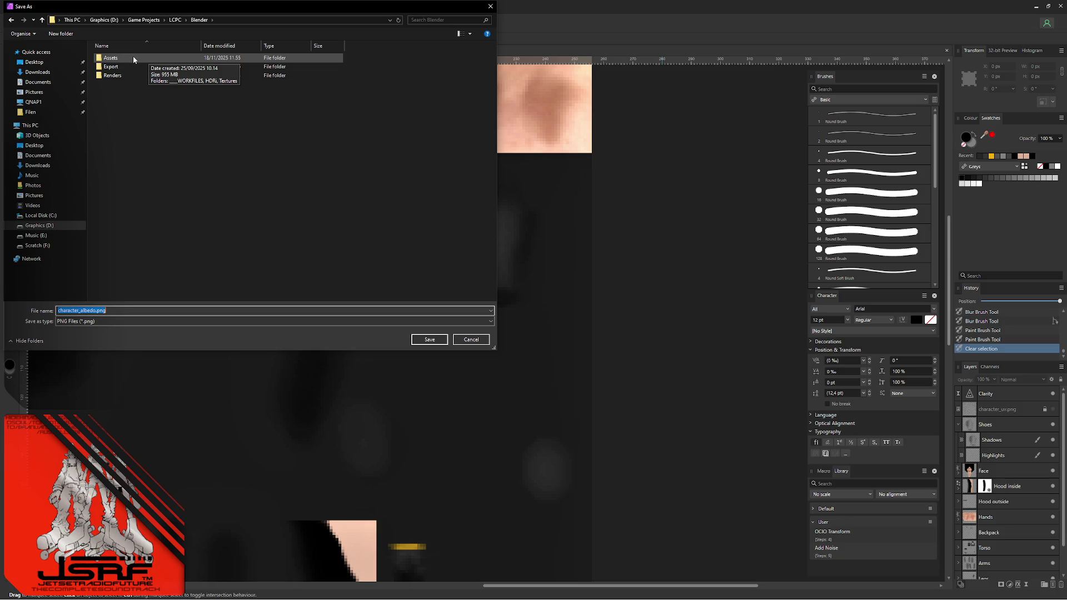
double_click(132, 59)
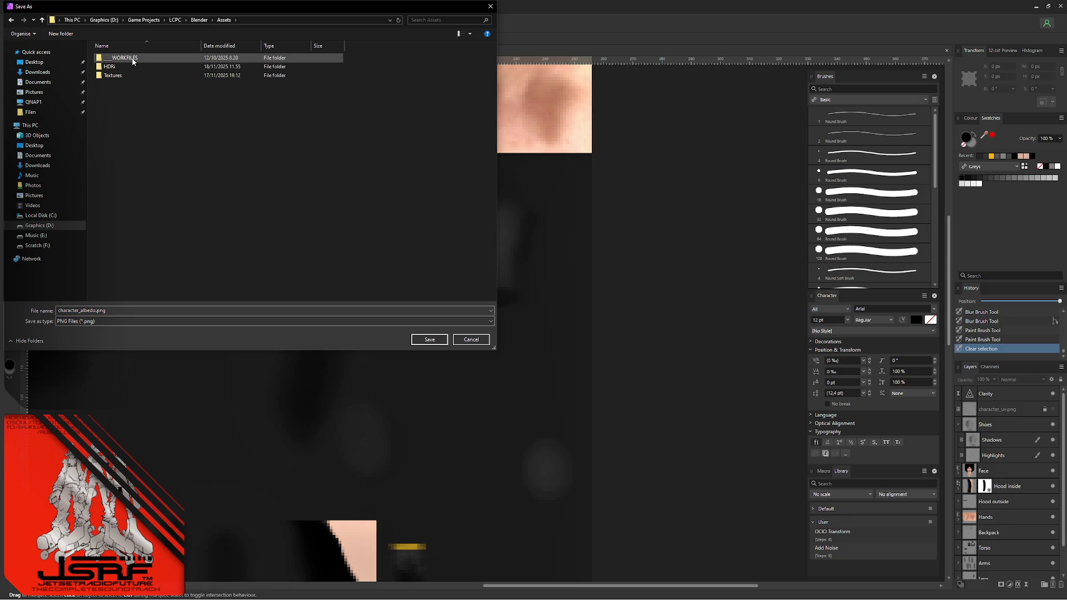
double_click(143, 76)
double_click(146, 60)
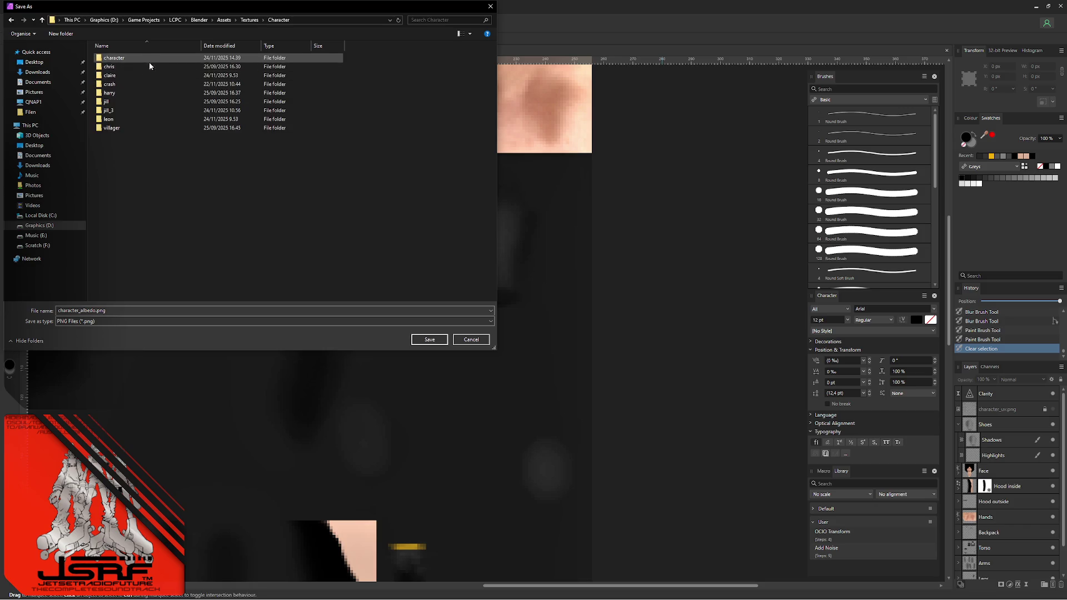
double_click(140, 60)
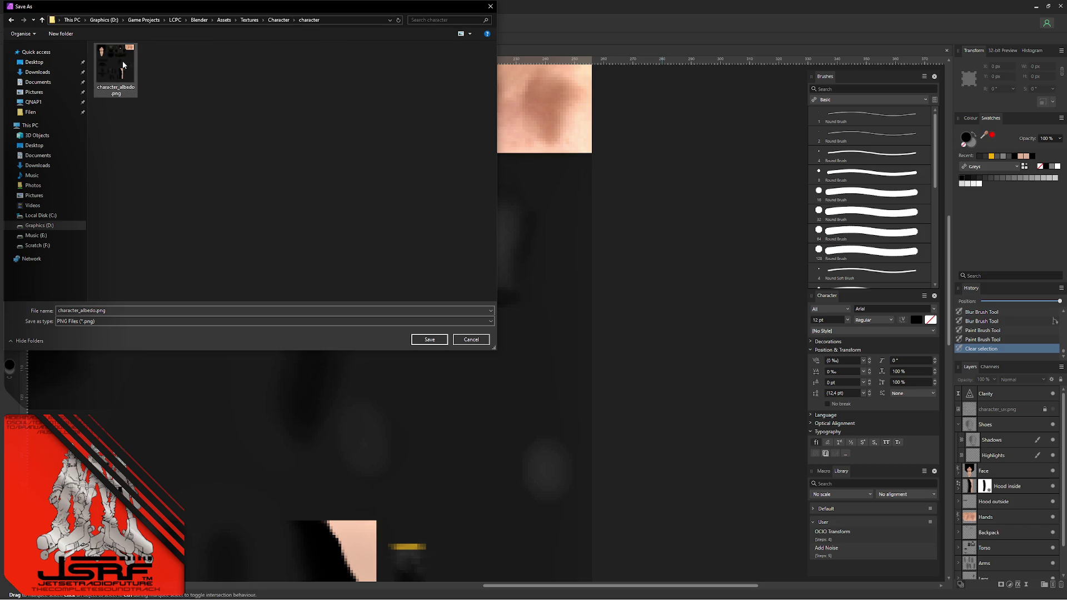
- Save as character_albedo.png, confirming replacement of the existing file
left_click(429, 339)
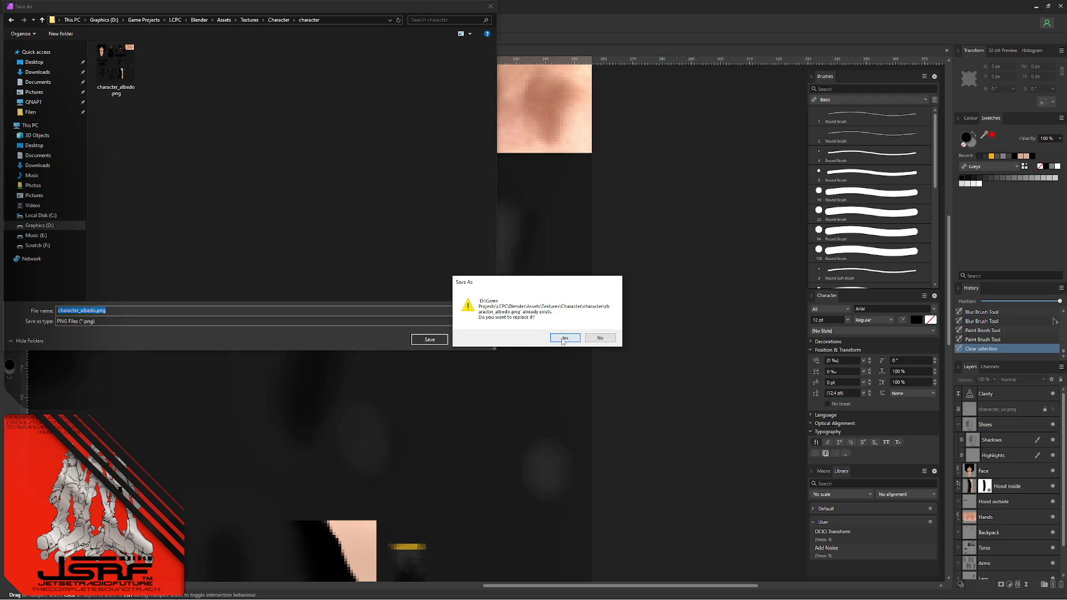
left_click(564, 339)
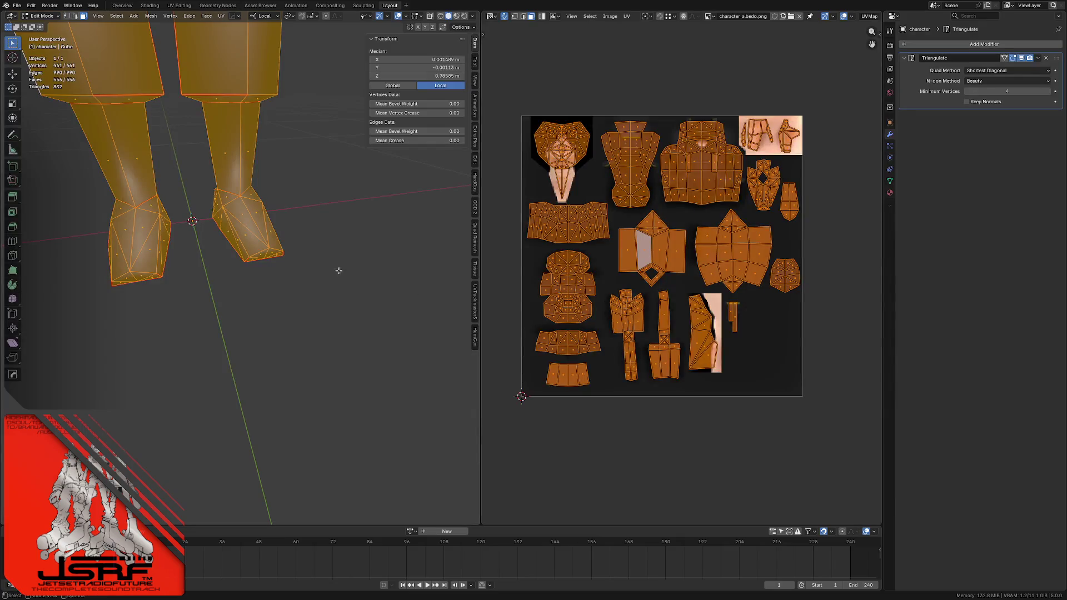
- Leave edit mode and switch the Blender viewport to Material Preview shading
key("Tab")
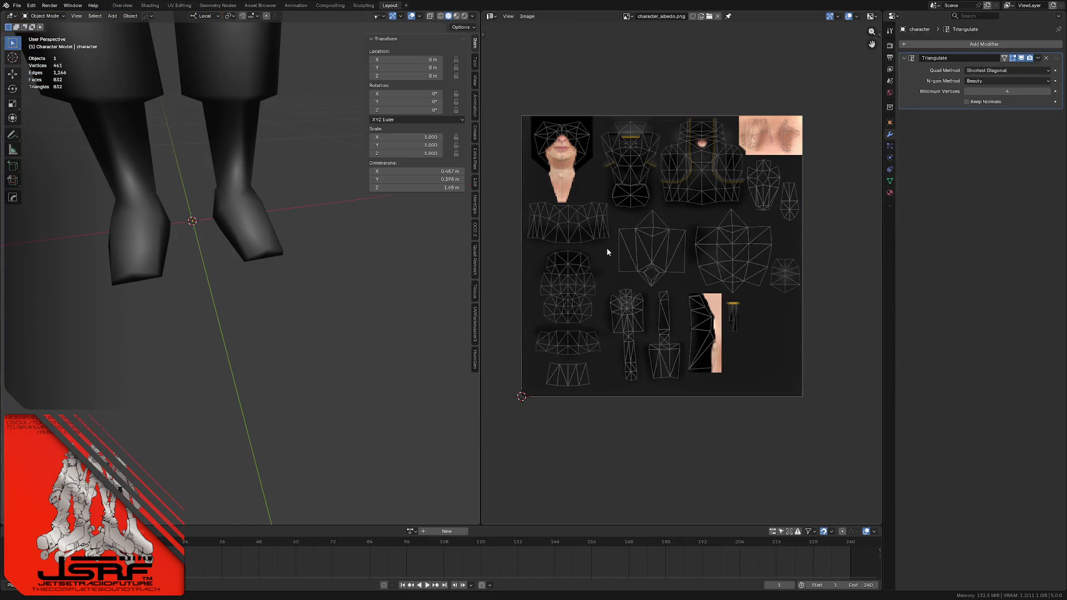
key("z")
left_click(323, 336)
- Orbit around the character's feet to inspect the shoes, then switch to the hiking-shoe image search
mouse_move(336, 326)
middle_mouse_down()
mouse_move(205, 228)
mouse_move(157, 223)
mouse_move(273, 223)
mouse_move(236, 218)
mouse_move(307, 234)
mouse_move(158, 236)
mouse_move(231, 233)
mouse_move(213, 221)
mouse_move(247, 209)
mouse_move(292, 224)
mouse_move(288, 238)
middle_mouse_up()
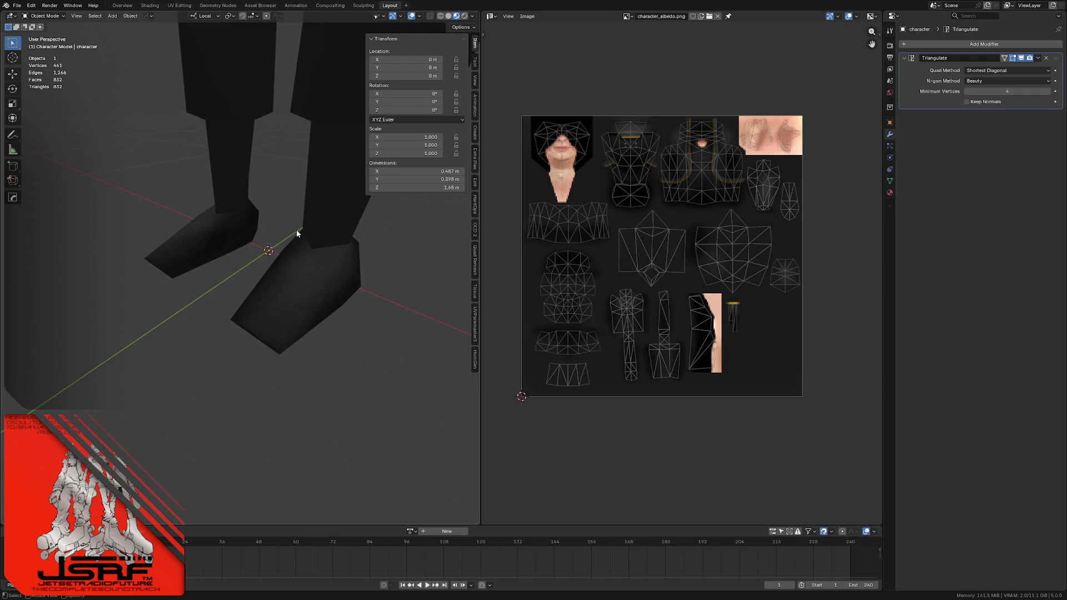
scroll(239, 118, "down", 5)
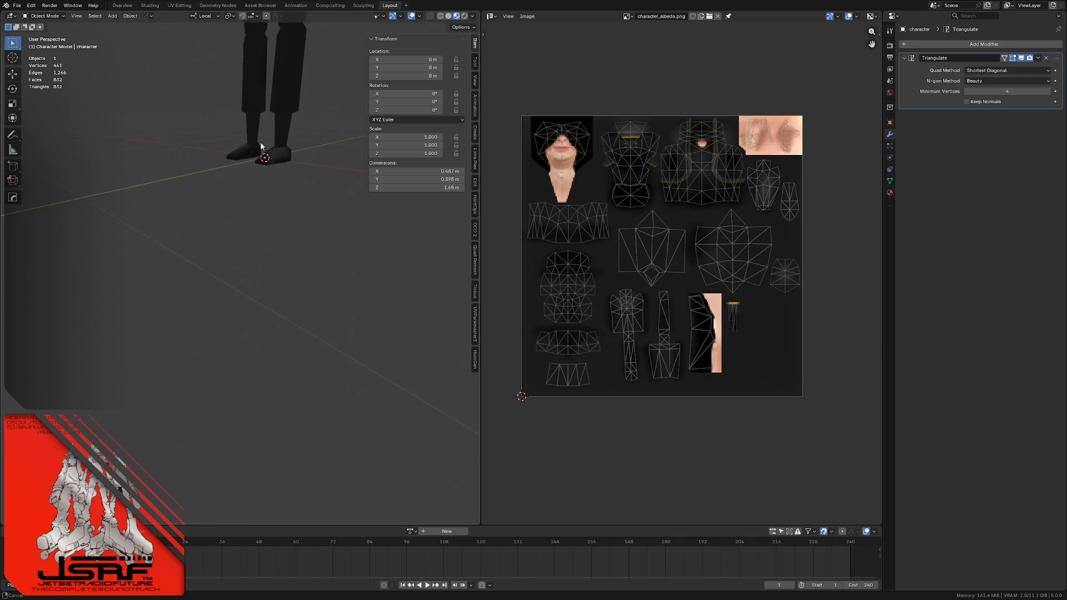
mouse_move(239, 116)
middle_mouse_down()
mouse_move(252, 158)
mouse_move(262, 120)
mouse_move(238, 142)
mouse_move(321, 147)
middle_mouse_up()
scroll(268, 134, "up", 3)
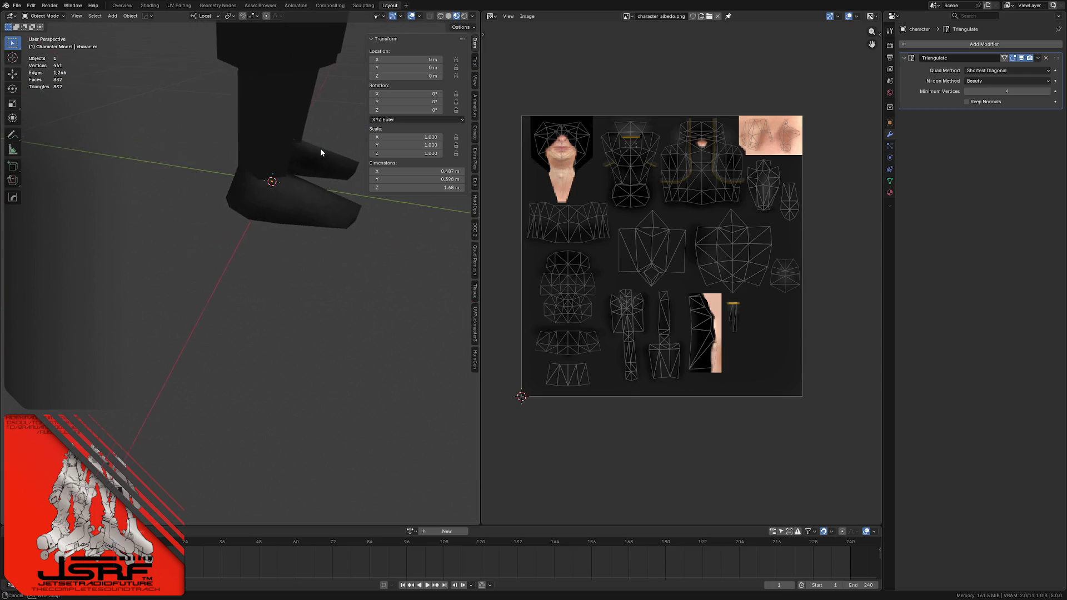
mouse_move(236, 194)
middle_mouse_down()
mouse_move(197, 169)
mouse_move(240, 140)
mouse_move(236, 215)
mouse_move(262, 197)
mouse_move(250, 149)
mouse_move(234, 147)
mouse_move(254, 99)
middle_mouse_up()
scroll(240, 140, "down", 2)
scroll(217, 135, "down", 2)
scroll(236, 216, "up", 2)
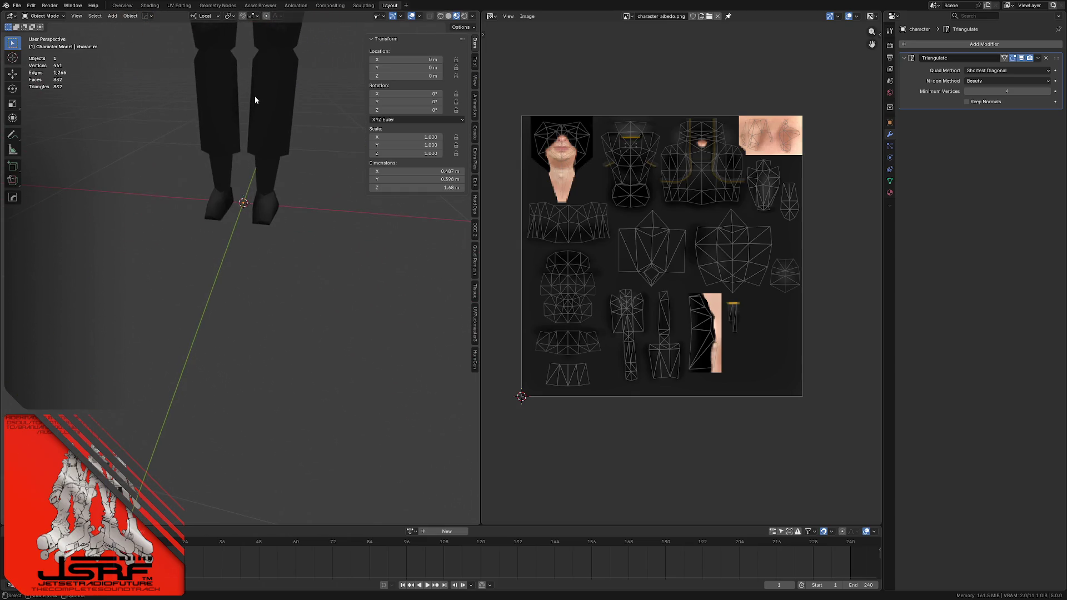
key("alt+Tab")
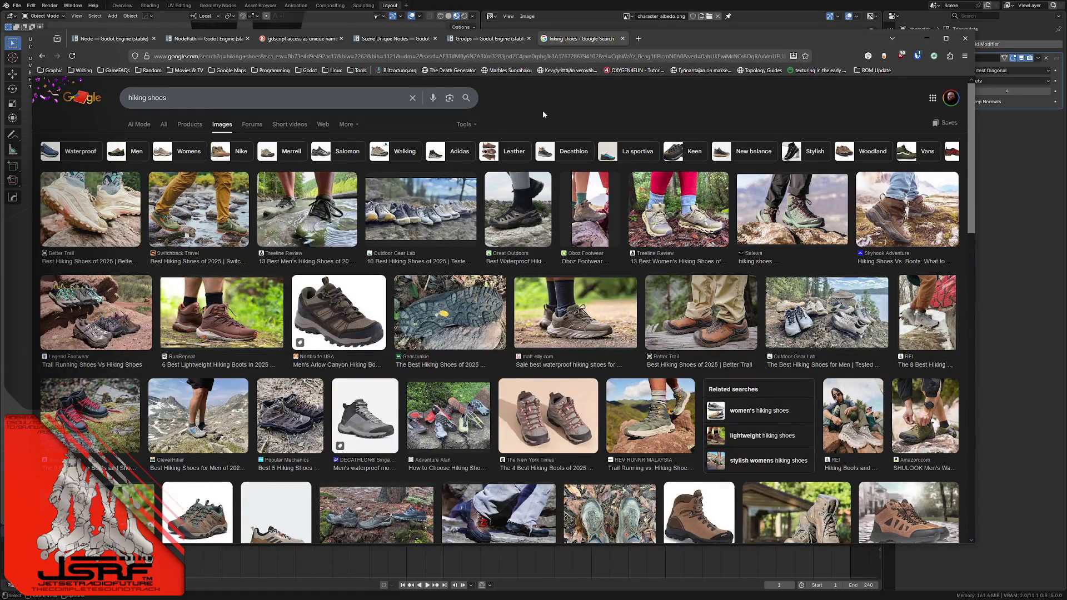
scroll(521, 113, "down", 1)
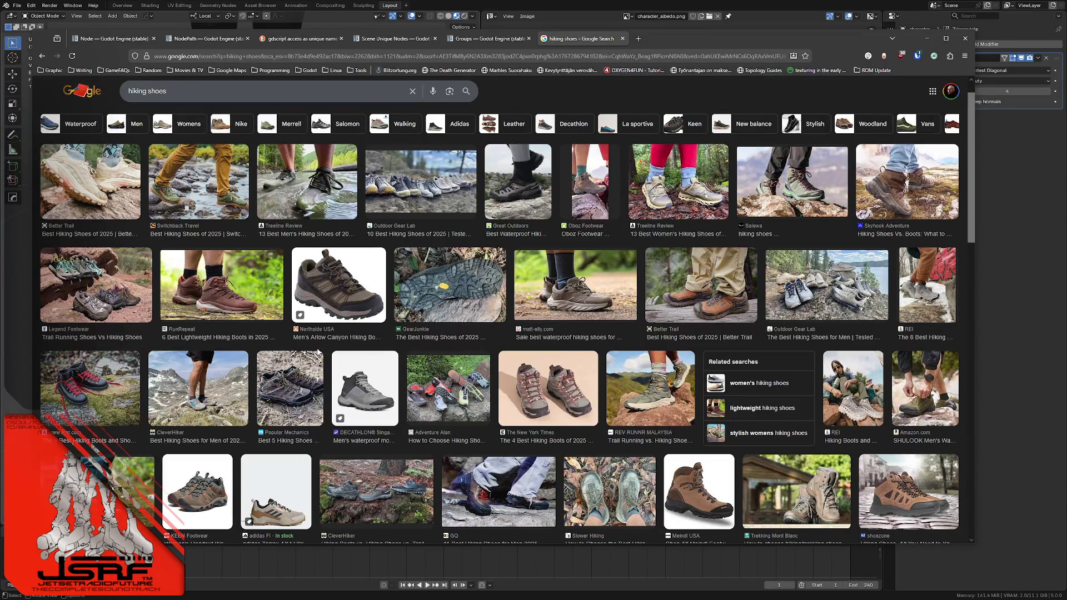
scroll(552, 107, "down", 2)
scroll(503, 180, "down", 2)
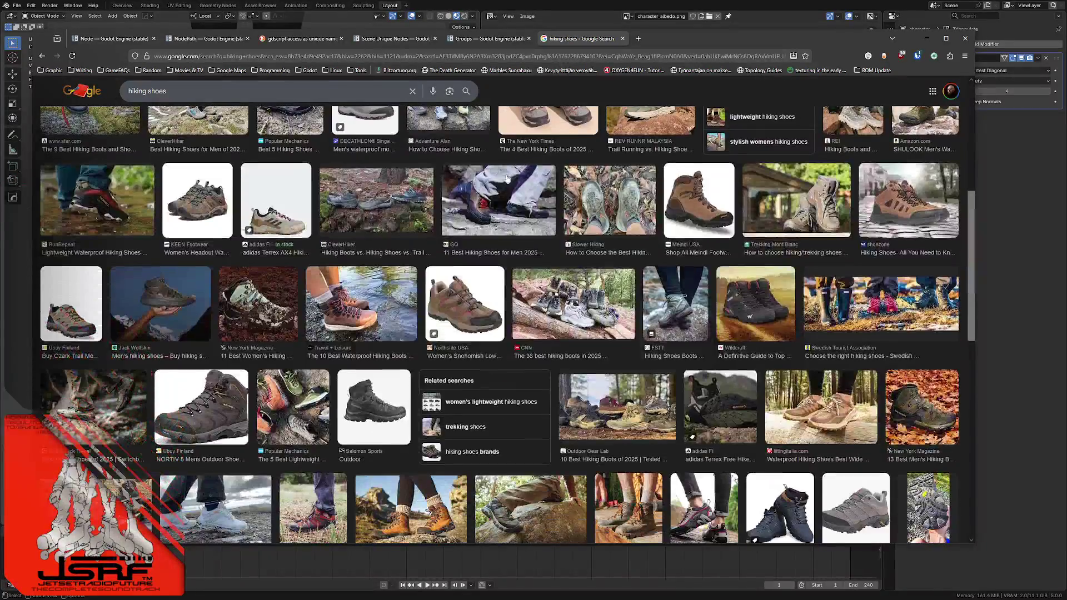
scroll(504, 181, "down", 2)
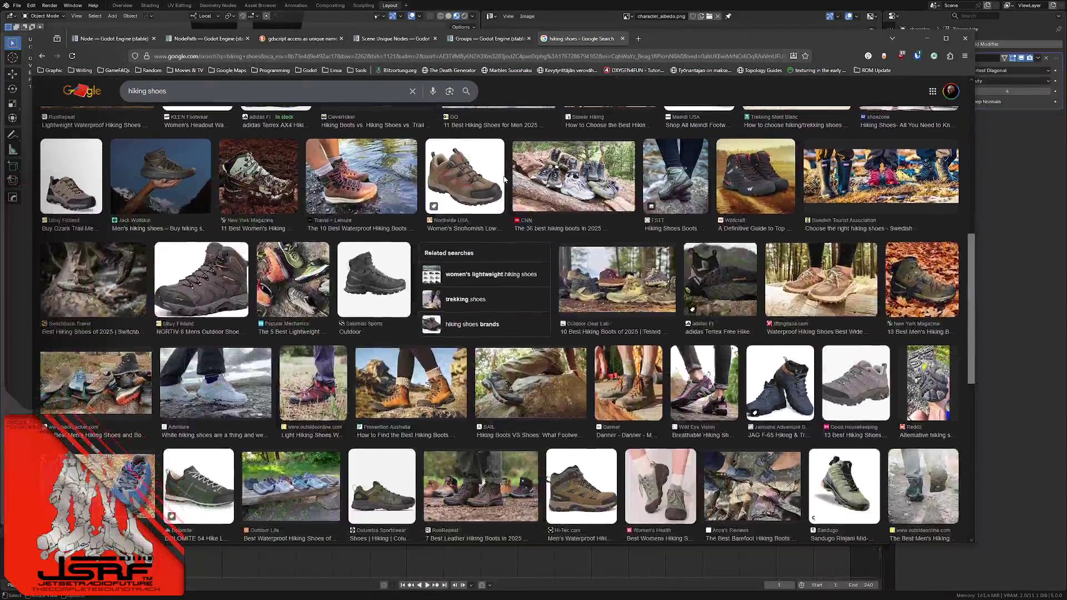
scroll(503, 179, "down", 1)
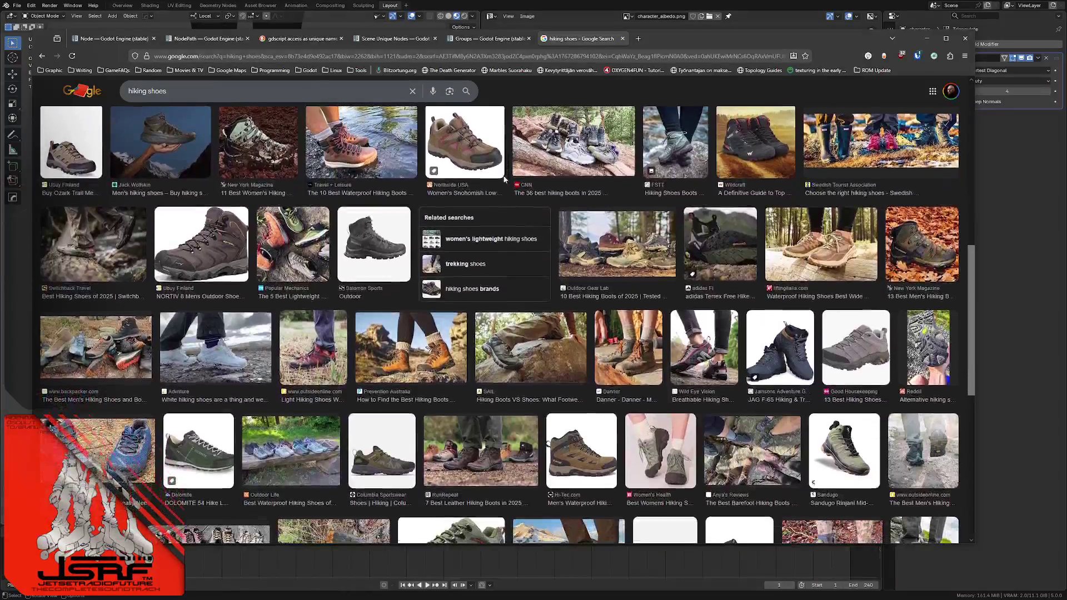
scroll(503, 179, "down", 1)
scroll(503, 179, "down", 2)
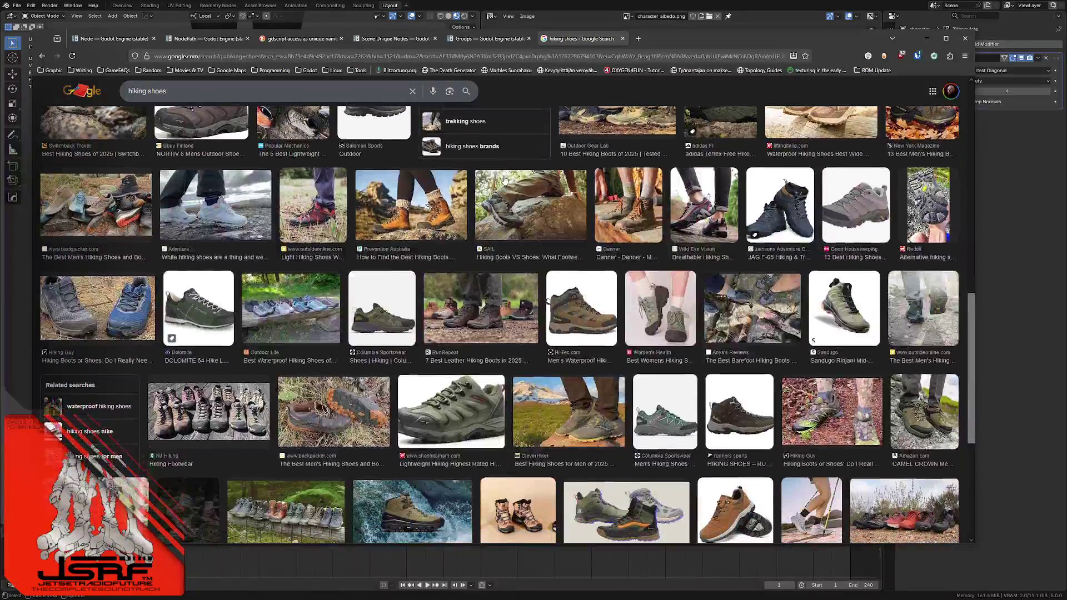
scroll(503, 179, "down", 1)
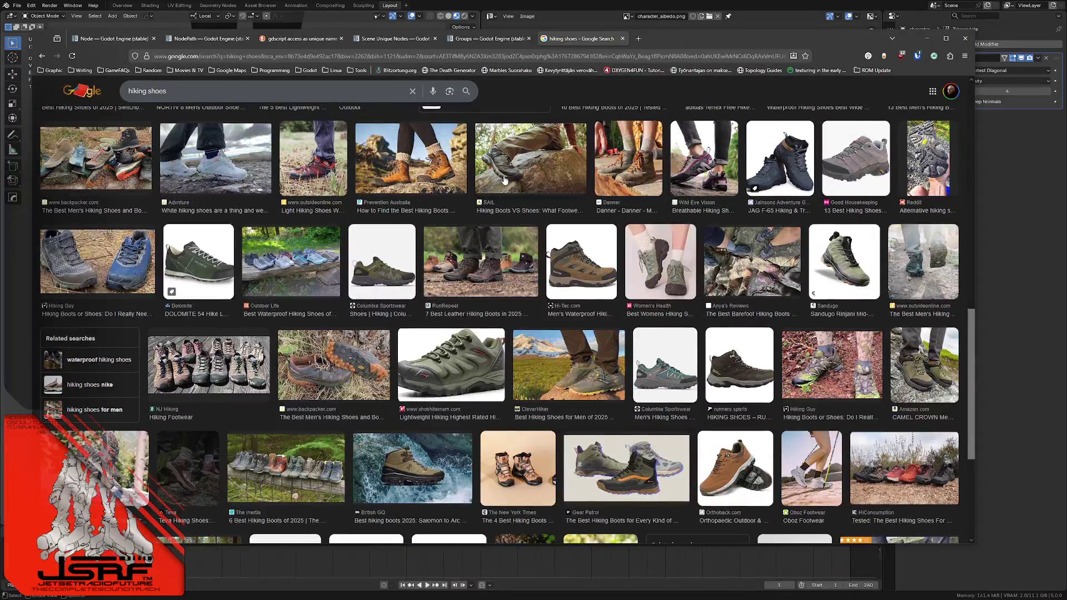
scroll(503, 179, "down", 1)
scroll(504, 180, "down", 1)
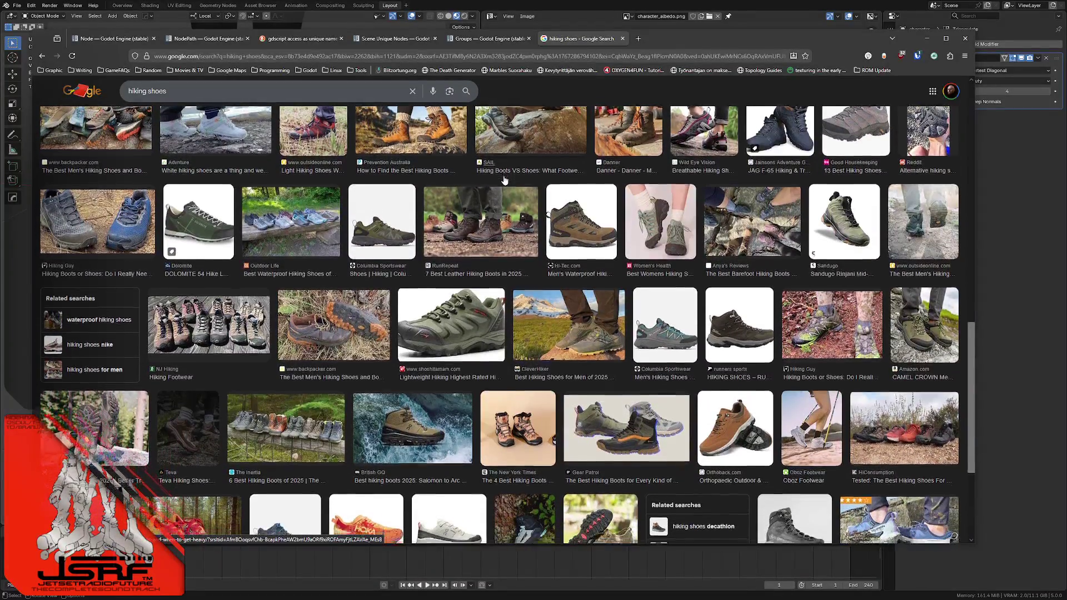
scroll(504, 180, "down", 1)
scroll(503, 179, "down", 1)
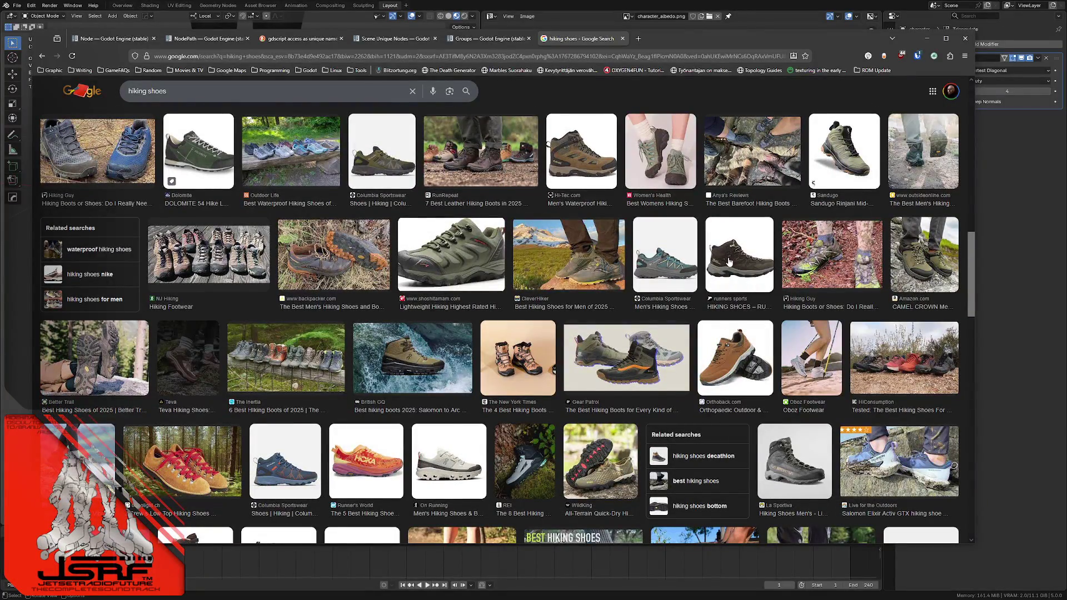
- Preview the brown Jack Wolfskin boot and open its source page in a new tab
left_click(194, 464)
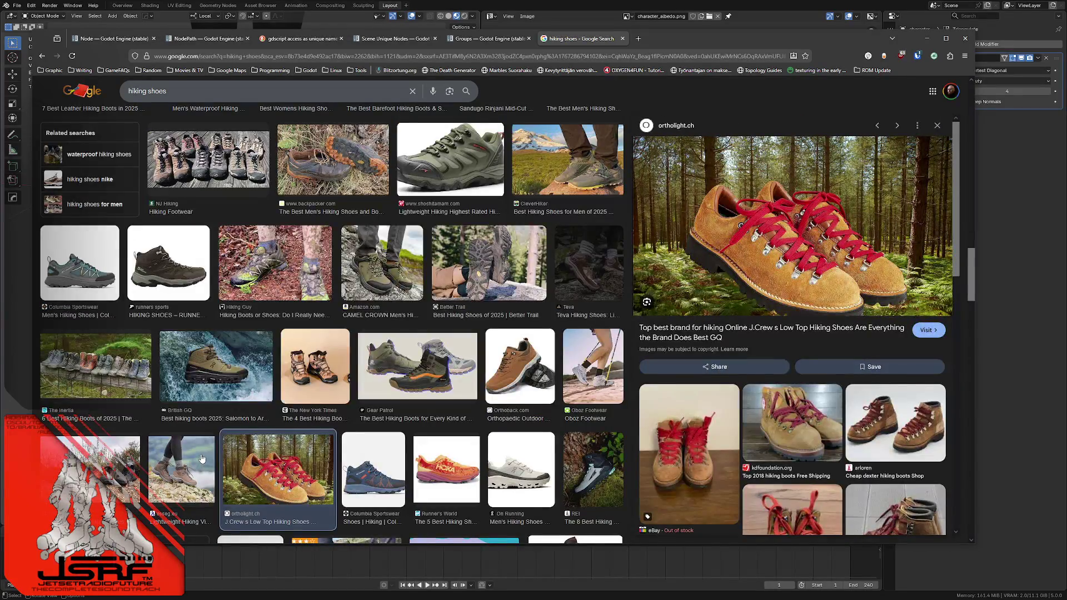
left_click(195, 272)
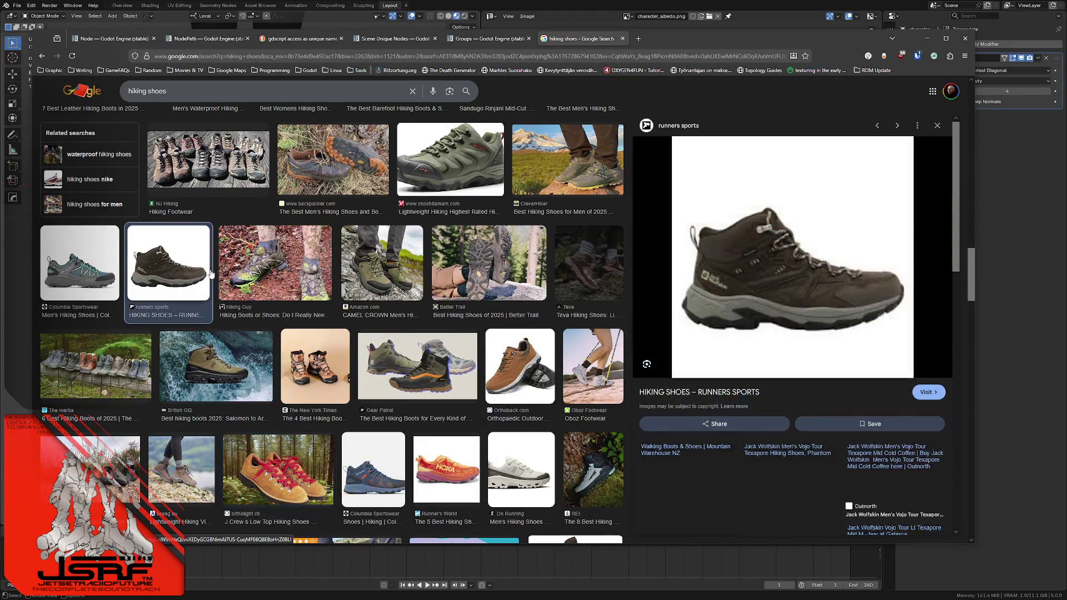
middle_click(719, 392)
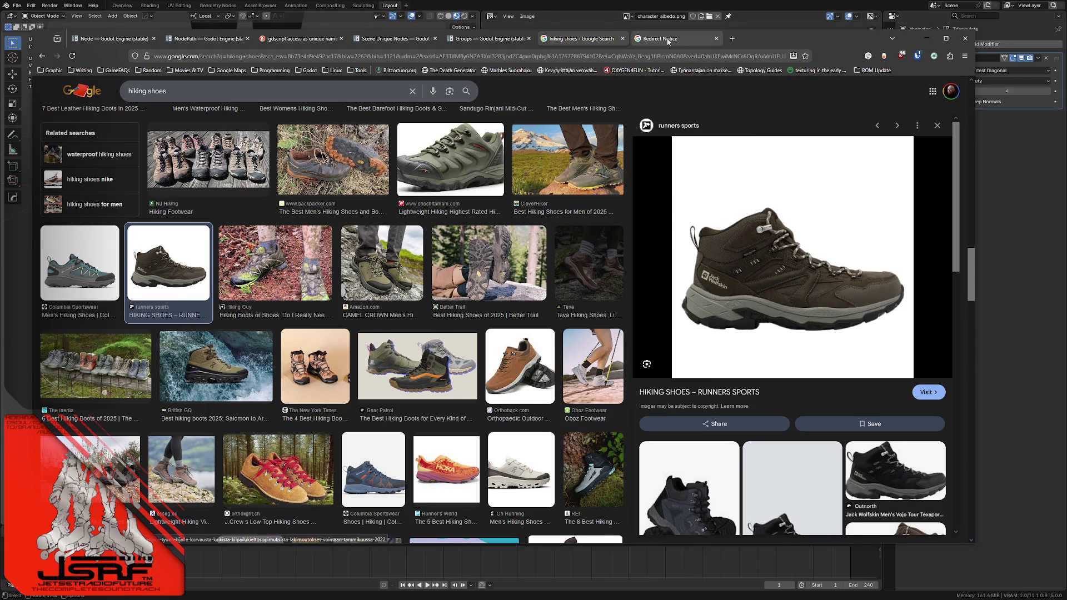
left_click(664, 40)
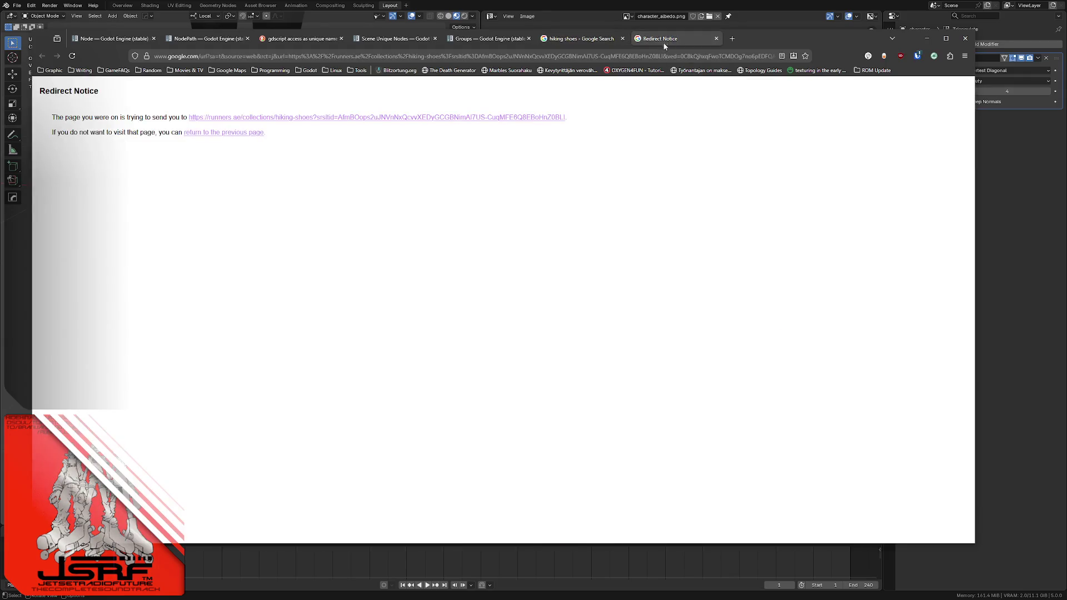
- Follow the redirect to Runners, open the Vojo Tour LT boots and enlarge their top-down view
left_click(326, 117)
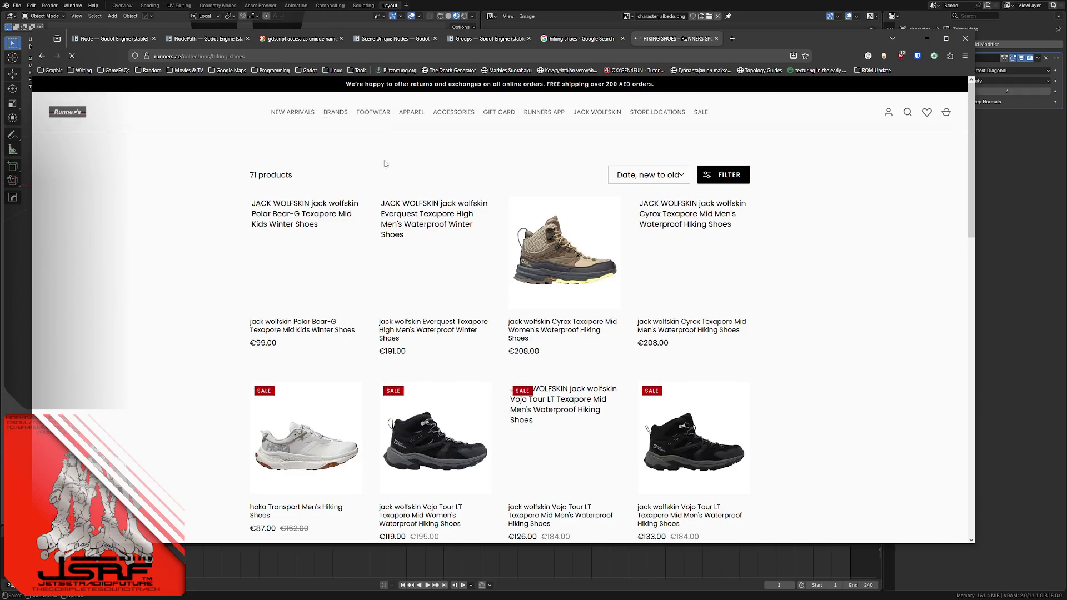
scroll(178, 280, "down", 1)
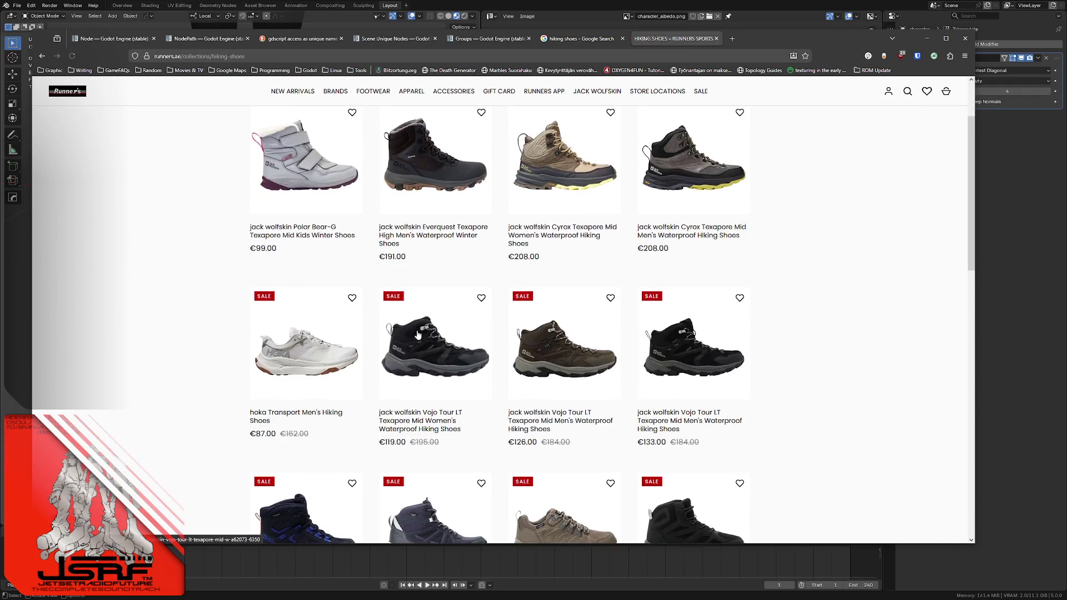
left_click(415, 330)
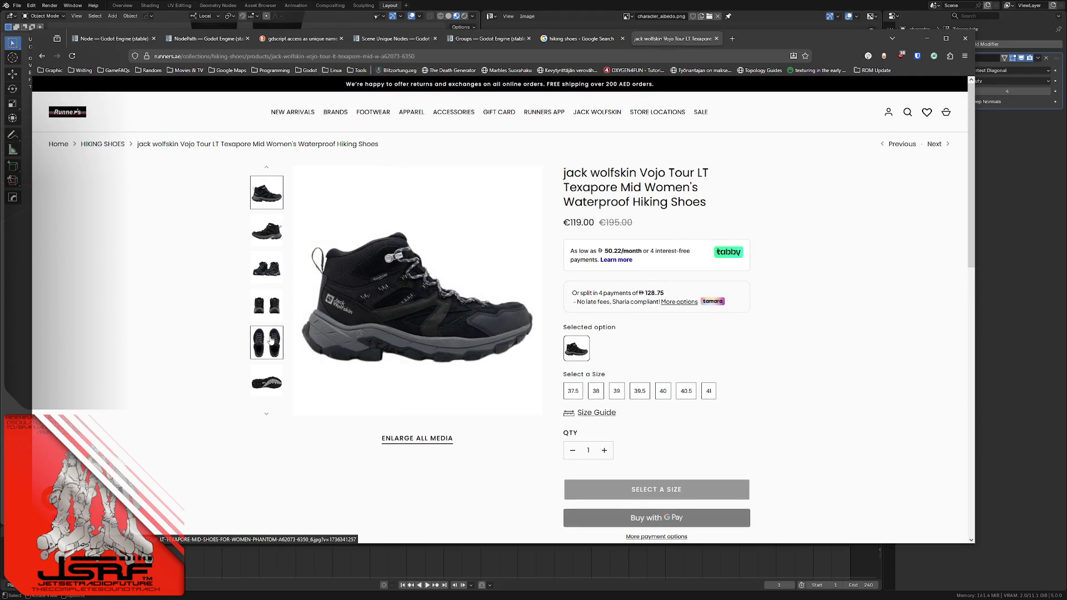
left_click(267, 341)
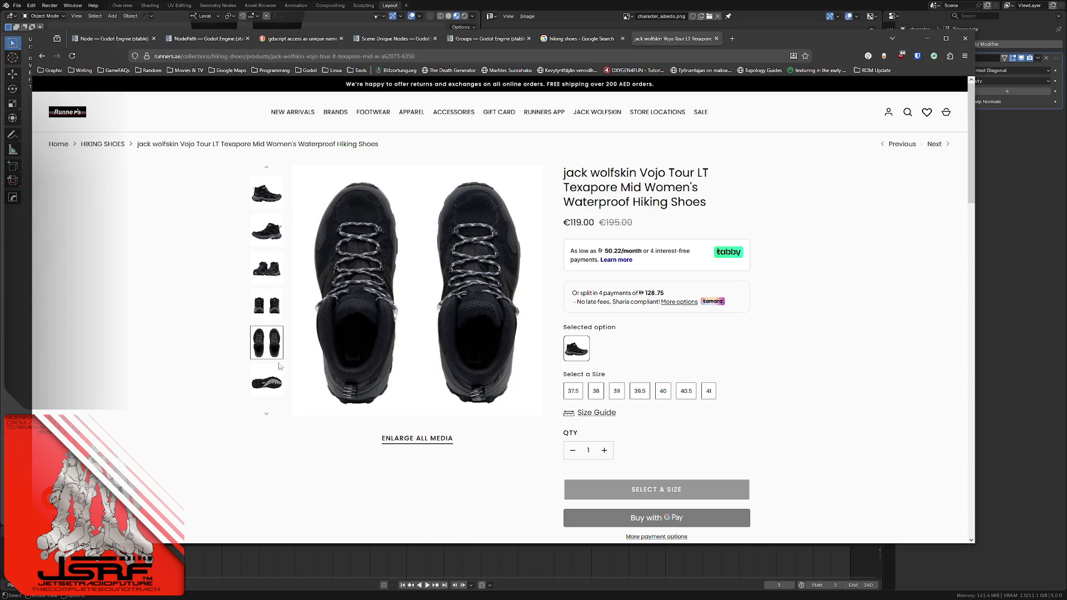
left_click(273, 392)
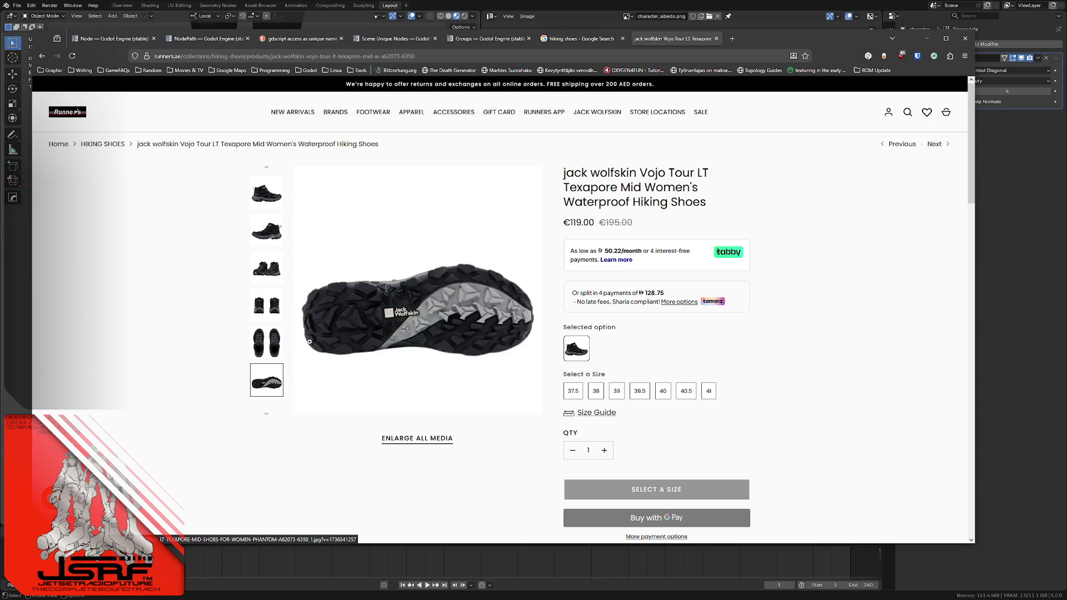
left_click(266, 353)
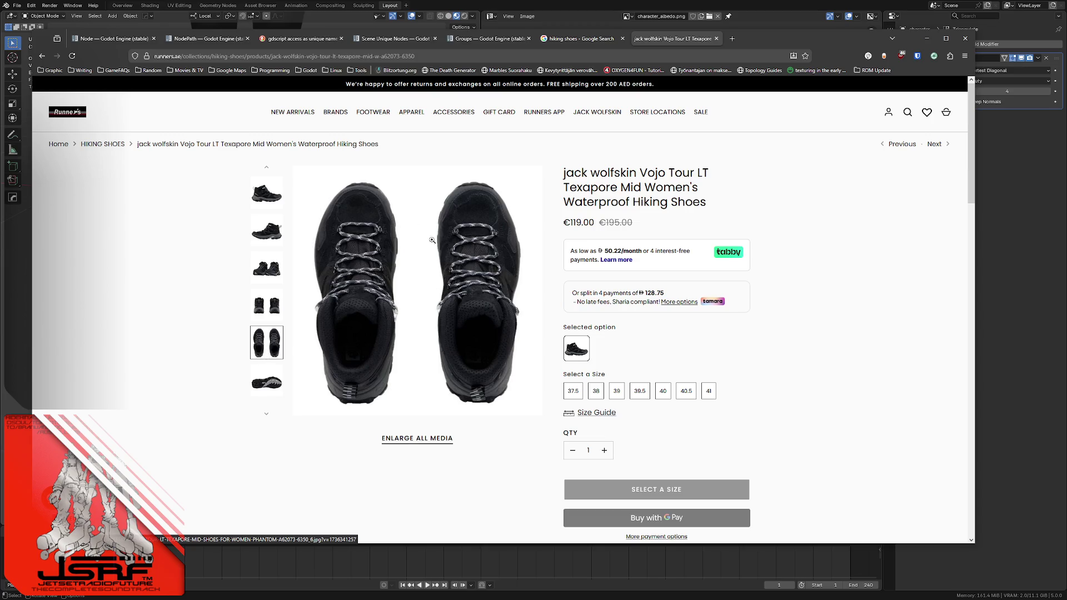
left_click(362, 288)
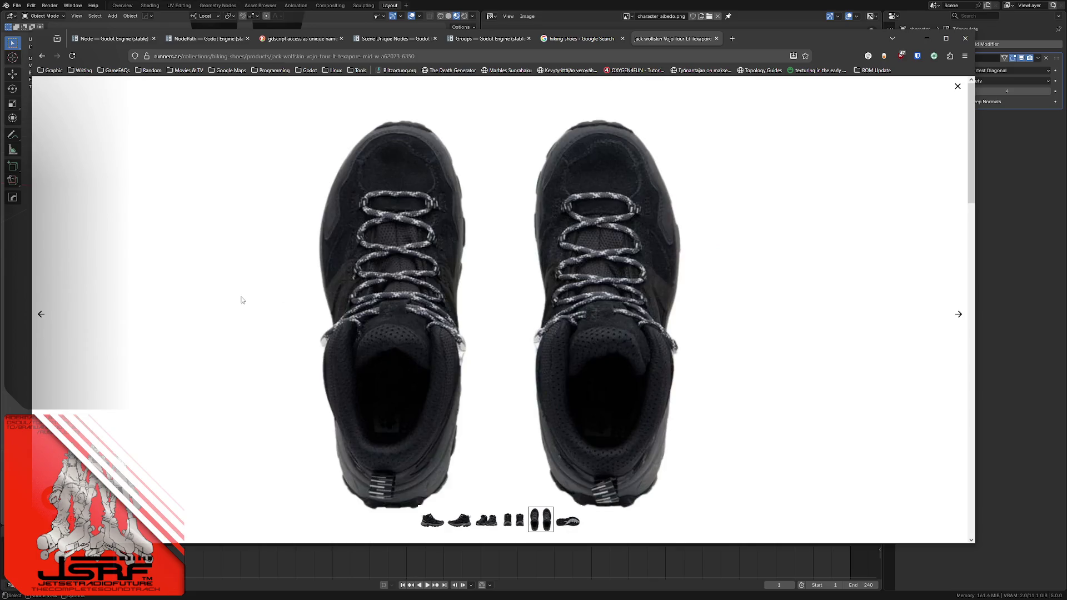
- Screen-capture one boot from the top-down image and return to Affinity Photo
key("super+shift+s")
left_click_drag(277, 109, 510, 489)
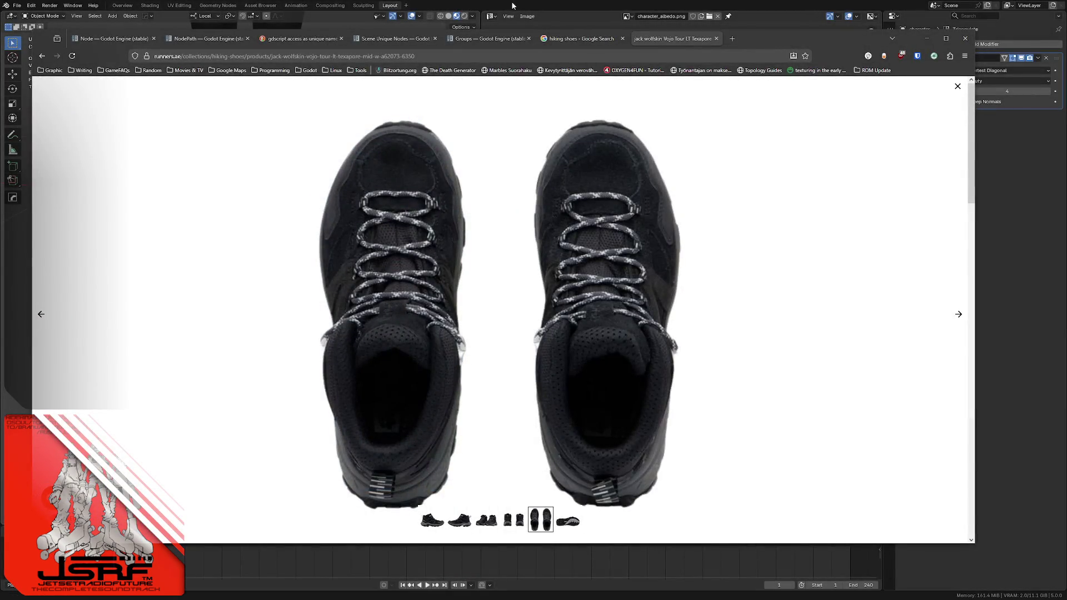
key("alt+Tab")
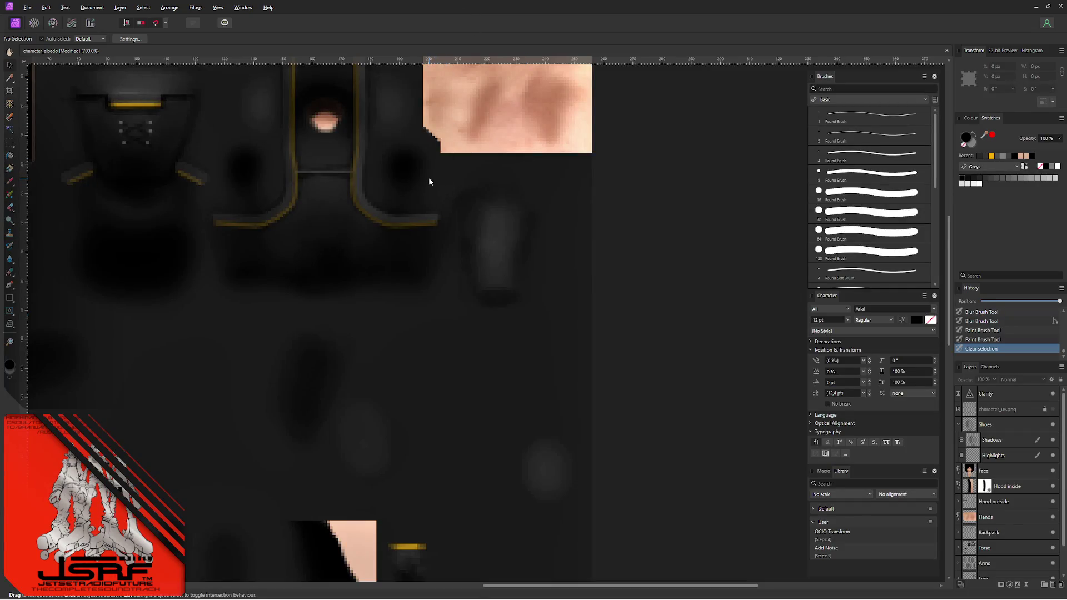
- Paste the boot capture as a new document, flip it vertically and rasterise the layer
key("ctrl+alt+shift+n")
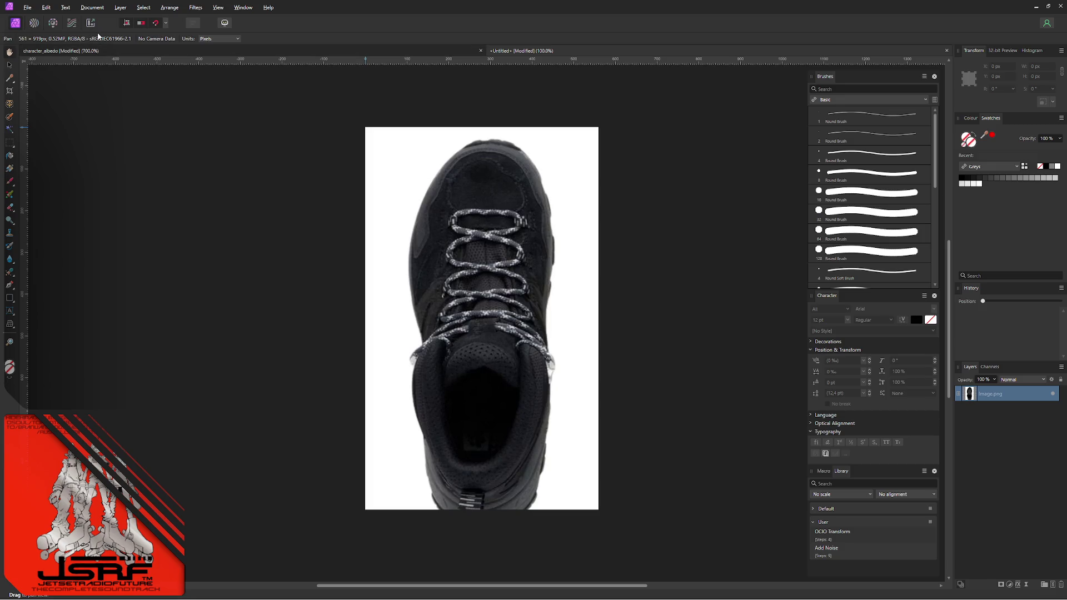
key("ctrl+shift+v")
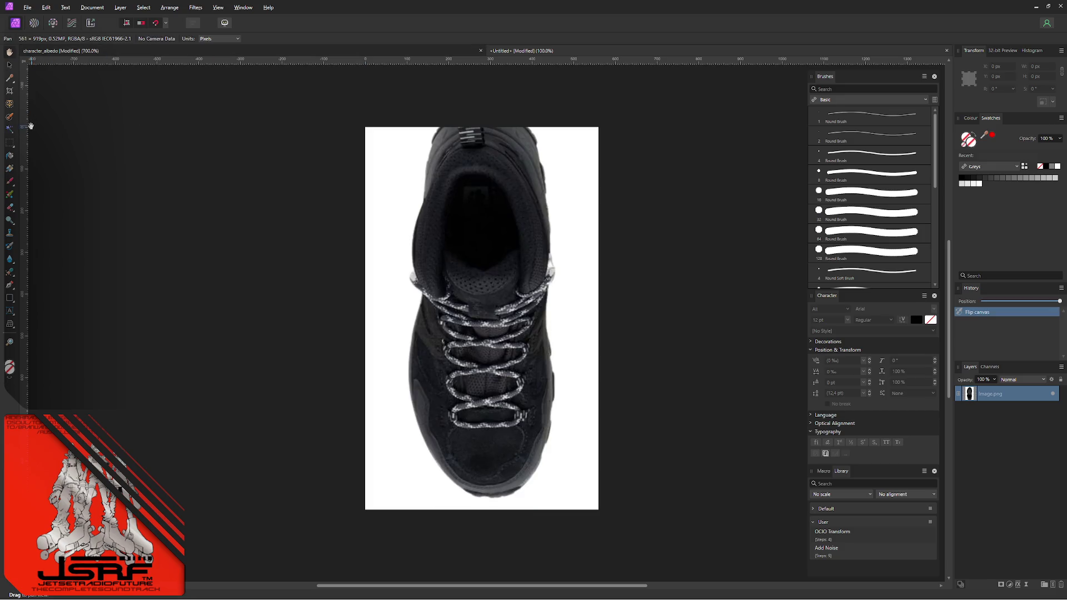
left_click(13, 148)
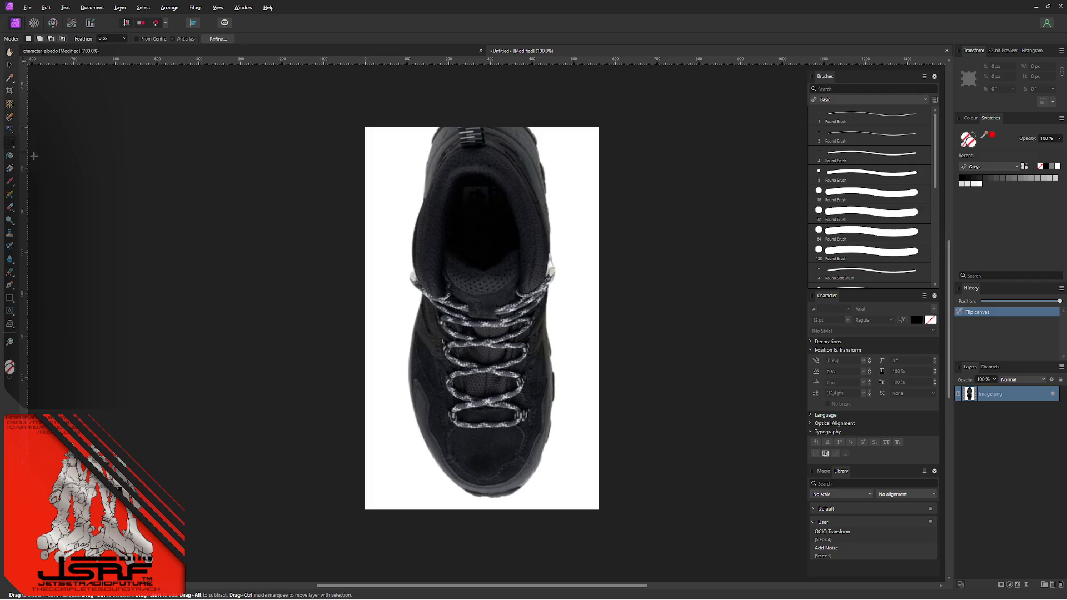
right_click(995, 401)
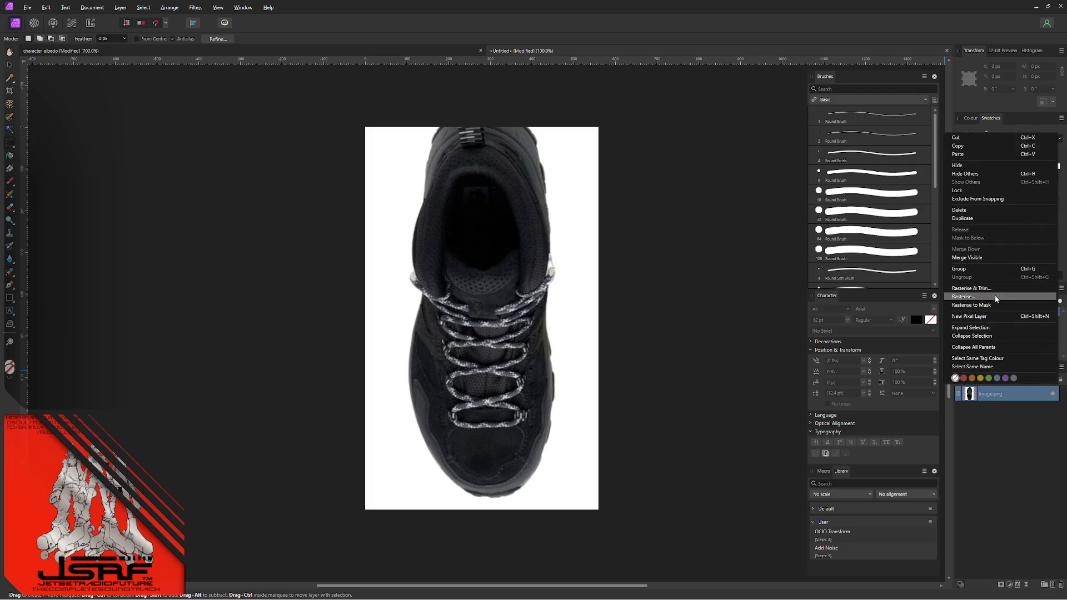
left_click(979, 291)
- Marquee the laced front of the boot and switch to the character_albedo document
left_click_drag(411, 262, 564, 483)
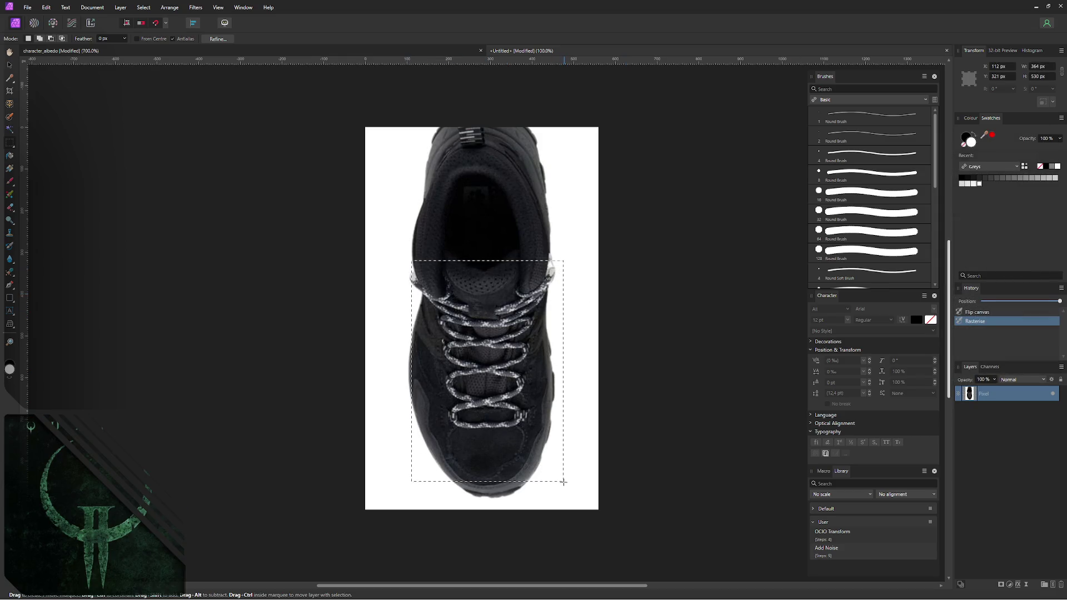
left_click_drag(565, 482, 557, 499)
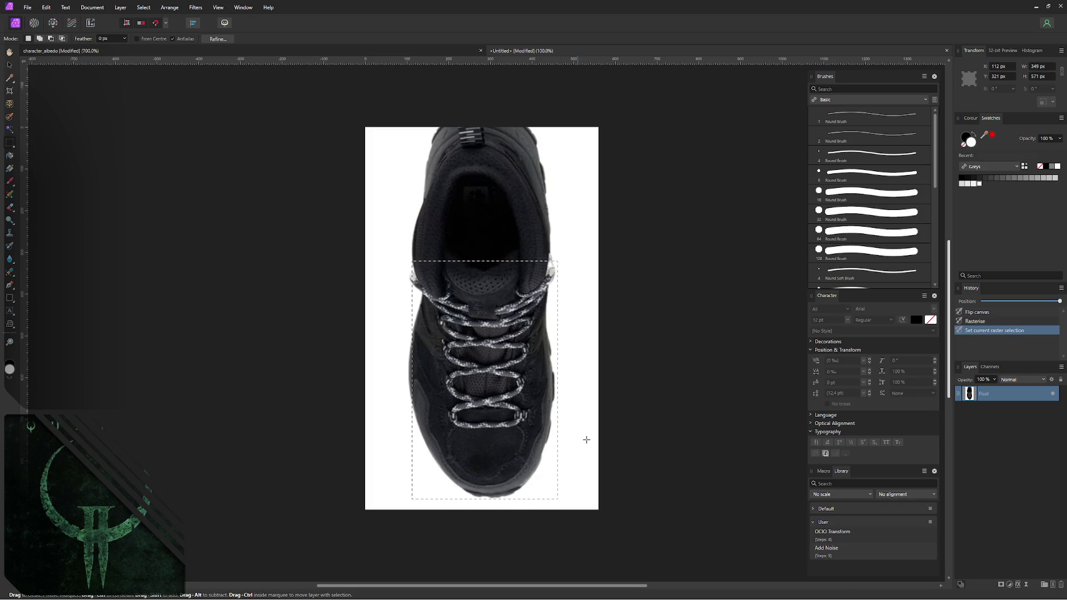
left_click(321, 52)
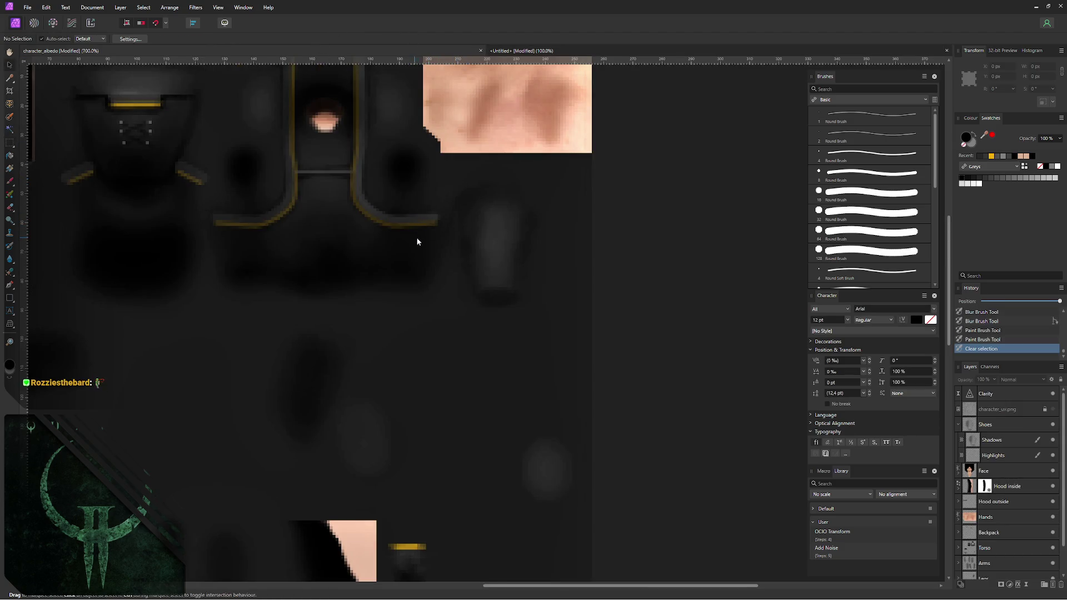
scroll(415, 246, "right", 2)
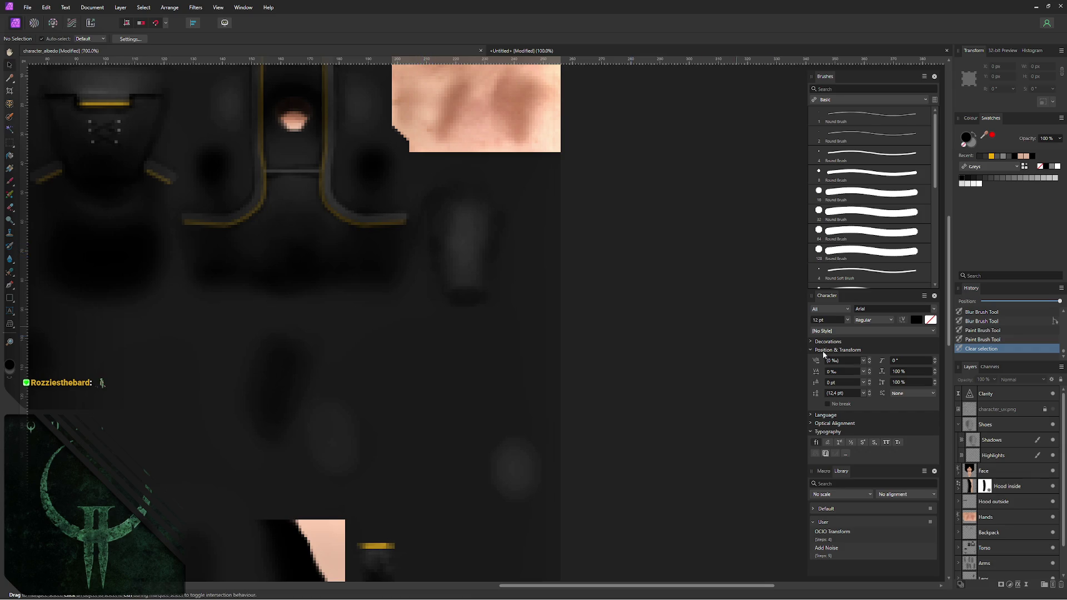
- Paste the lace crop above Highlights in the Shoes group, shrink it onto the shoe area and add a mask
left_click(998, 461)
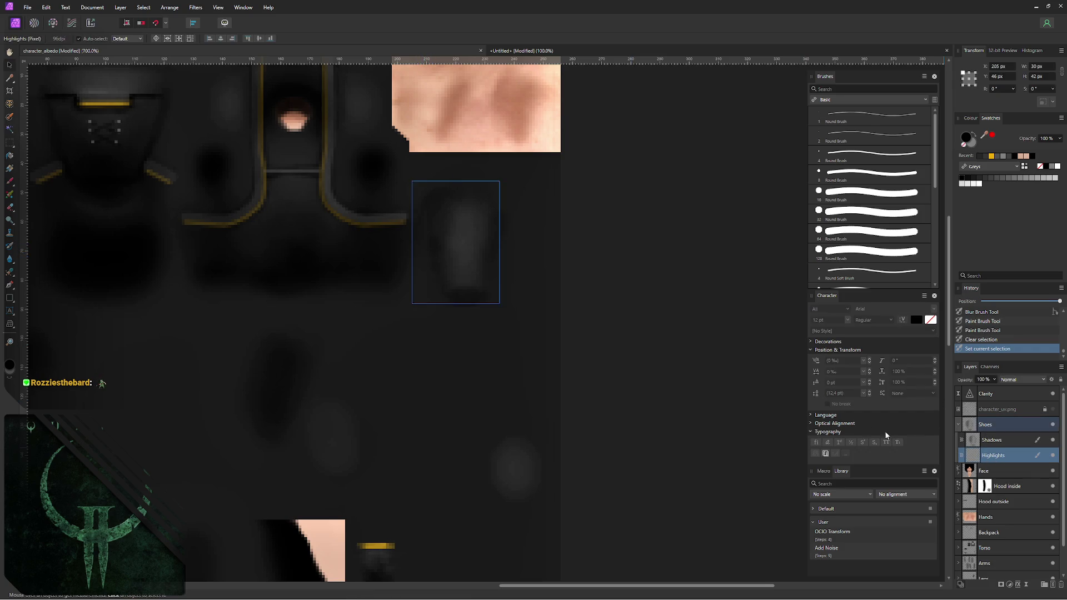
key("ctrl+v")
scroll(300, 222, "down", 3, "ctrl")
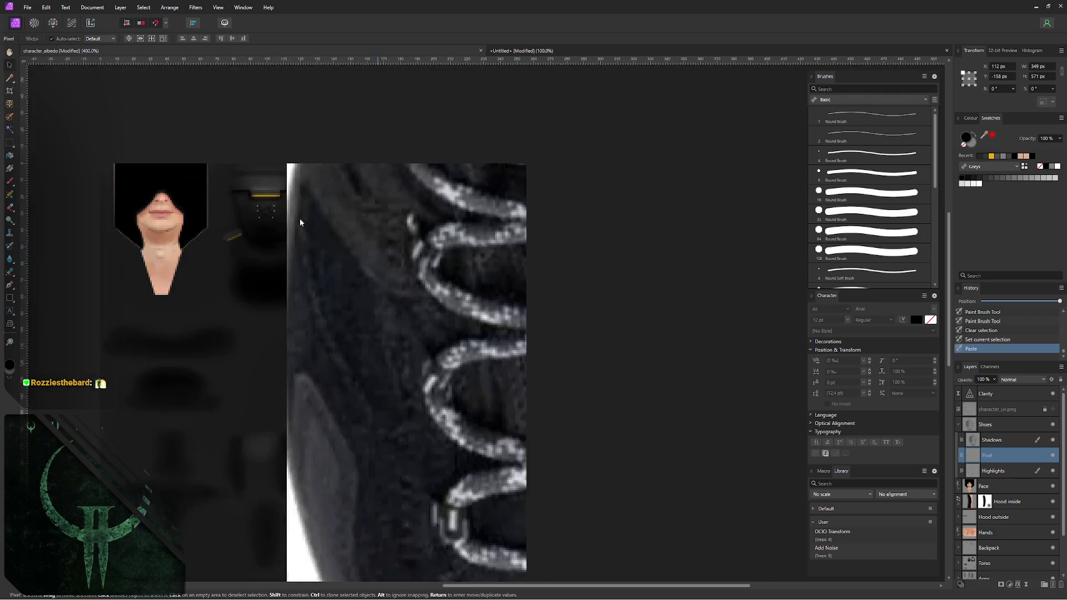
scroll(298, 222, "down", 3, "ctrl")
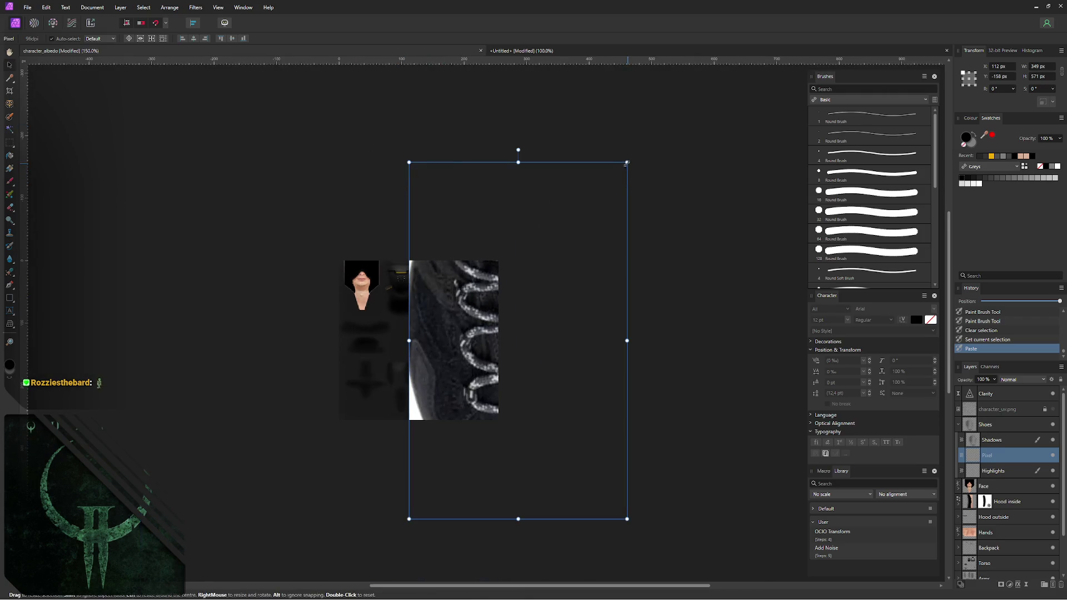
mouse_move(627, 162)
left_mouse_down("ctrl")
mouse_move(547, 294)
mouse_move(493, 283)
mouse_move(495, 300)
left_mouse_up("ctrl")
scroll(484, 317, "up", 4, "ctrl")
scroll(484, 317, "up", 2, "ctrl")
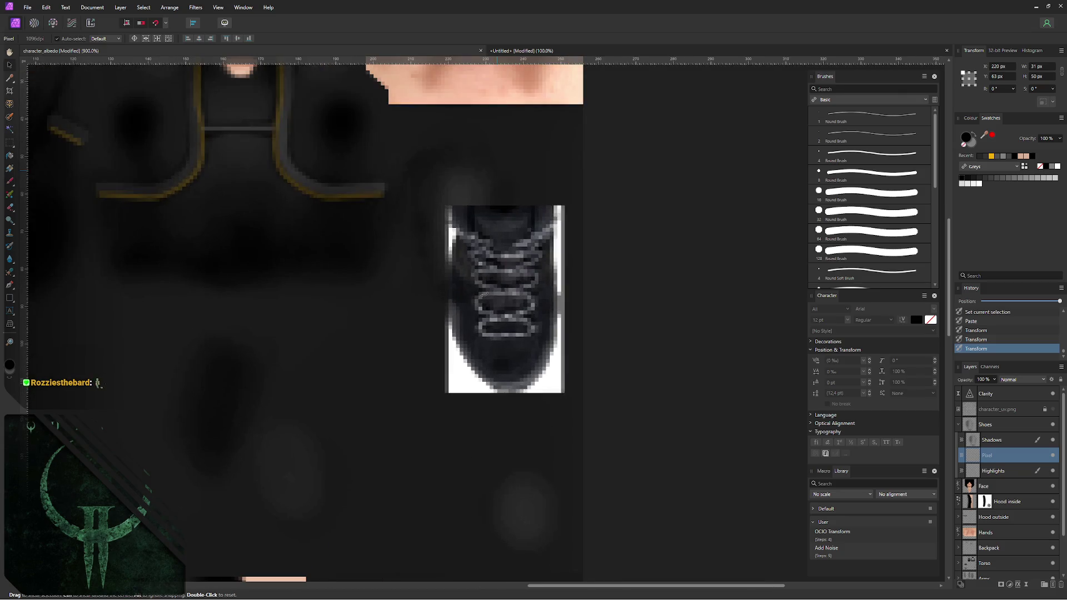
mouse_move(559, 207)
left_mouse_down("ctrl")
mouse_move(542, 236)
mouse_move(555, 219)
left_mouse_up("ctrl")
left_click_drag(515, 268, 470, 214)
key("Up")
key("Up")
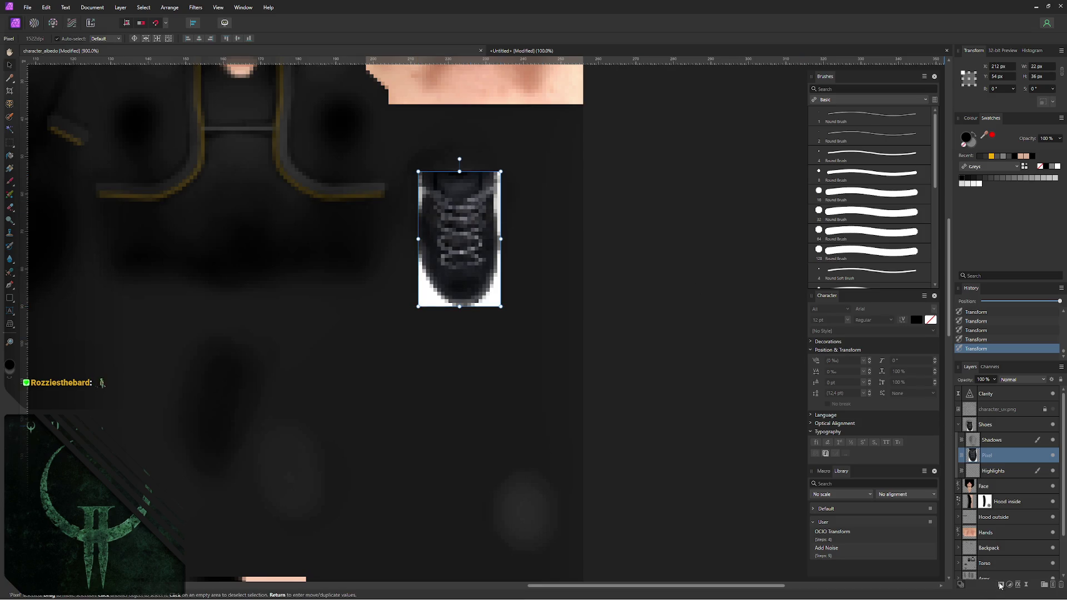
left_click(1001, 585)
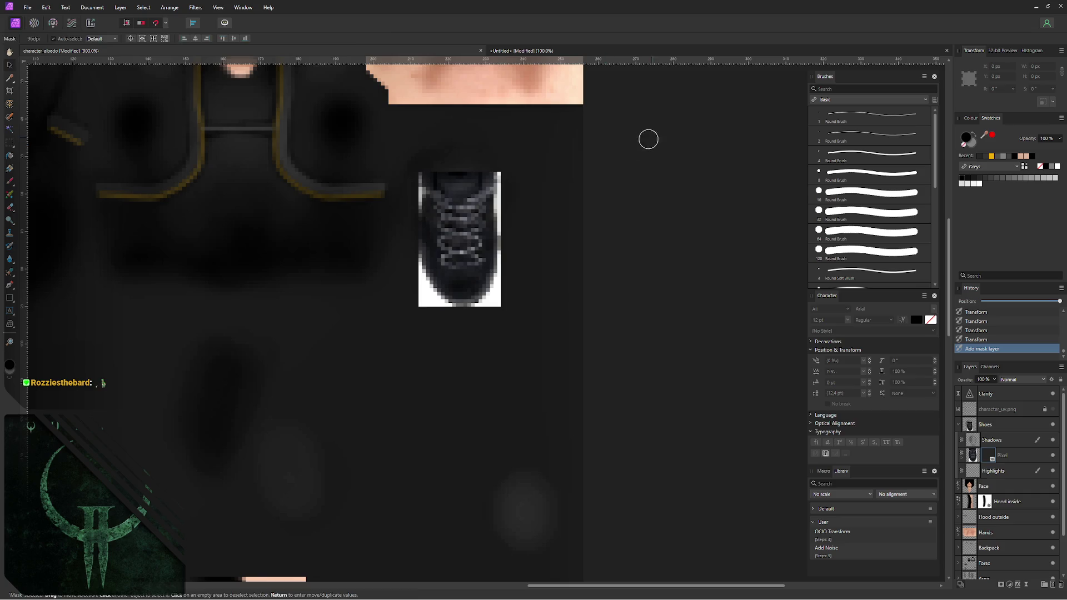
- With the brush at full opacity, mask away the shoe's white top and top-right edges
key("b")
key("z")
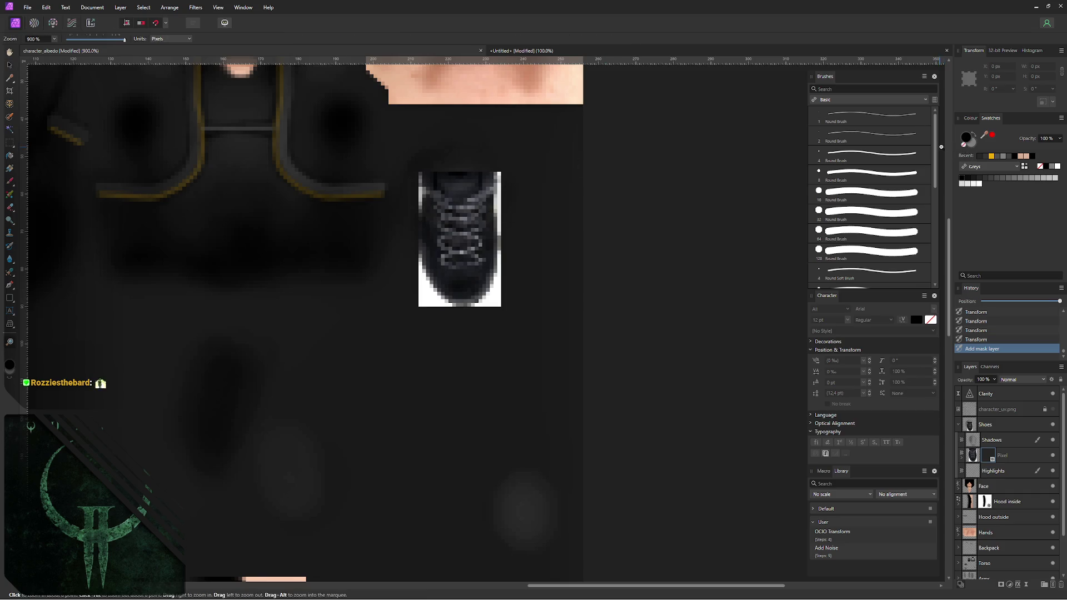
key("b")
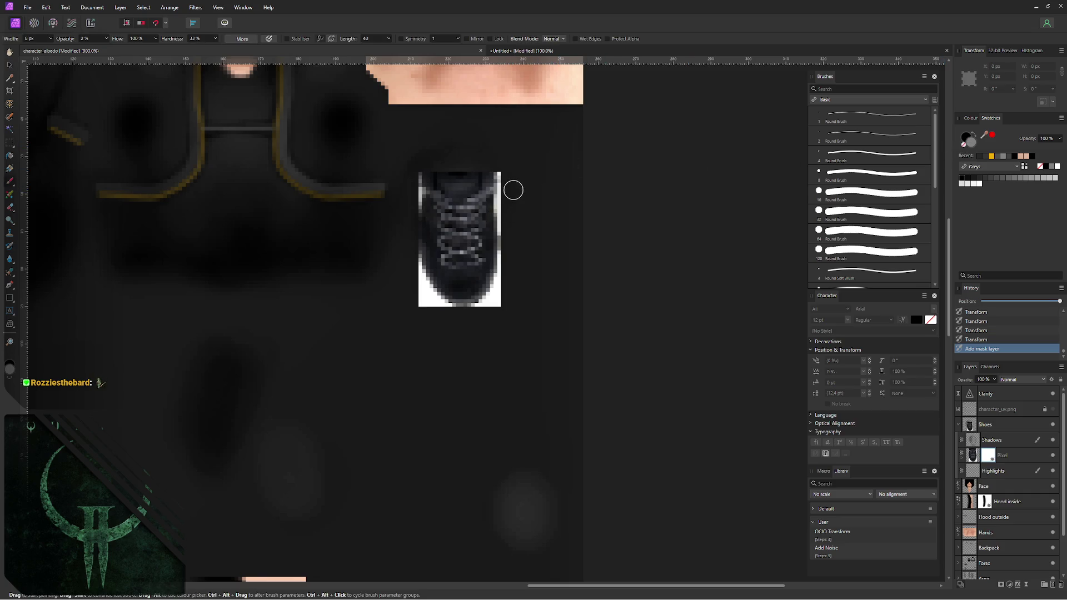
left_click(511, 178)
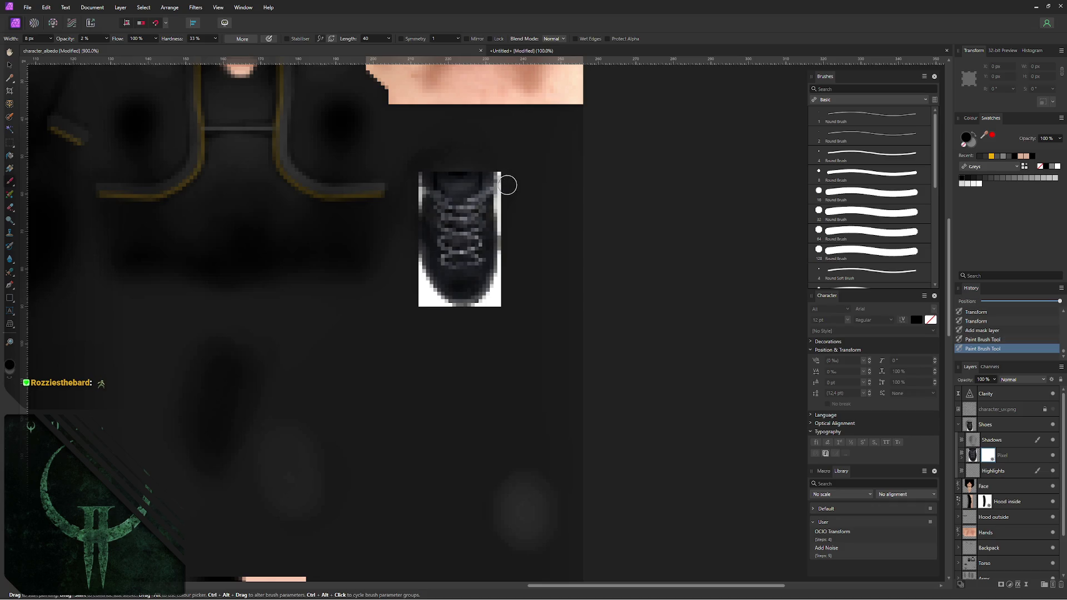
key("0")
left_click(508, 175)
left_click(498, 180)
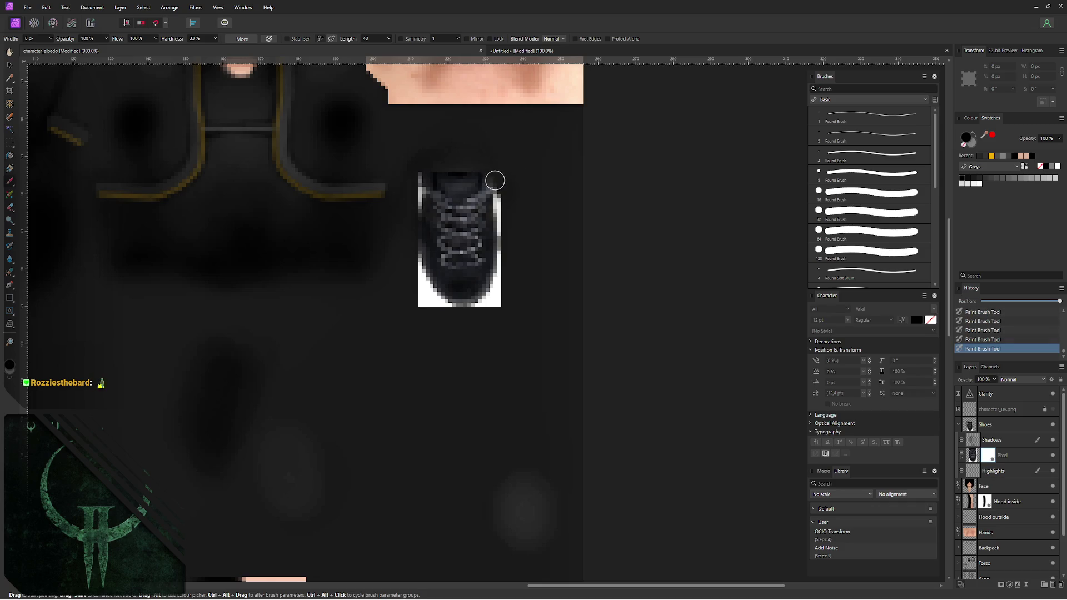
left_click_drag(479, 183, 434, 175)
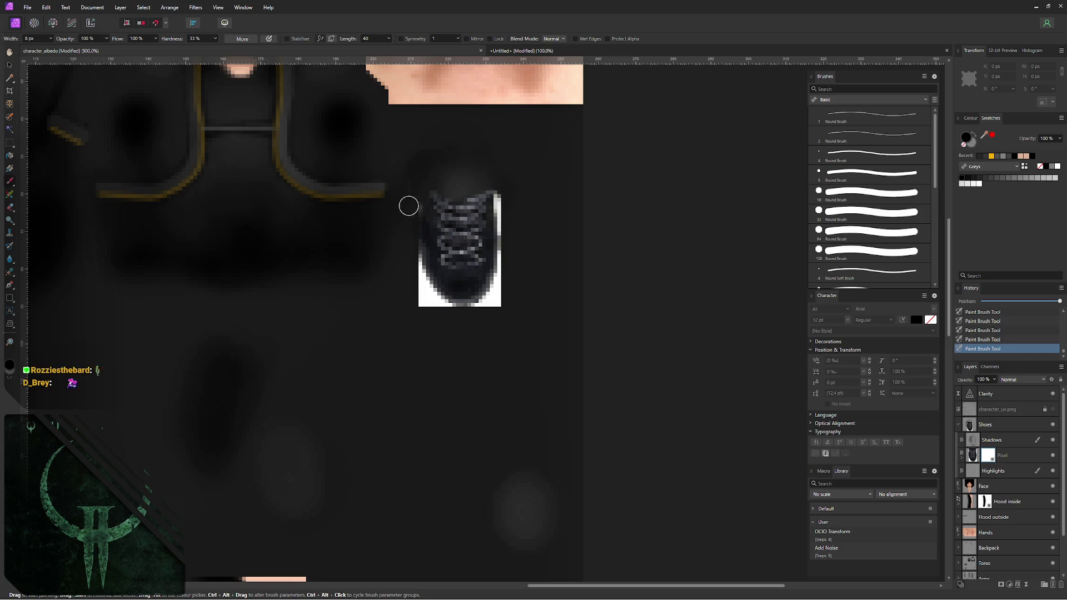
- Mask away the white left and right edges, set brush to 12 px at 30%, and lower the shoe layer's opacity
left_click_drag(409, 205, 414, 251)
key("alt")
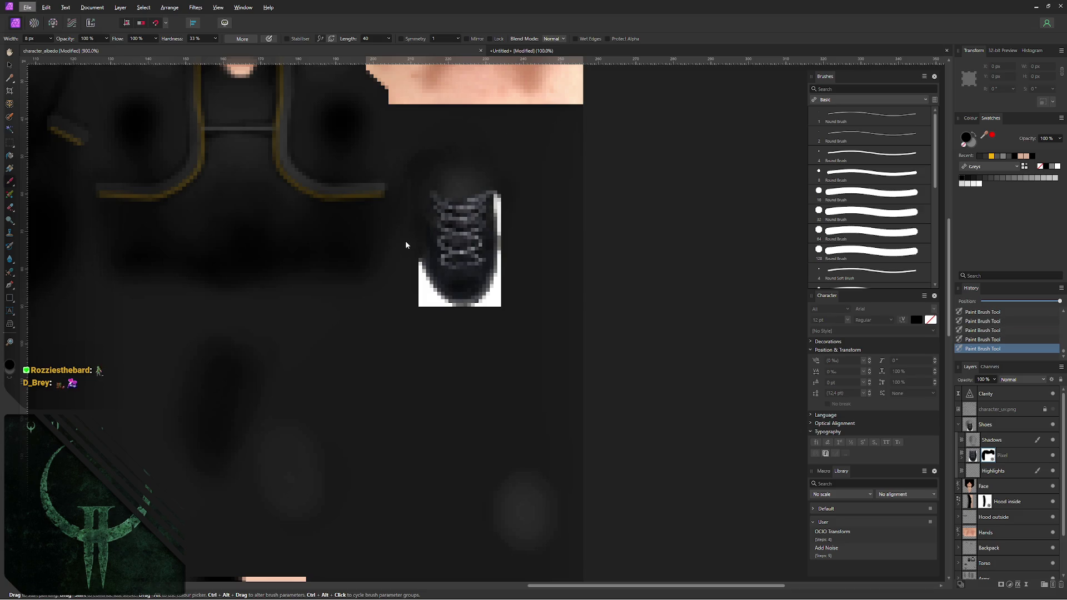
mouse_move(410, 247)
left_mouse_down()
mouse_move(431, 298)
mouse_move(483, 306)
mouse_move(486, 292)
left_mouse_up()
left_click_drag(519, 195, 498, 282)
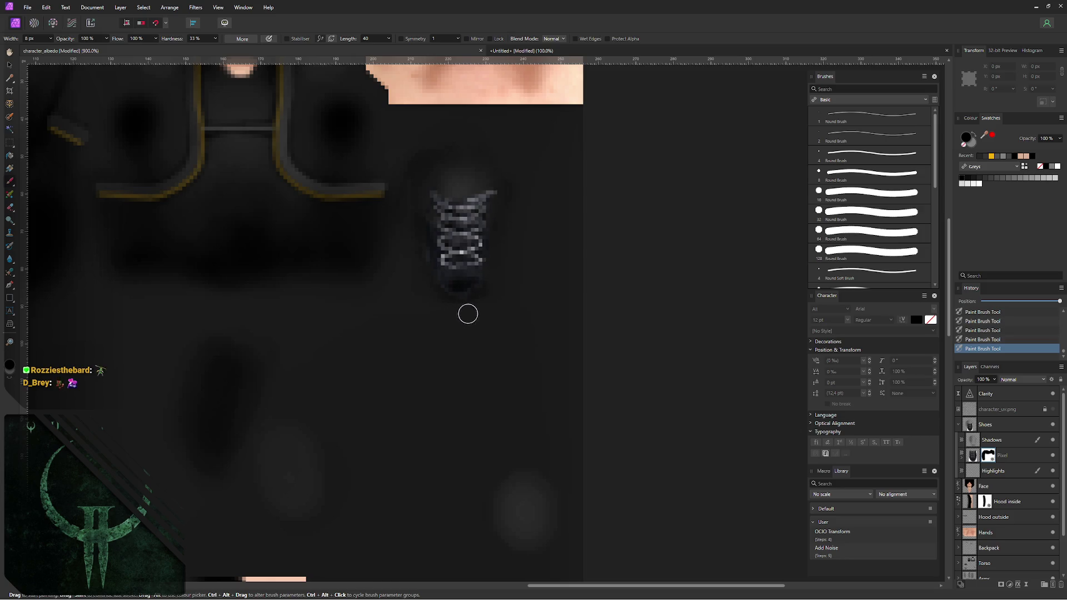
mouse_move(467, 310)
left_mouse_down("ctrl+alt")
mouse_move(480, 309)
mouse_move(450, 317)
mouse_move(440, 250)
left_mouse_up("ctrl+alt")
key("3")
key("v")
key("5")
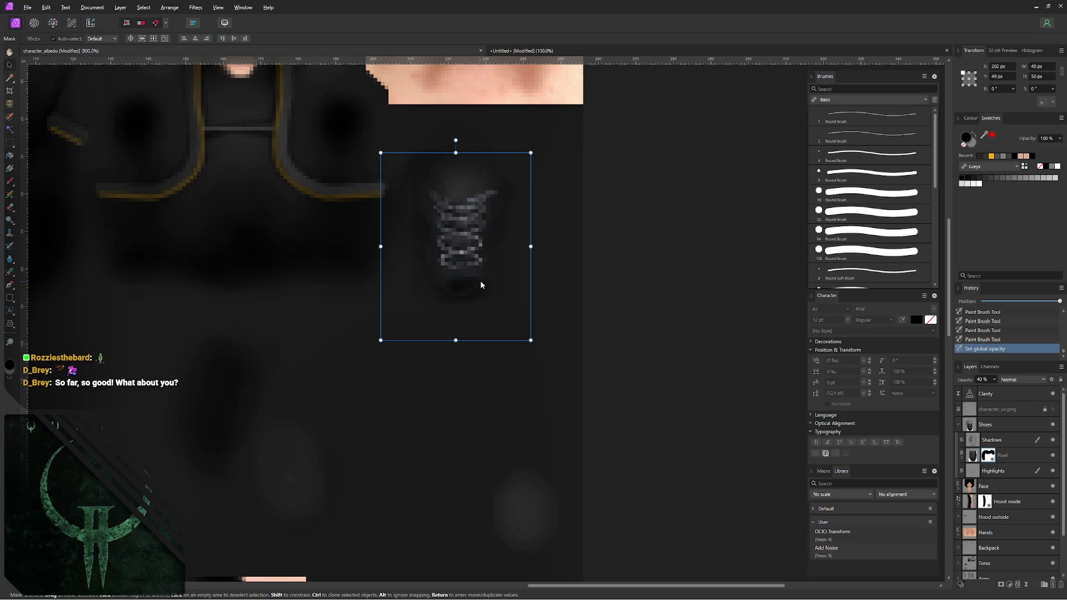
- Paint a dark shadow at the shoe's top on the Shadows layer and show the character_uv.png overlay
left_click(615, 270)
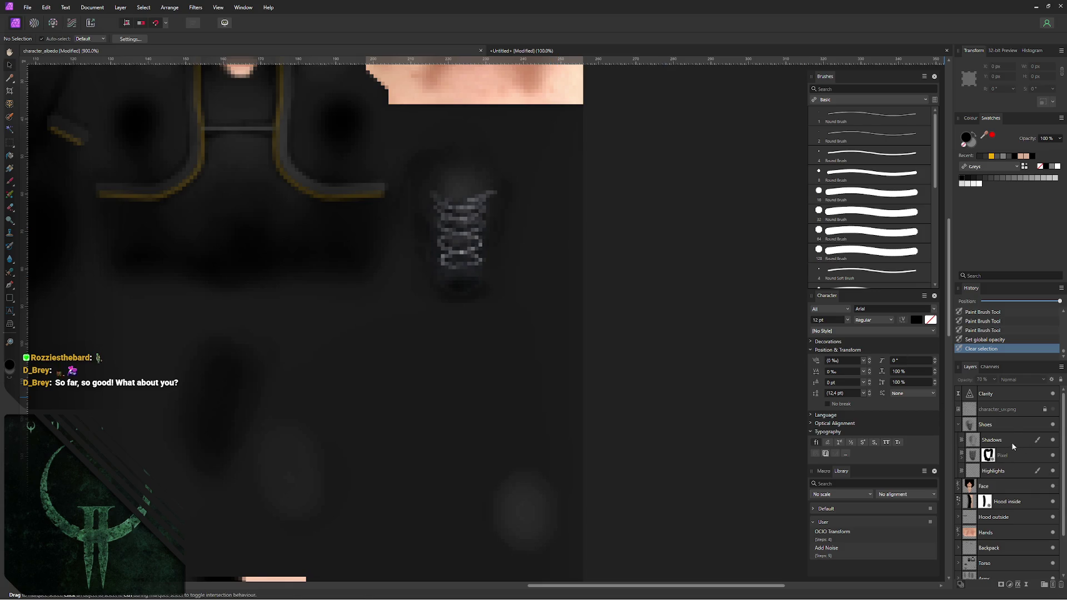
left_click(984, 442)
key("b")
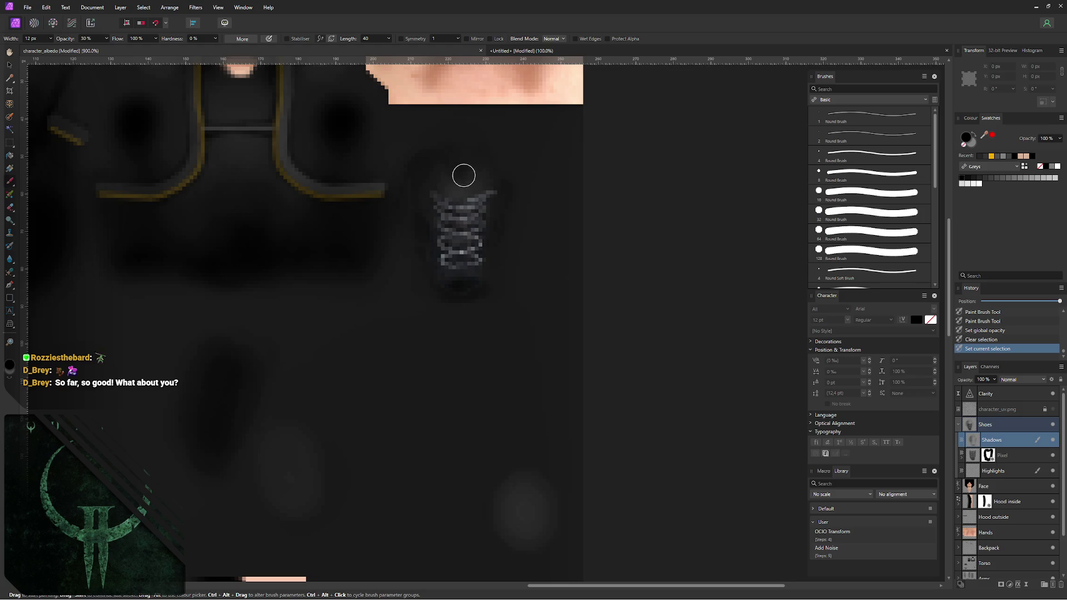
mouse_move(450, 179)
left_mouse_down()
mouse_move(472, 175)
mouse_move(456, 171)
left_mouse_up()
left_click_drag(456, 171, 467, 174)
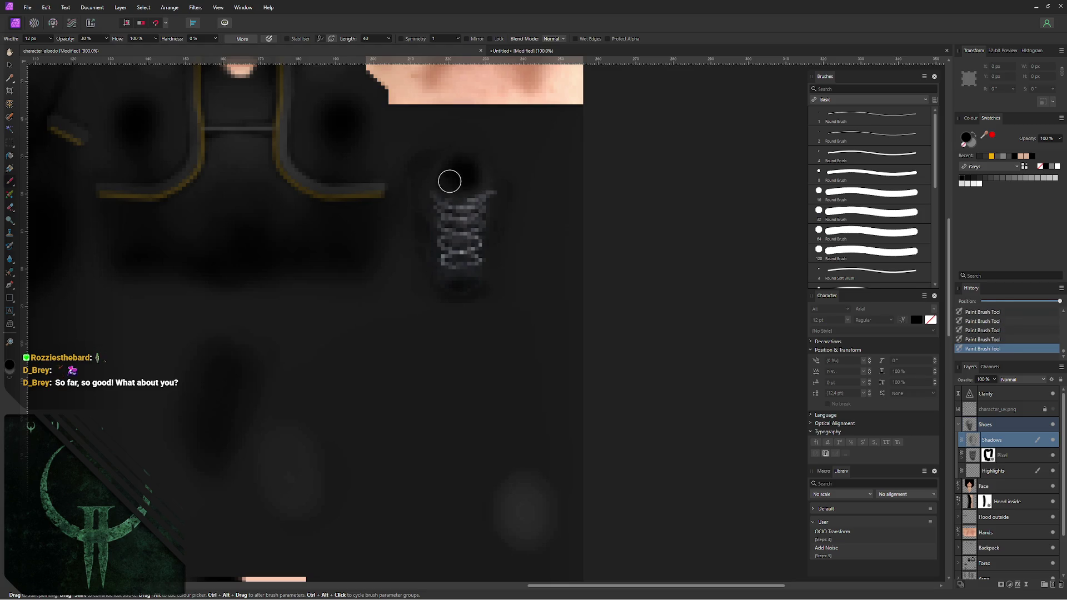
left_click(1052, 409)
mouse_move(453, 179)
left_mouse_down()
mouse_move(452, 170)
mouse_move(450, 181)
left_mouse_up()
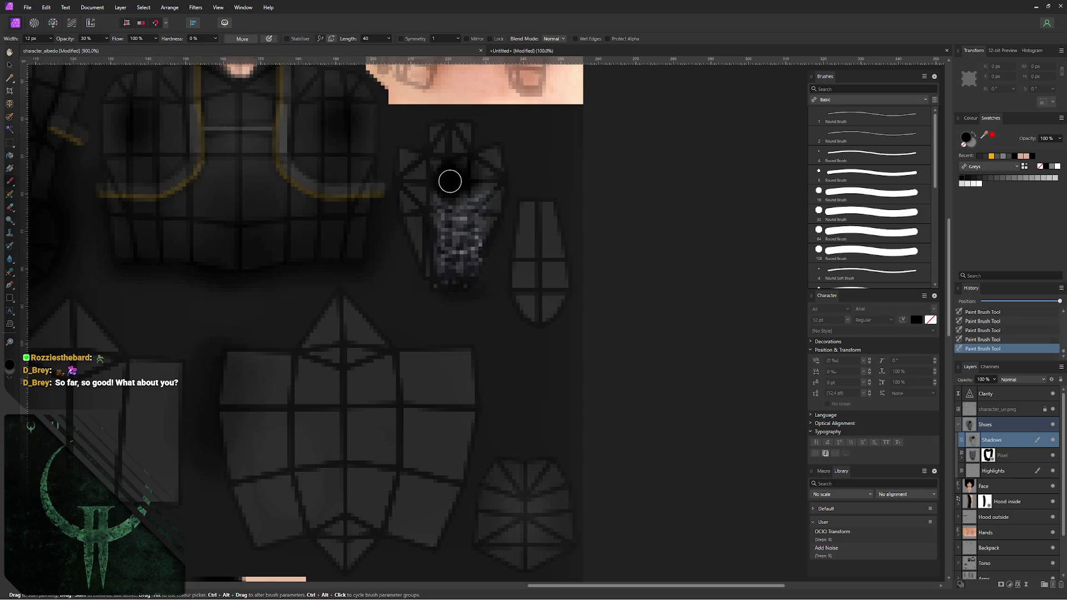
- Shift the pasted shoe layer slightly left, trying a tilt and straightening it again
left_click(1018, 459)
key("v")
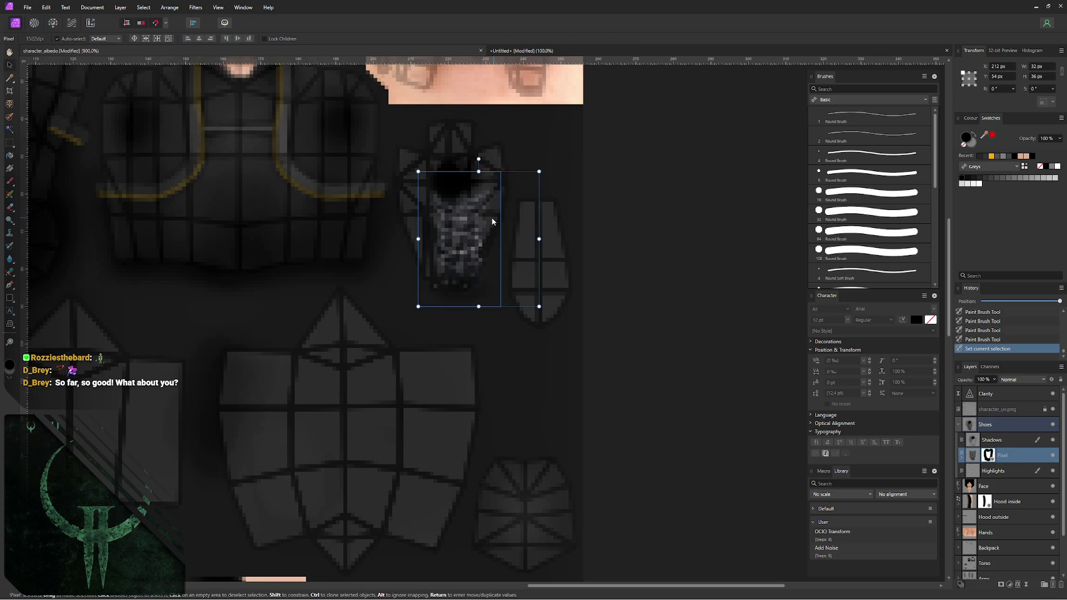
left_click_drag(478, 226, 472, 226)
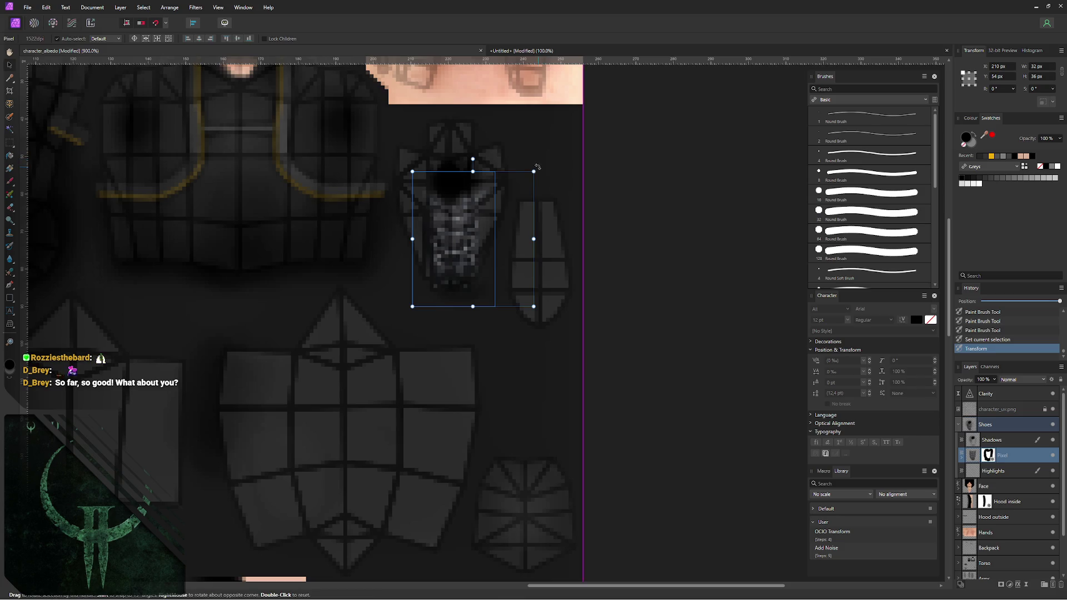
left_click_drag(538, 168, 536, 164)
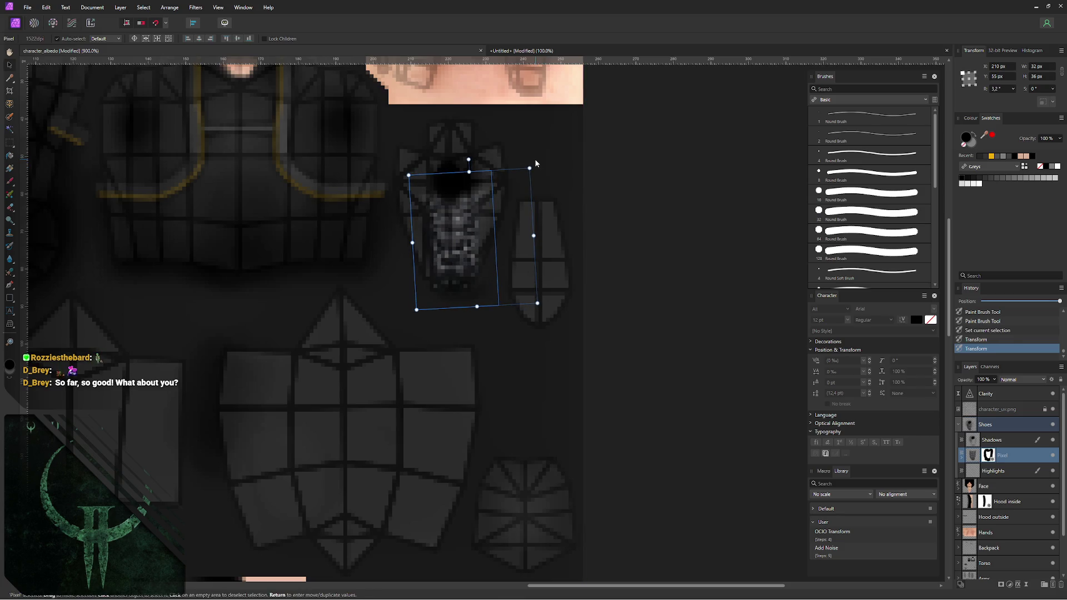
key("Left")
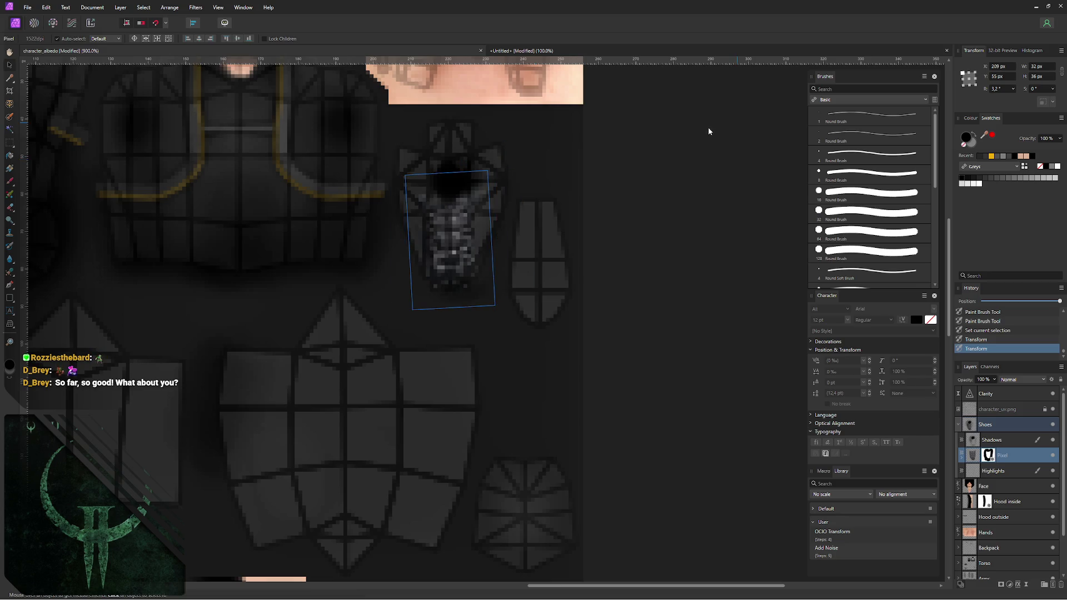
left_click_drag(583, 156, 559, 161)
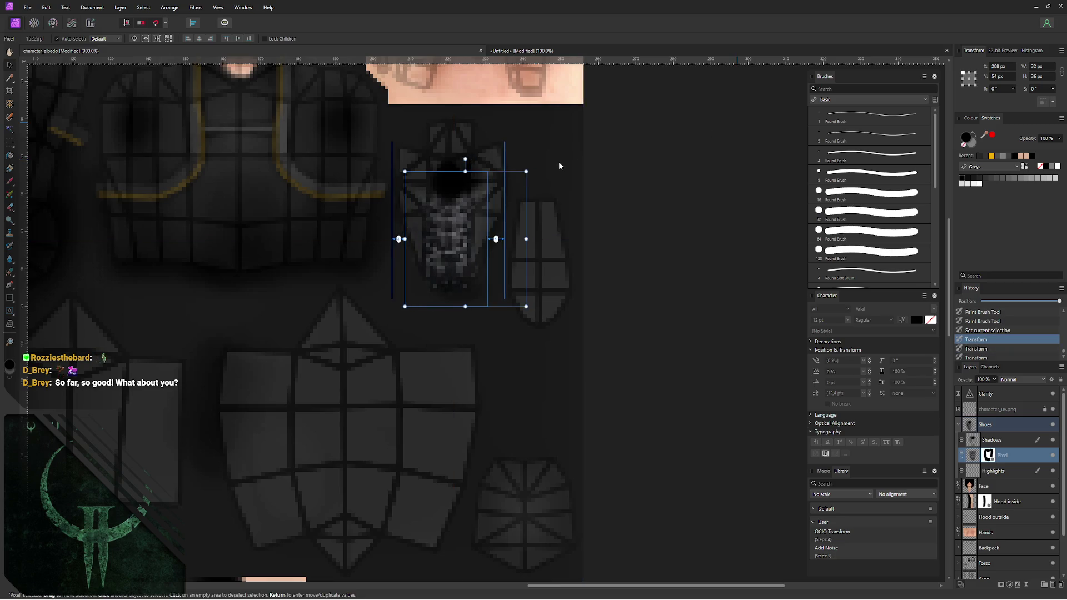
key("Down")
key("Up")
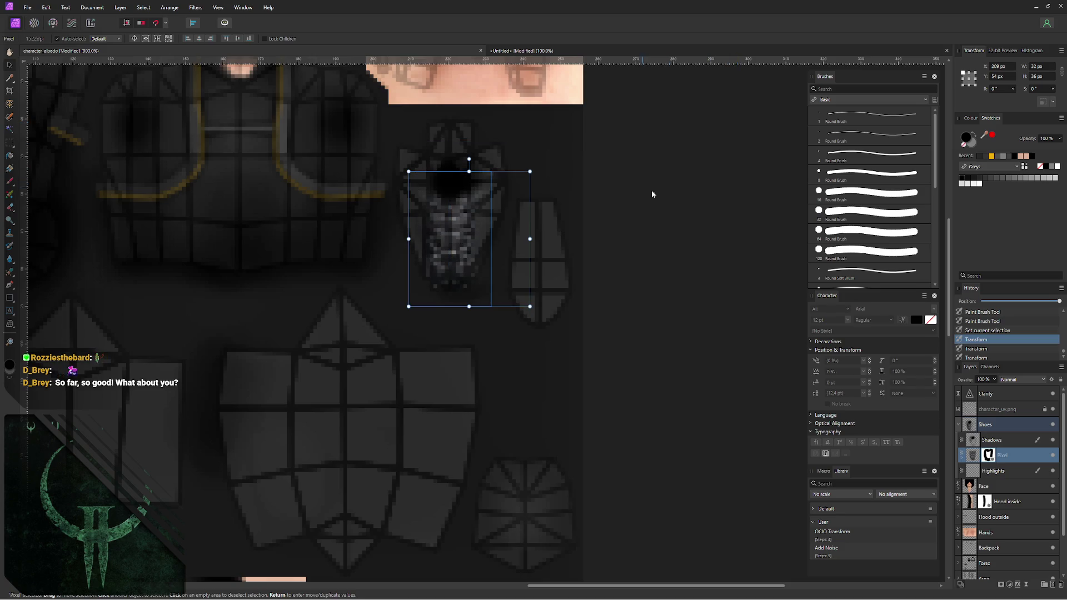
- Revert to an earlier placement via History and hide the UV overlay again
left_click(1000, 349)
left_click(1053, 409)
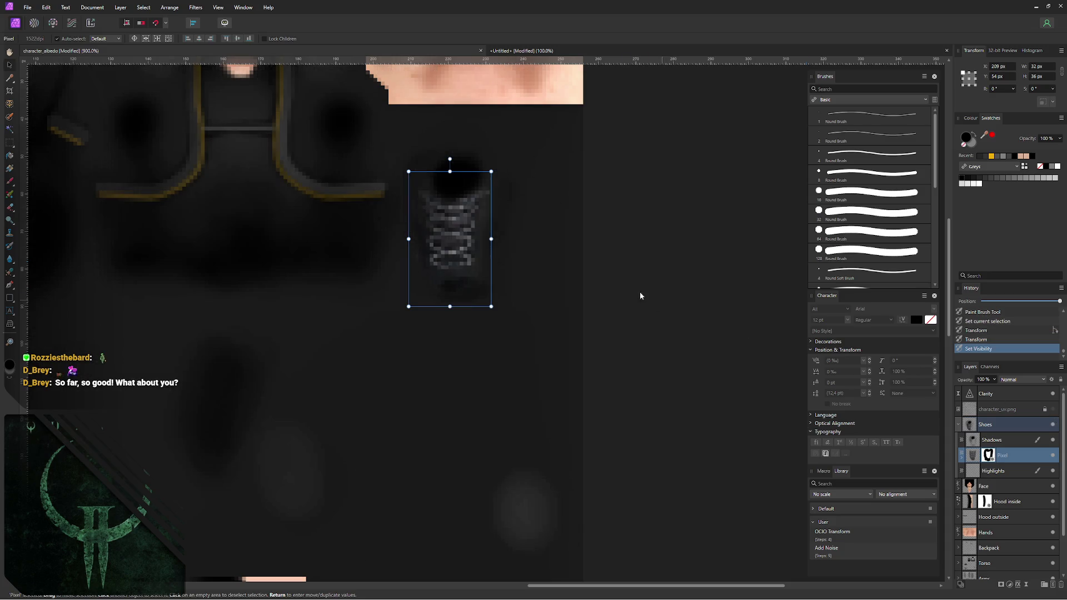
left_click(621, 290)
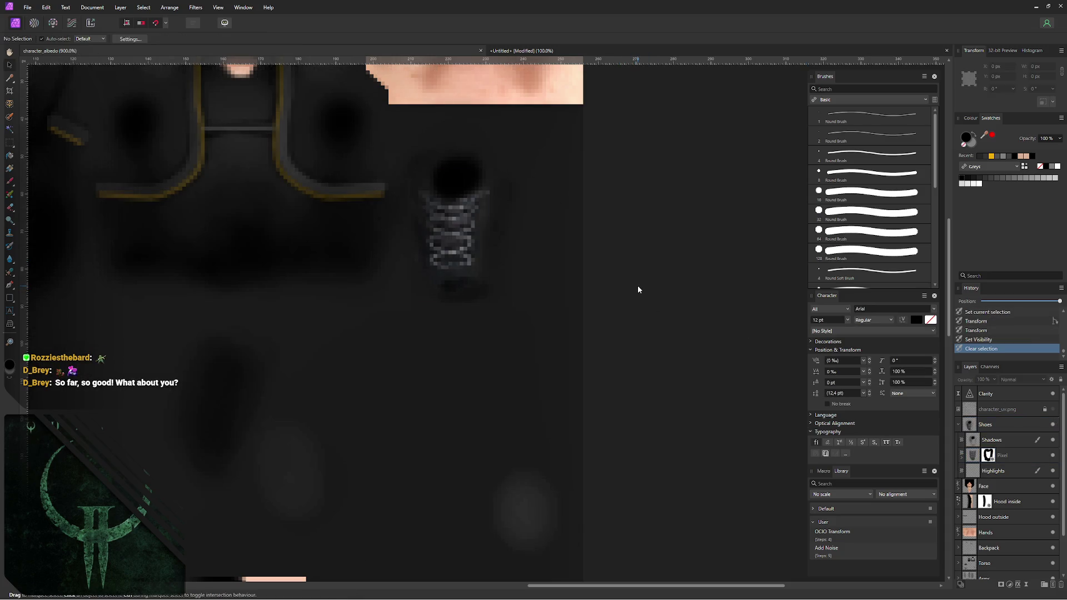
key("ctrl+alt+shift+w")
left_click(655, 425)
left_click(429, 339)
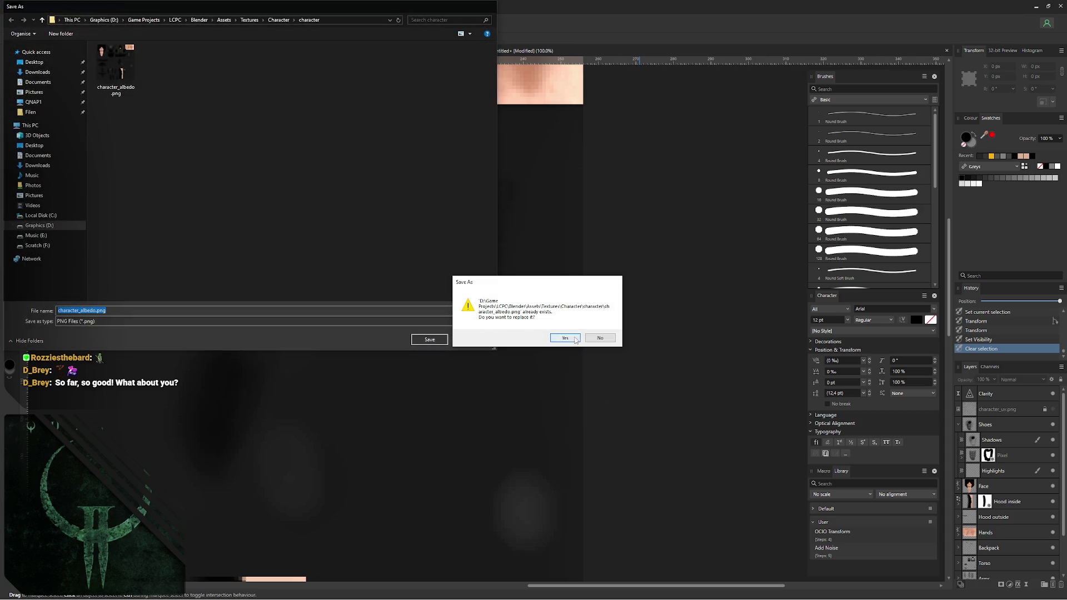
left_click(572, 338)
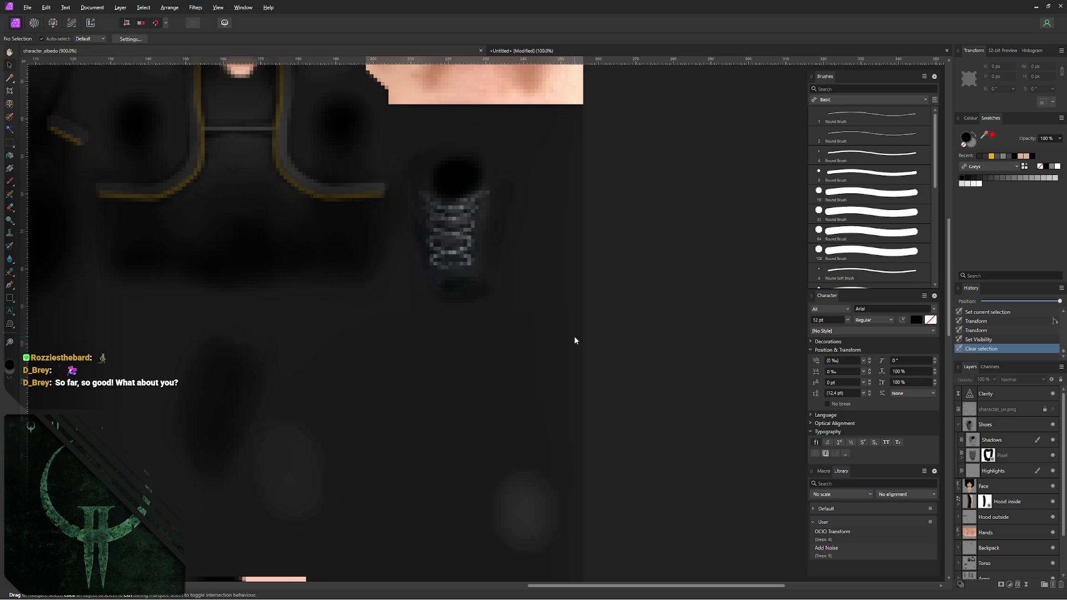
key("alt+Tab")
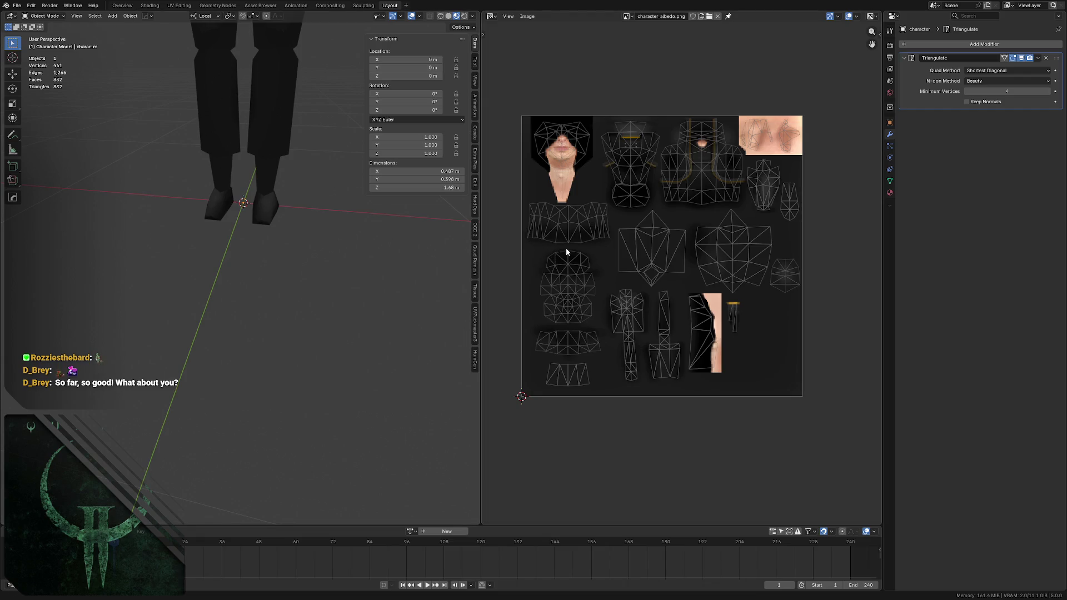
scroll(272, 158, "up", 4)
mouse_move(271, 158)
middle_mouse_down()
mouse_move(229, 166)
mouse_move(227, 157)
middle_mouse_up()
scroll(226, 158, "down", 2)
middle_click_drag(268, 185, 270, 171)
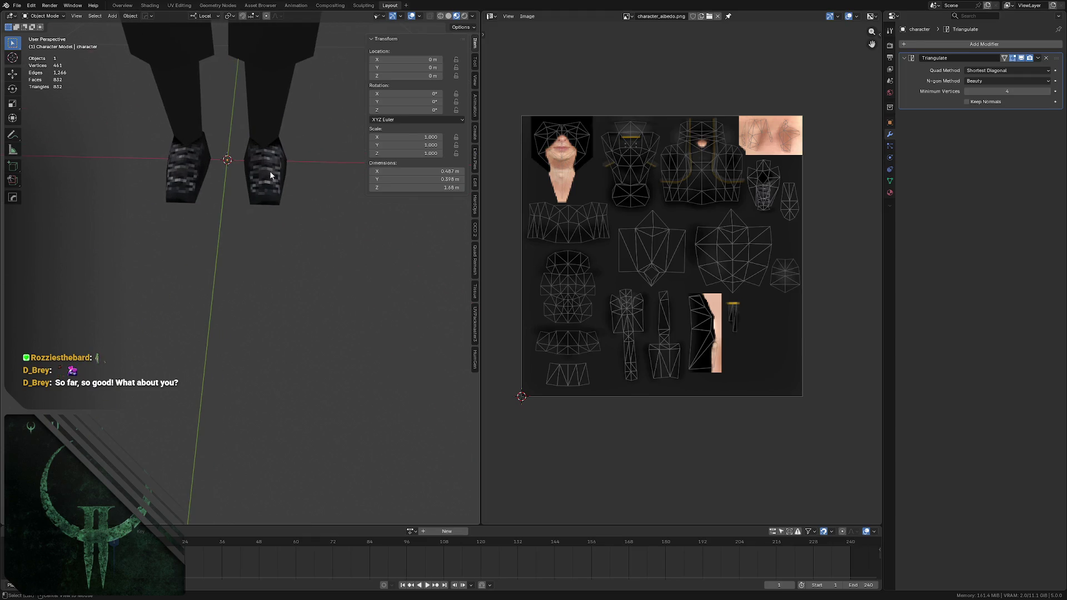
key("alt+Tab")
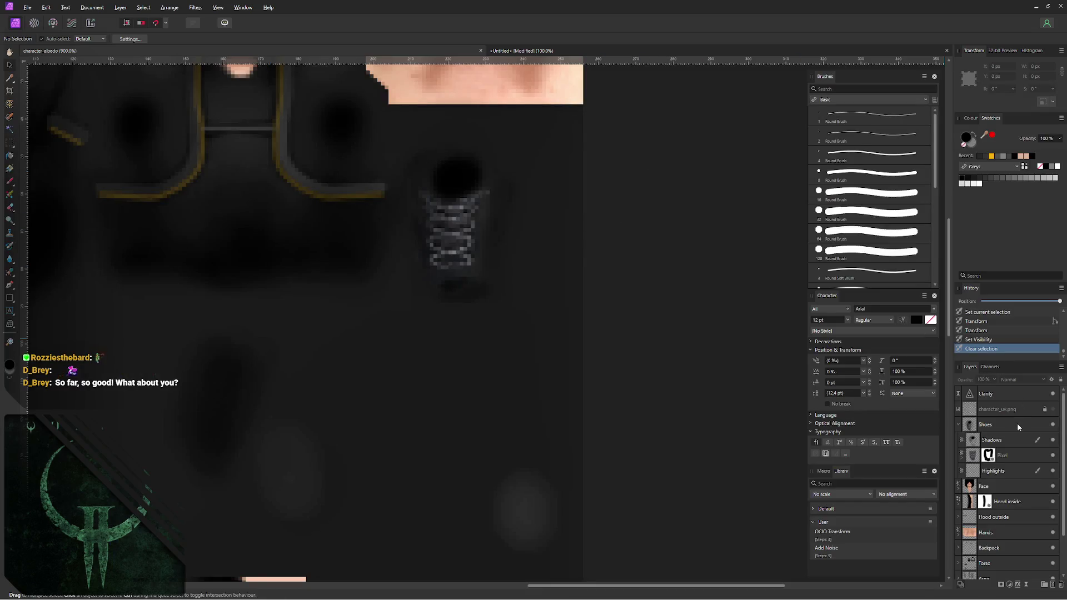
- Shrink the Shoes > Pixel layer about its centre and nudge it right and up by a pixel
left_click(1018, 454)
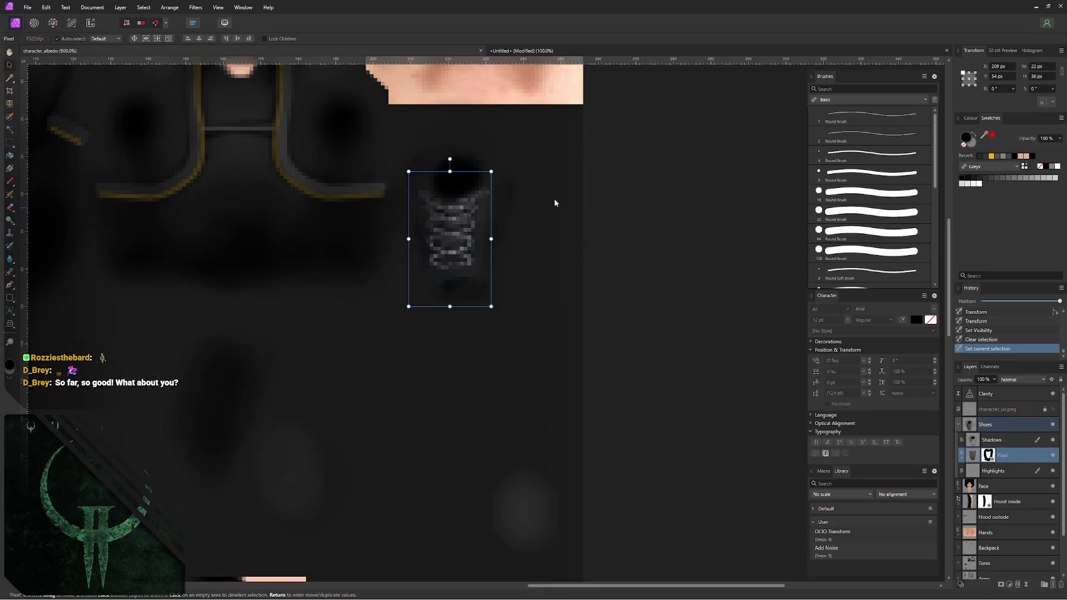
left_click_drag(491, 171, 481, 179, "ctrl")
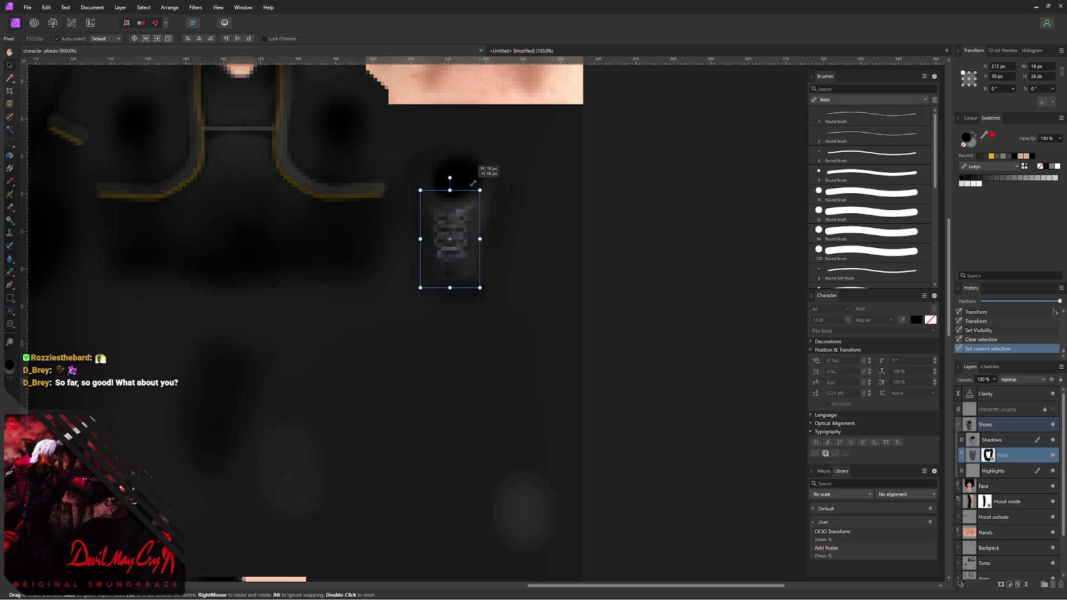
left_click_drag(480, 178, 481, 185, "ctrl")
key("Right")
key("Up")
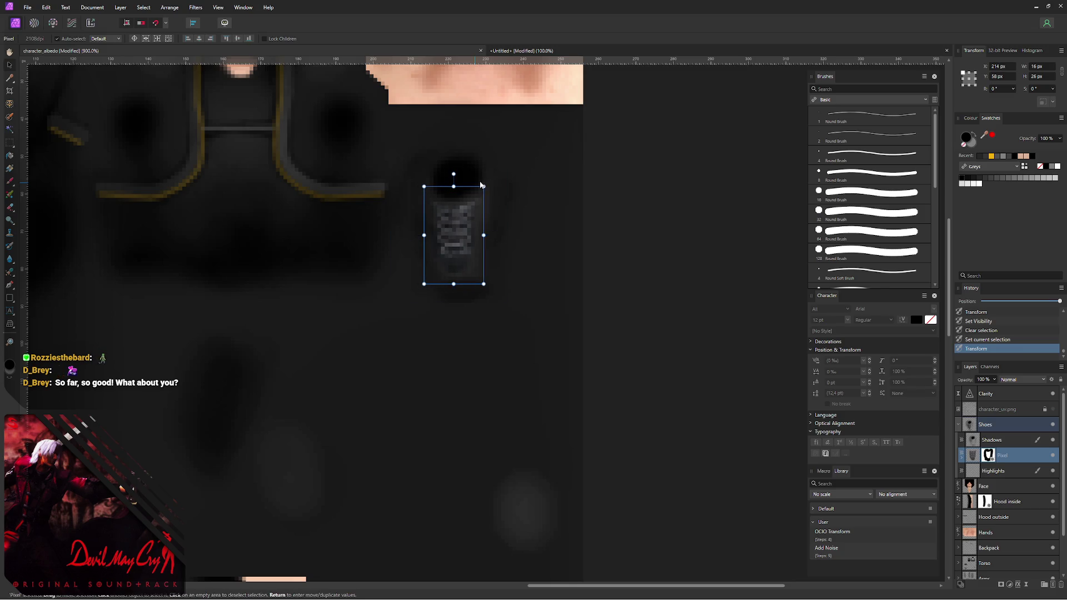
- Re-export the PNG over character_albedo.png and switch to Blender to preview
key("ctrl+alt+shift+w")
left_click(648, 430)
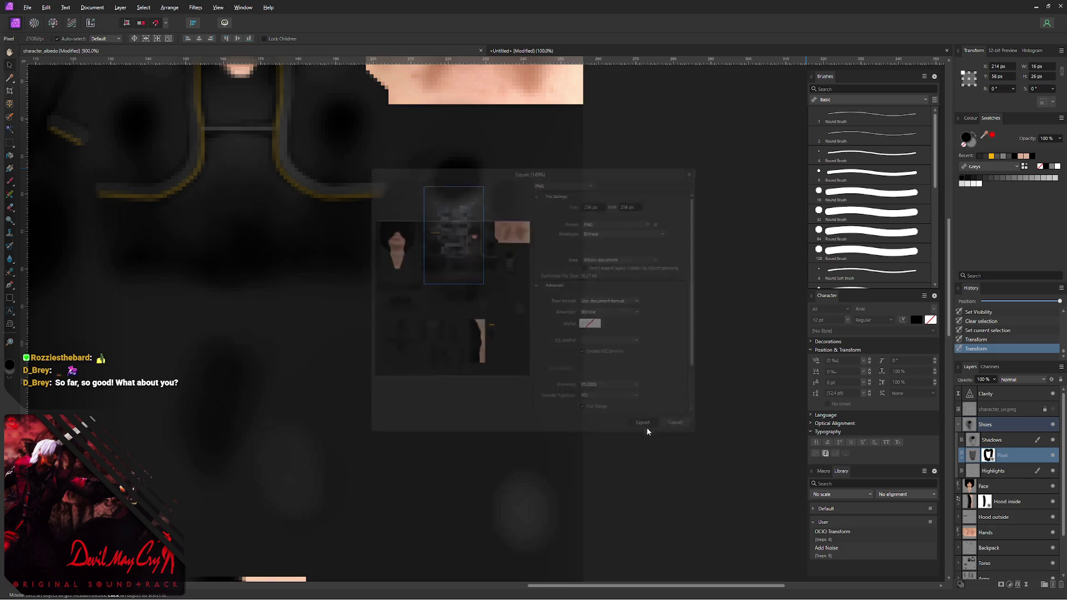
left_click(429, 339)
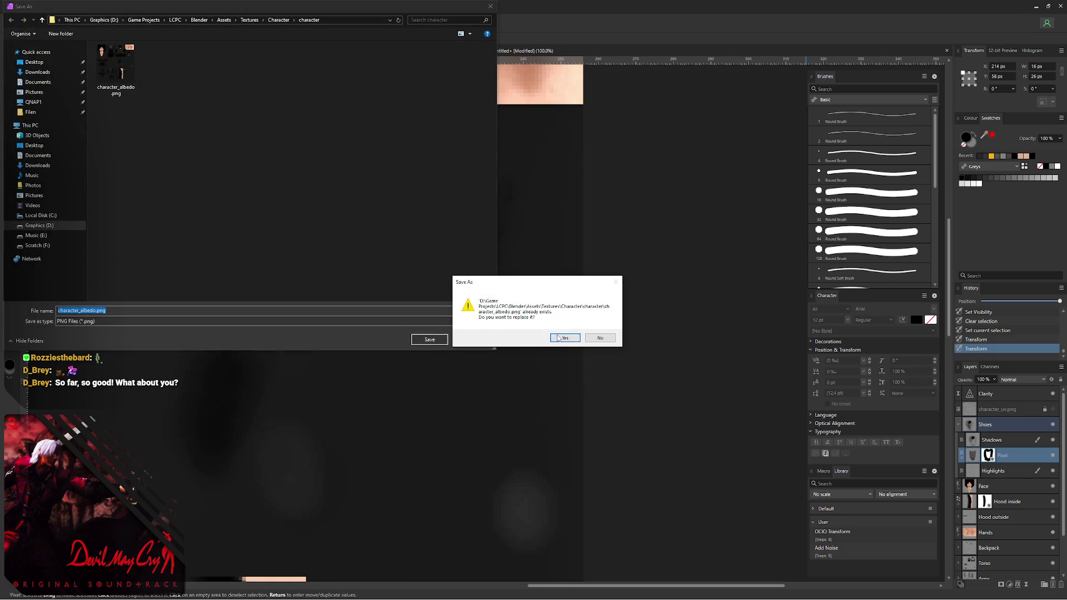
left_click(567, 337)
key("alt+Tab")
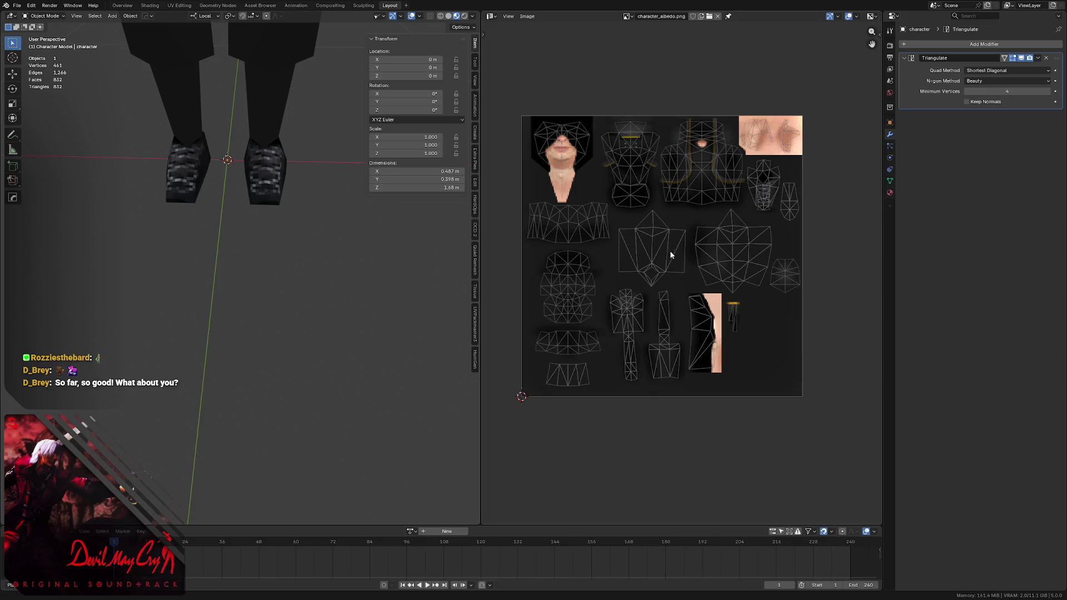
mouse_move(288, 173)
middle_mouse_down()
mouse_move(224, 160)
mouse_move(235, 132)
mouse_move(274, 155)
mouse_move(250, 174)
mouse_move(272, 173)
middle_mouse_up()
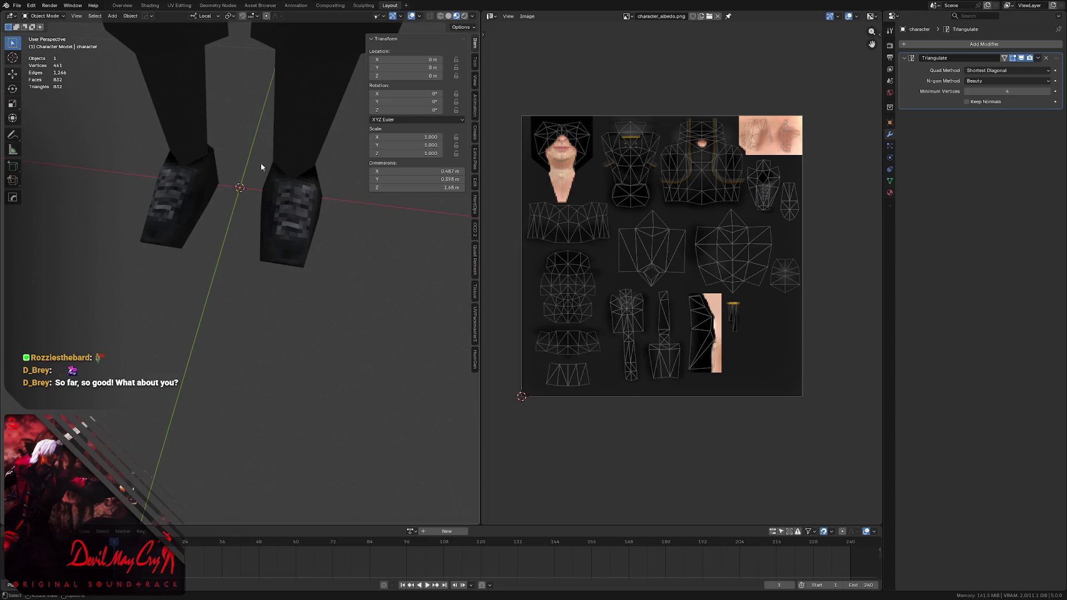
scroll(260, 163, "down", 5)
mouse_move(211, 217)
middle_mouse_down()
mouse_move(234, 220)
mouse_move(206, 196)
mouse_move(213, 181)
mouse_move(222, 202)
mouse_move(238, 168)
mouse_move(225, 215)
mouse_move(287, 184)
middle_mouse_up()
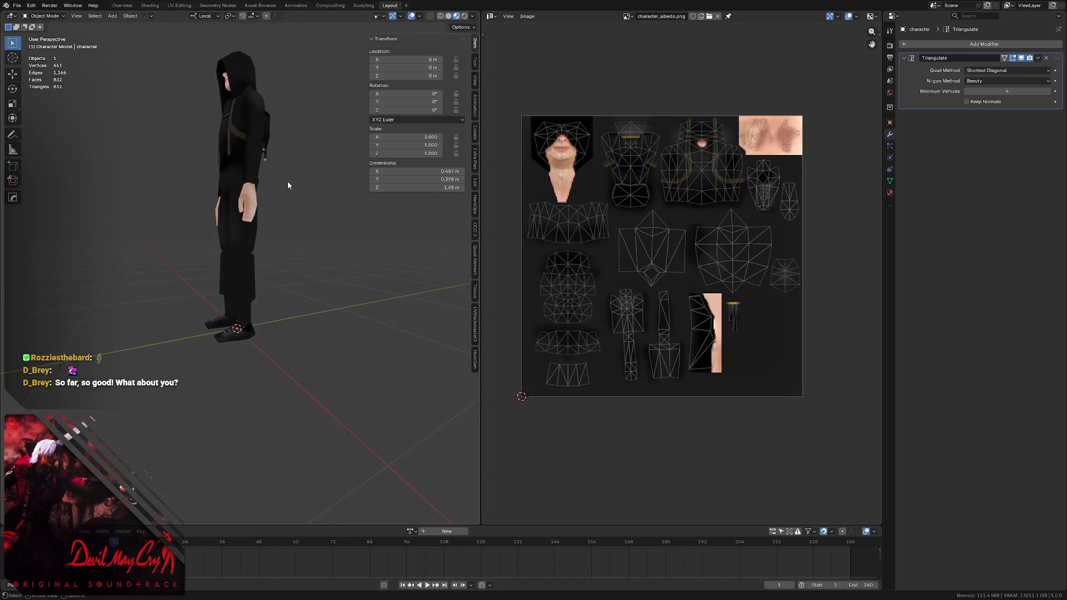
mouse_move(244, 233)
middle_mouse_down()
mouse_move(259, 228)
mouse_move(239, 224)
mouse_move(242, 238)
mouse_move(222, 223)
middle_mouse_up()
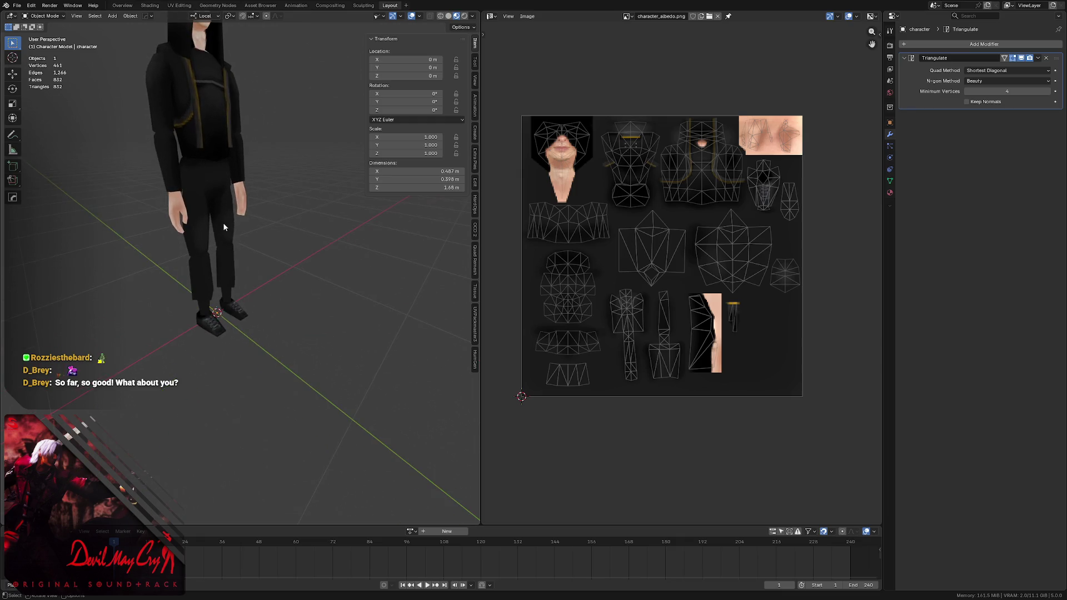
scroll(237, 186, "down", 5)
middle_click_drag(236, 187, 216, 224)
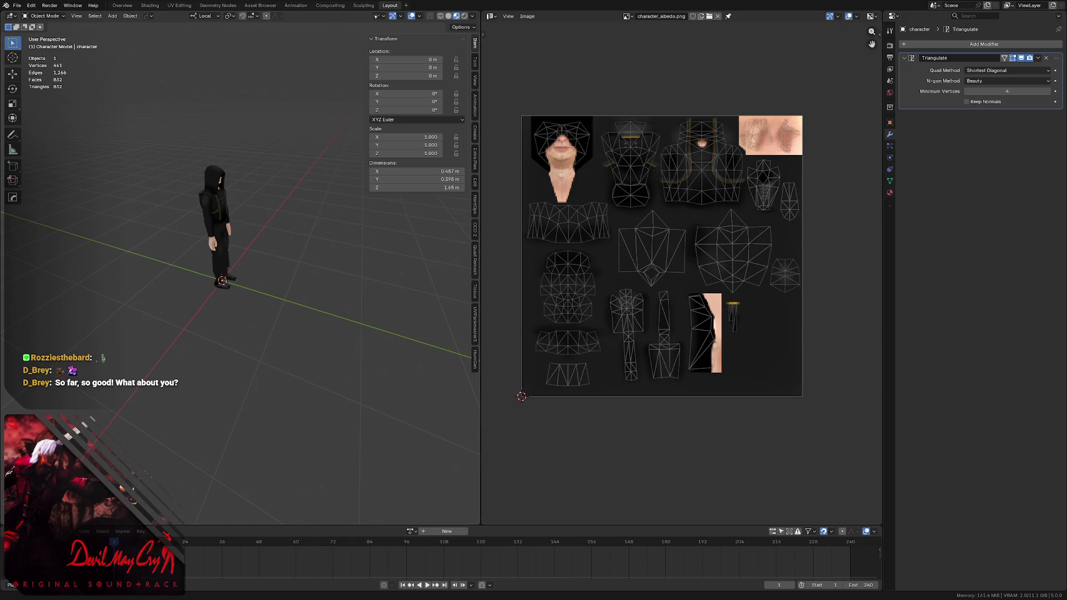
- Reveal the hidden characters, box-select the six on the left and clear the selection
key("alt+h")
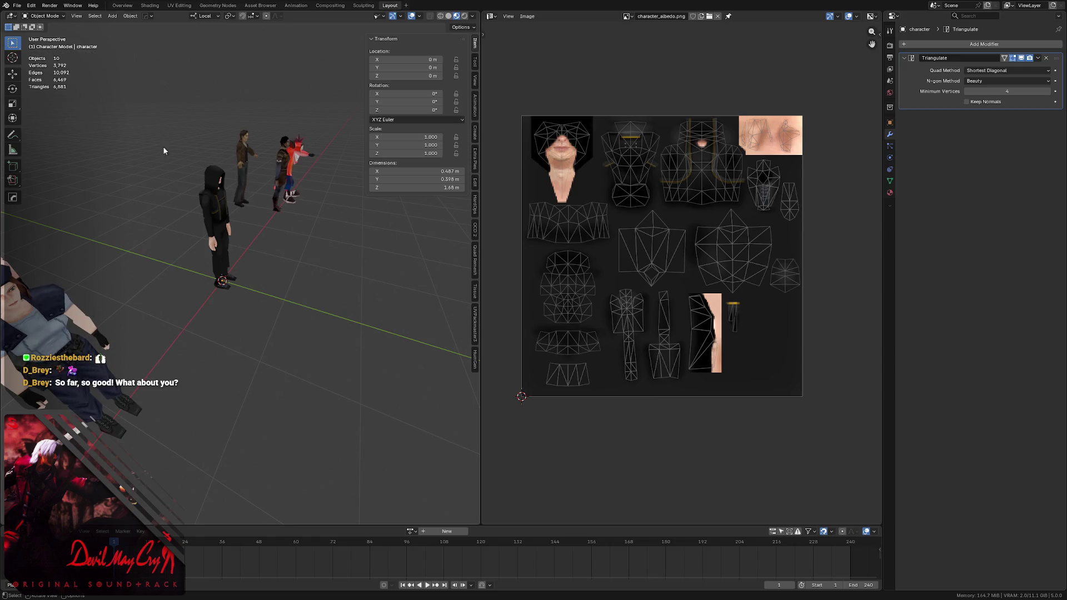
mouse_move(163, 147)
middle_mouse_down()
mouse_move(219, 187)
mouse_move(259, 188)
mouse_move(215, 185)
mouse_move(225, 159)
middle_mouse_up()
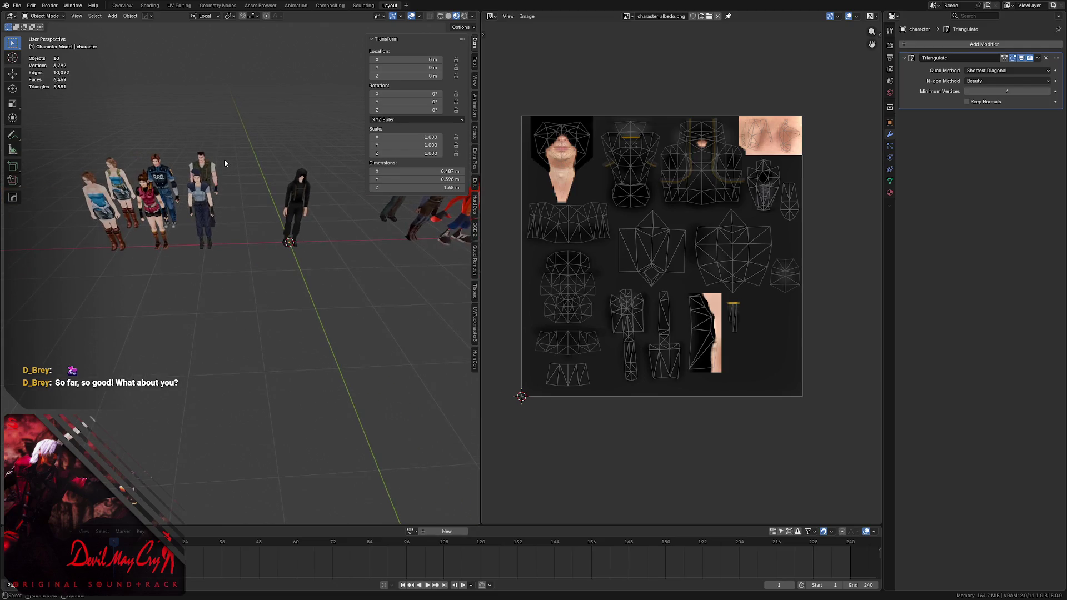
left_click_drag(242, 146, 85, 252)
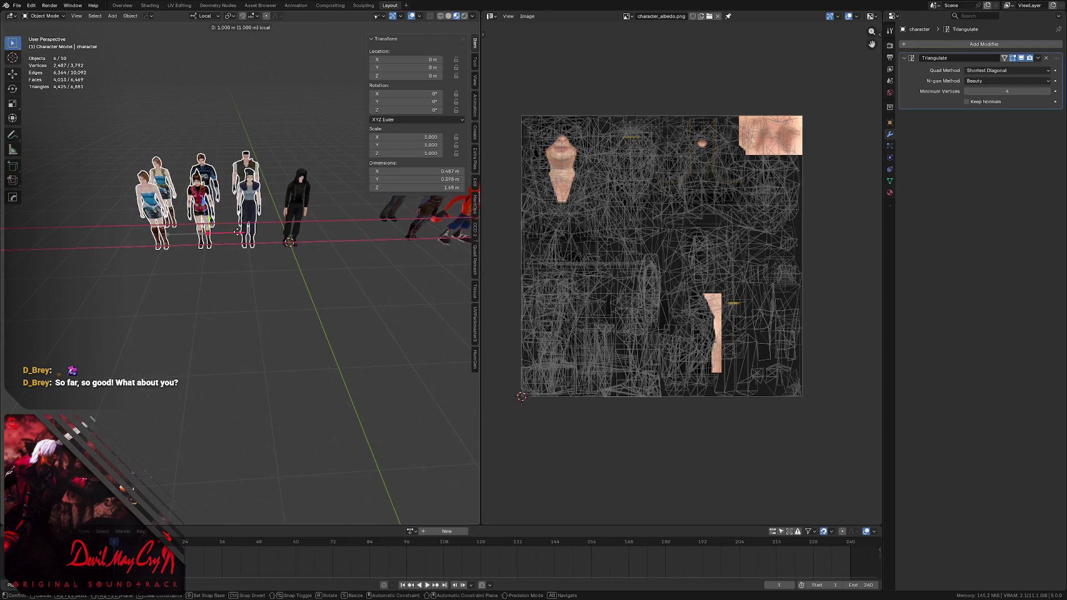
key("alt+a")
scroll(272, 183, "up", 3)
mouse_move(273, 182)
middle_mouse_down()
mouse_move(184, 170)
mouse_move(251, 175)
mouse_move(232, 200)
middle_mouse_up()
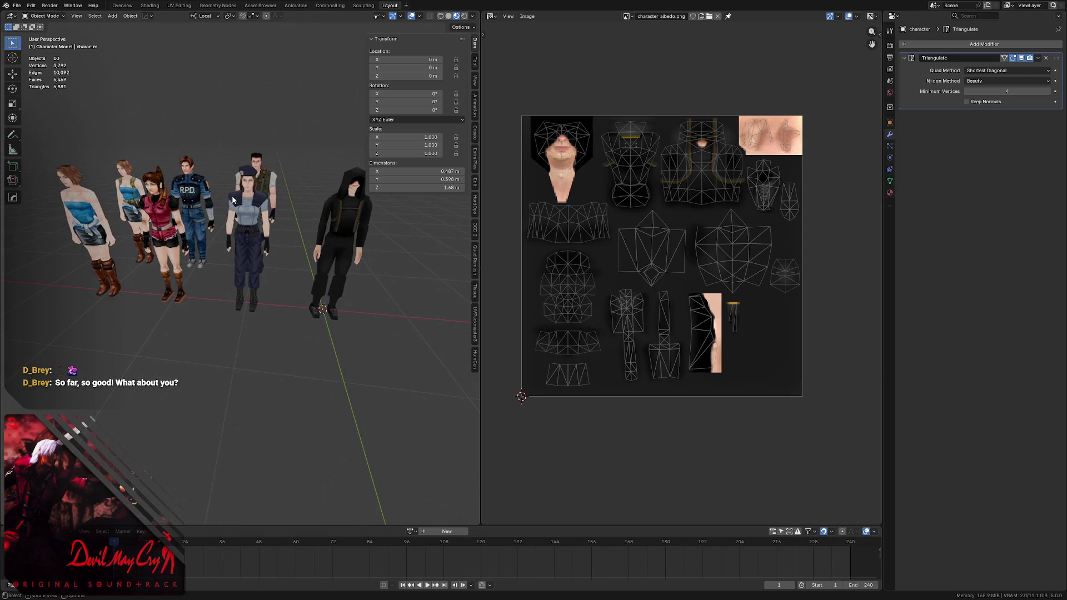
- Switch to untextured solid shading and briefly edit the hooded character's mesh, selecting and deselecting a chest face
key("z")
mouse_move(246, 202)
middle_mouse_down()
mouse_move(200, 186)
mouse_move(331, 229)
middle_mouse_up()
scroll(330, 230, "up", 4)
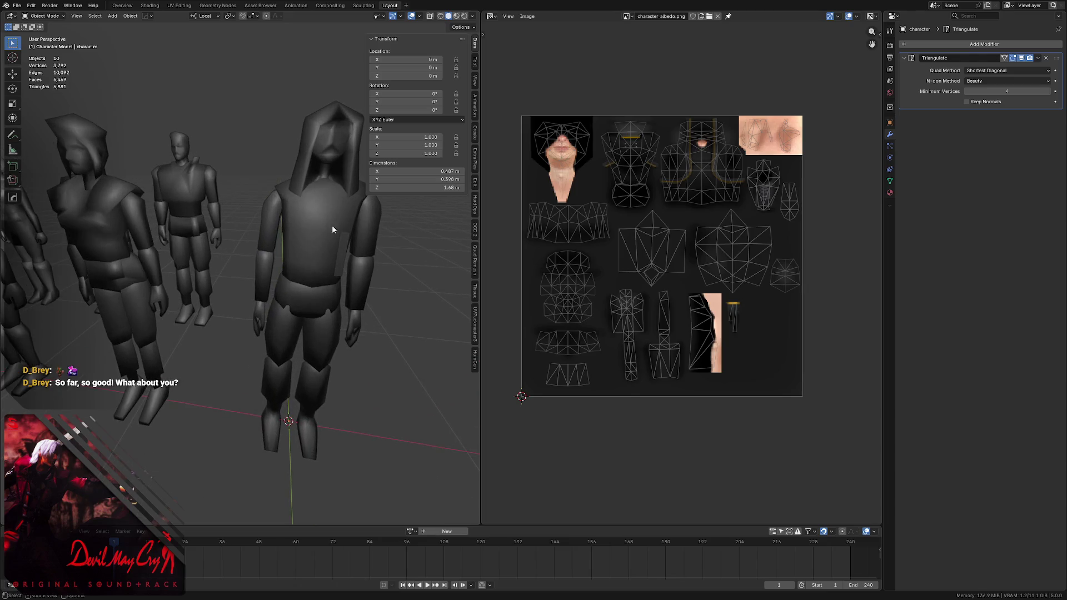
left_click(329, 250)
key("Tab")
left_click(294, 251)
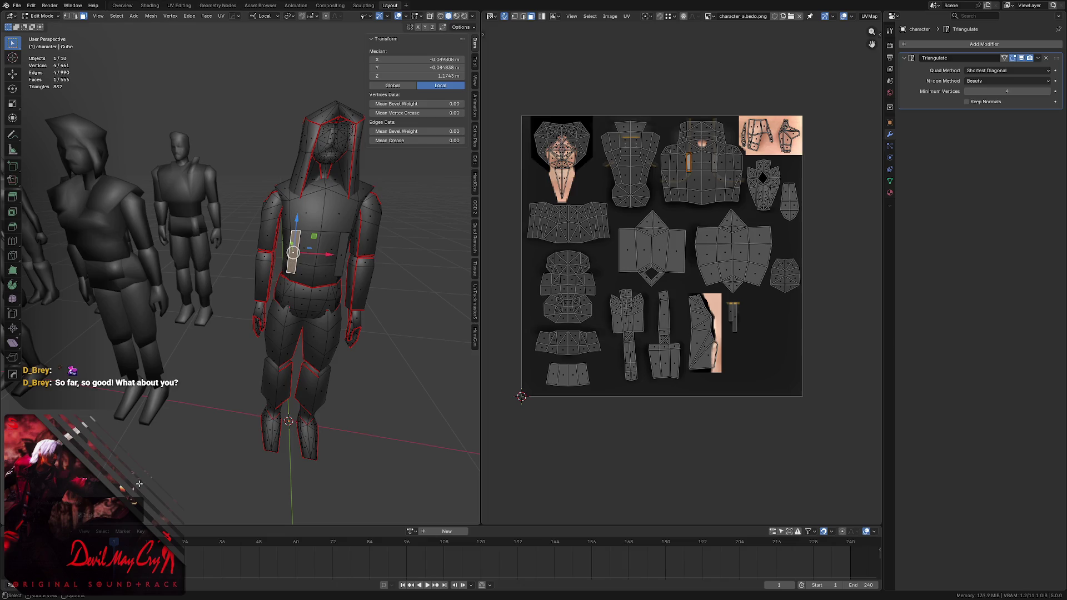
key("alt+a")
key("Tab")
- Save the blend file, deselect the hooded character and isolate it in local view
mouse_move(304, 256)
middle_mouse_down()
mouse_move(253, 251)
mouse_move(221, 222)
mouse_move(204, 241)
mouse_move(189, 220)
mouse_move(205, 220)
mouse_move(198, 208)
mouse_move(228, 206)
mouse_move(216, 205)
middle_mouse_up()
key("ctrl+s")
left_click(298, 224)
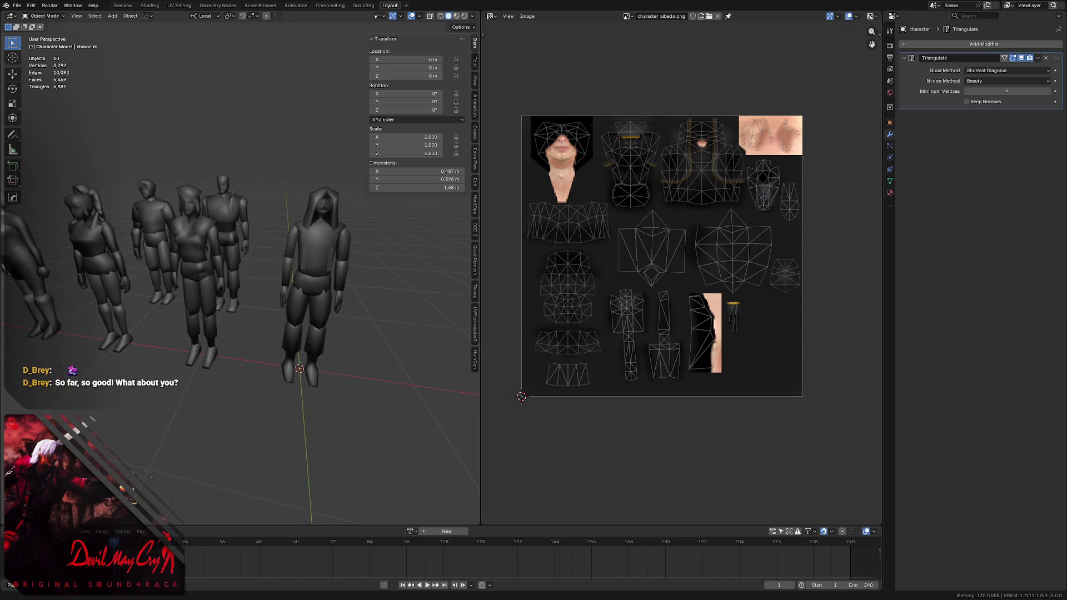
key("KP_Divide")
middle_click_drag(278, 221, 240, 225)
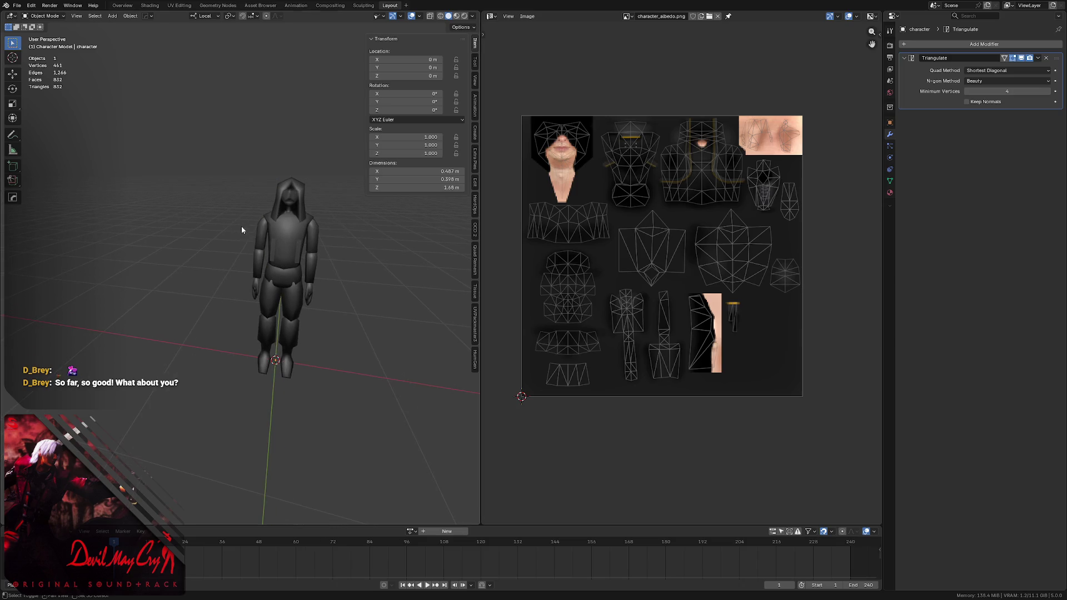
- Switch the viewport to Material Preview shading, save LCPC - Character.blend and select the hooded character
key("z")
left_click(265, 294)
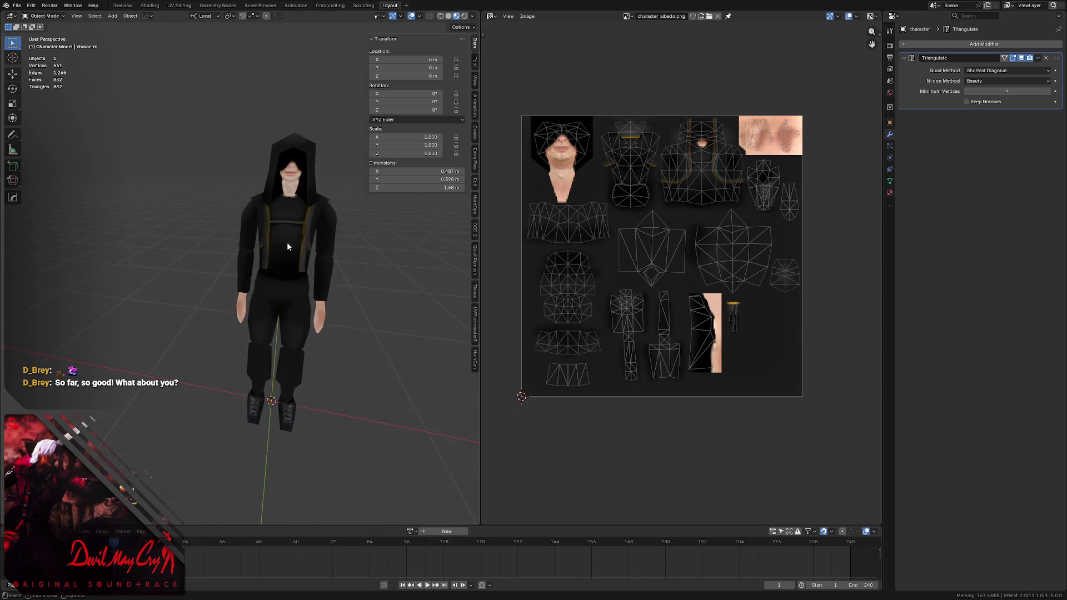
scroll(286, 242, "up", 3)
middle_click_drag(259, 240, 253, 229)
key("ctrl+s")
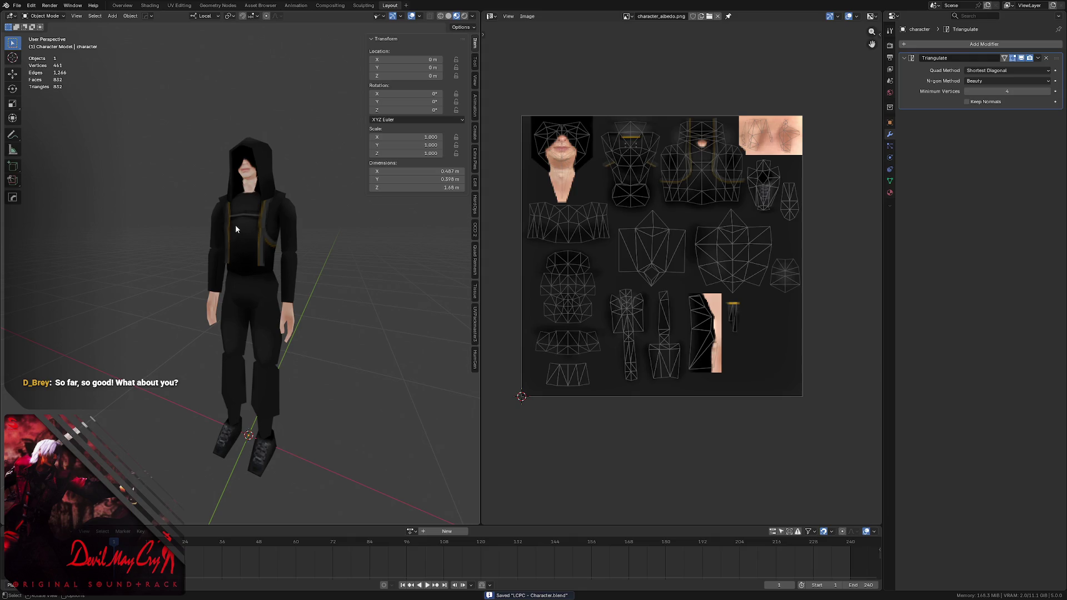
mouse_move(235, 224)
middle_mouse_down()
mouse_move(271, 223)
mouse_move(162, 224)
mouse_move(279, 206)
mouse_move(194, 187)
mouse_move(181, 214)
mouse_move(85, 221)
mouse_move(226, 217)
mouse_move(273, 201)
mouse_move(206, 235)
mouse_move(196, 229)
middle_mouse_up()
scroll(259, 211, "up", 1)
scroll(249, 122, "up", 2)
scroll(213, 194, "up", 3)
left_click(219, 271)
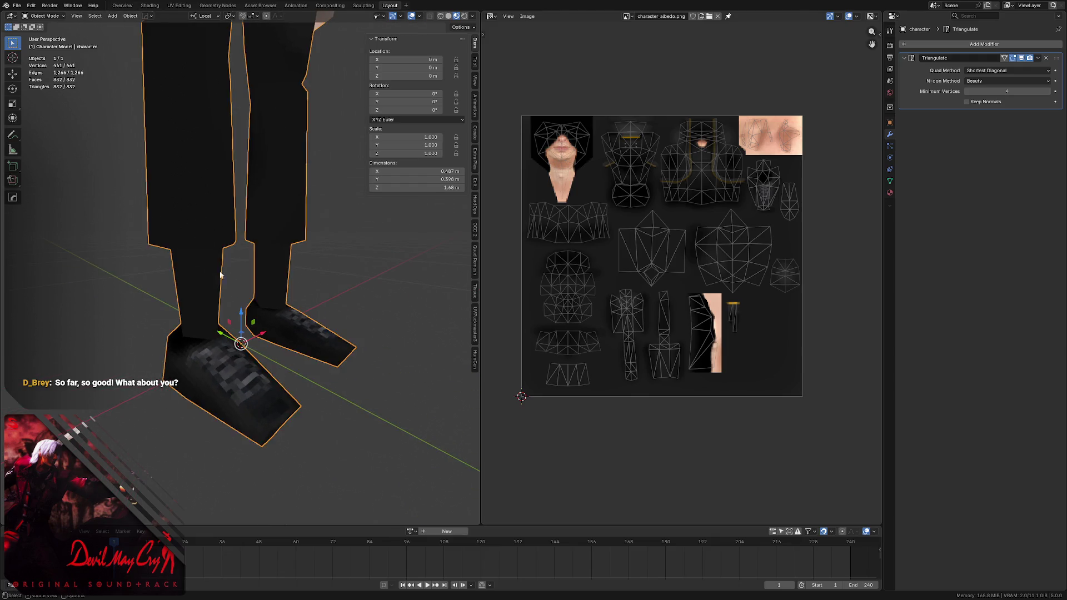
- Enter Edit Mode, select both shin face sets, view their UV islands and save the file
key("Tab")
middle_click_drag(219, 272, 207, 285)
key("l")
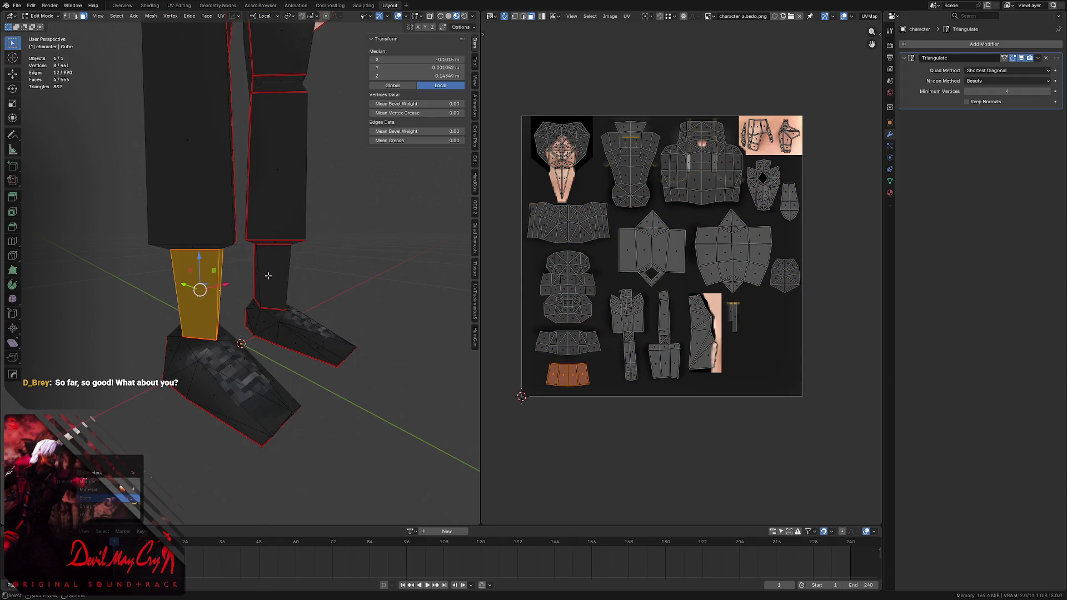
key("l")
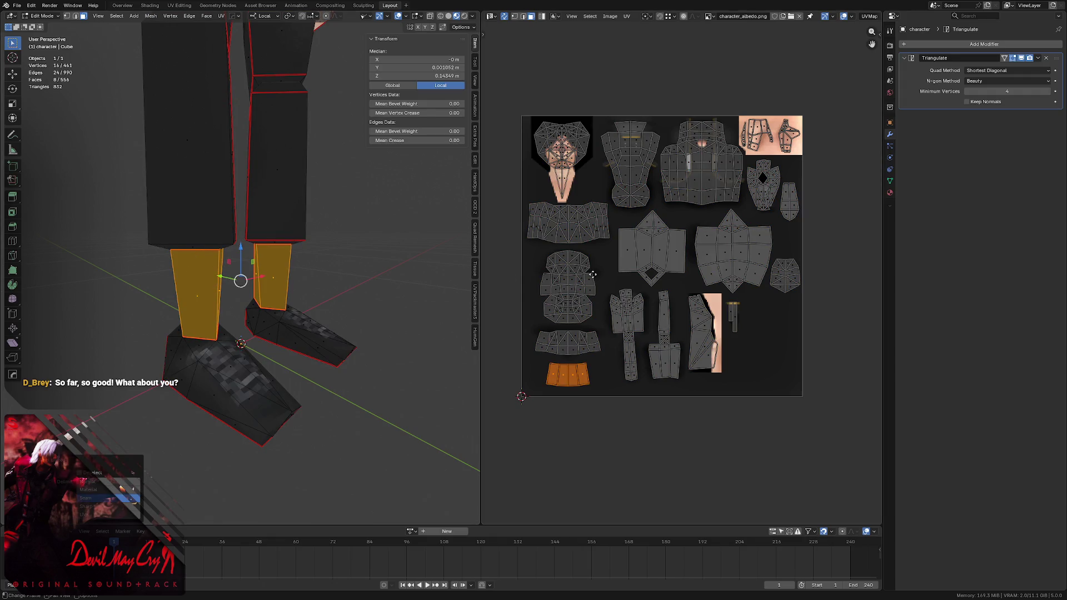
scroll(607, 266, "up", 2)
middle_click_drag(608, 278, 592, 289)
key("ctrl+s")
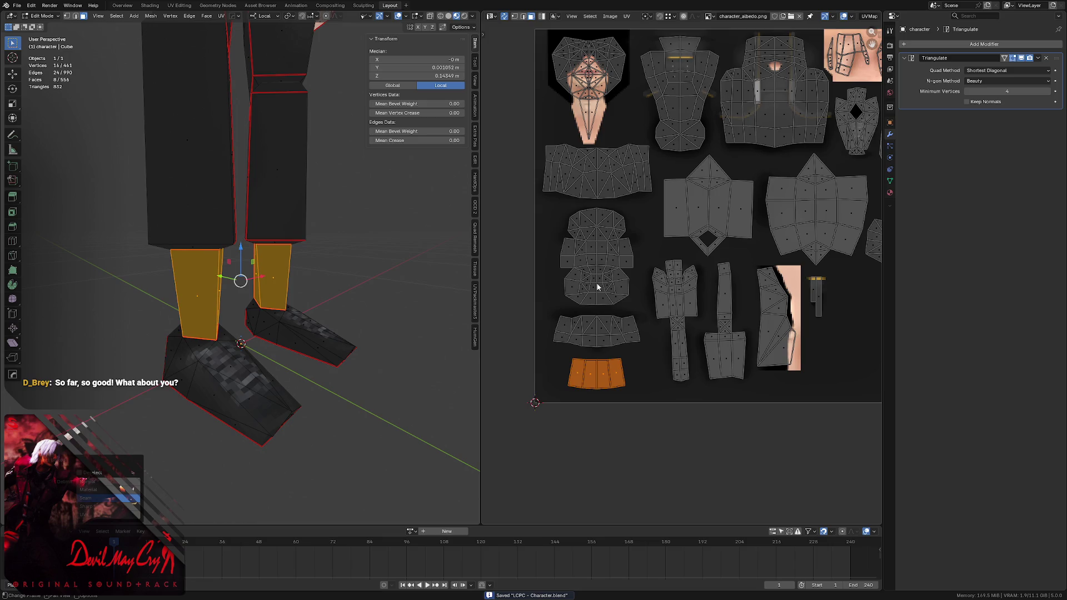
- Check the legs from several angles, then return to Object Mode
mouse_move(275, 250)
middle_mouse_down()
mouse_move(259, 186)
mouse_move(244, 238)
middle_mouse_up()
scroll(258, 186, "down", 3)
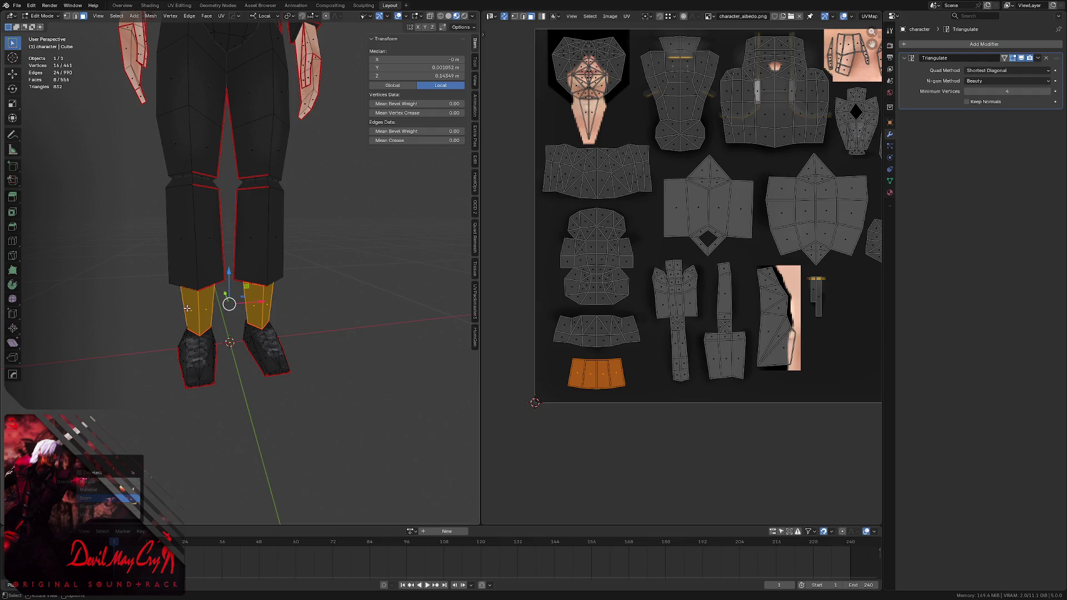
middle_click_drag(238, 246, 235, 247)
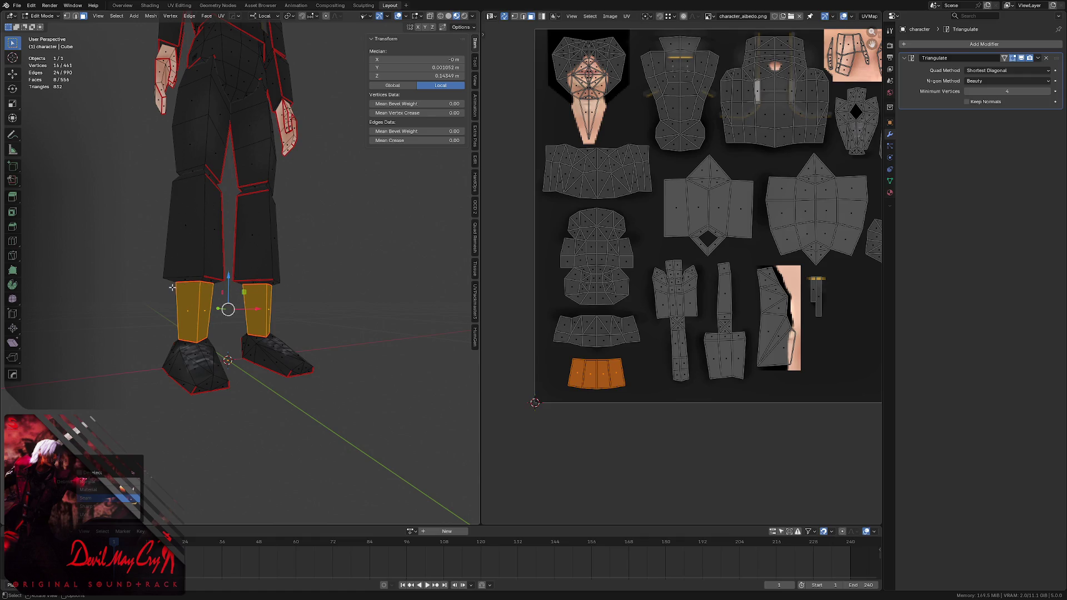
middle_click_drag(208, 242, 198, 256)
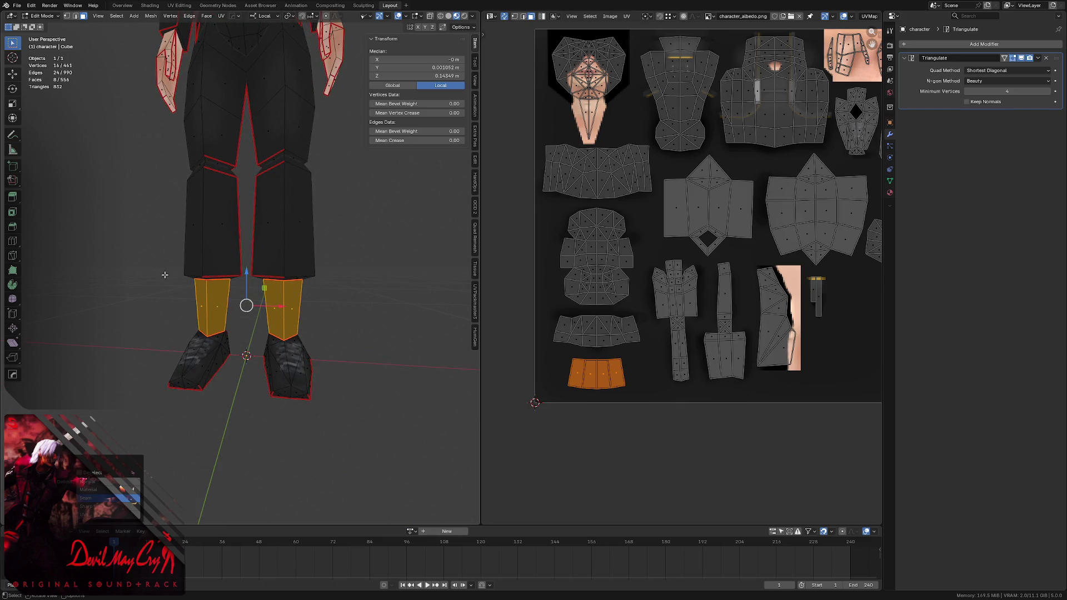
middle_click_drag(231, 270, 245, 258)
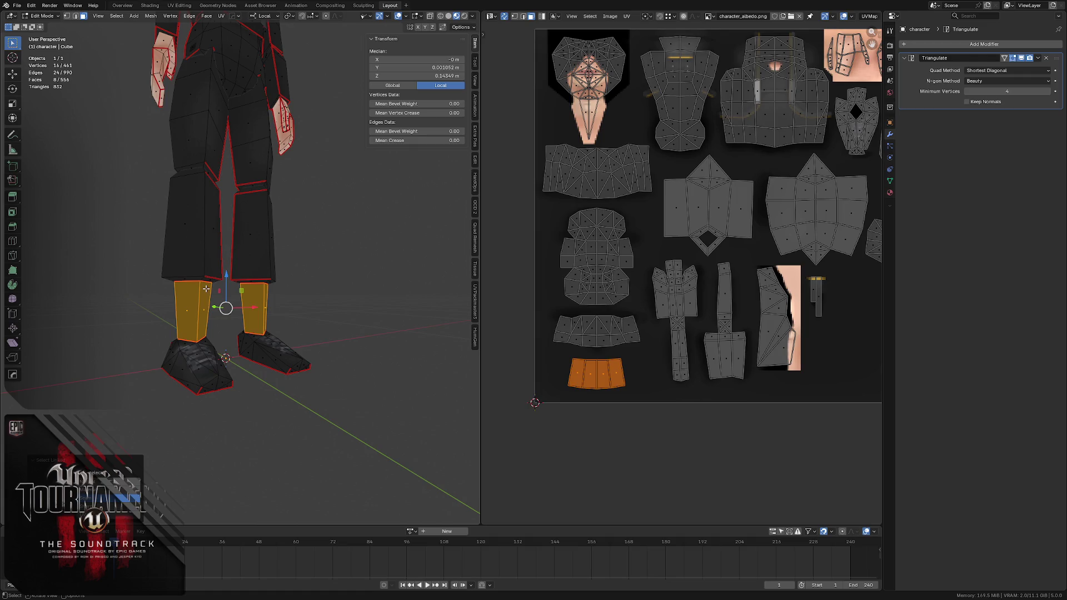
mouse_move(333, 201)
middle_mouse_down()
mouse_move(234, 194)
mouse_move(107, 216)
middle_mouse_up()
scroll(234, 194, "down", 2)
key("Tab")
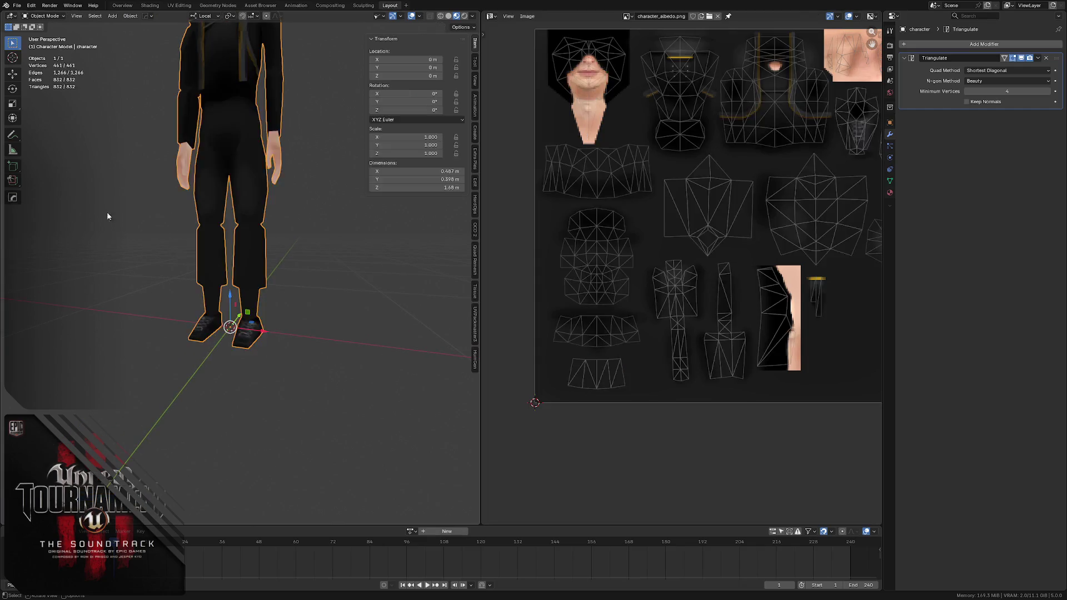
scroll(160, 217, "up", 2)
- Deselect the character and save the file twice while reviewing it from low, side and front views
middle_click_drag(173, 231, 240, 224)
key("alt+a")
key("ctrl+s")
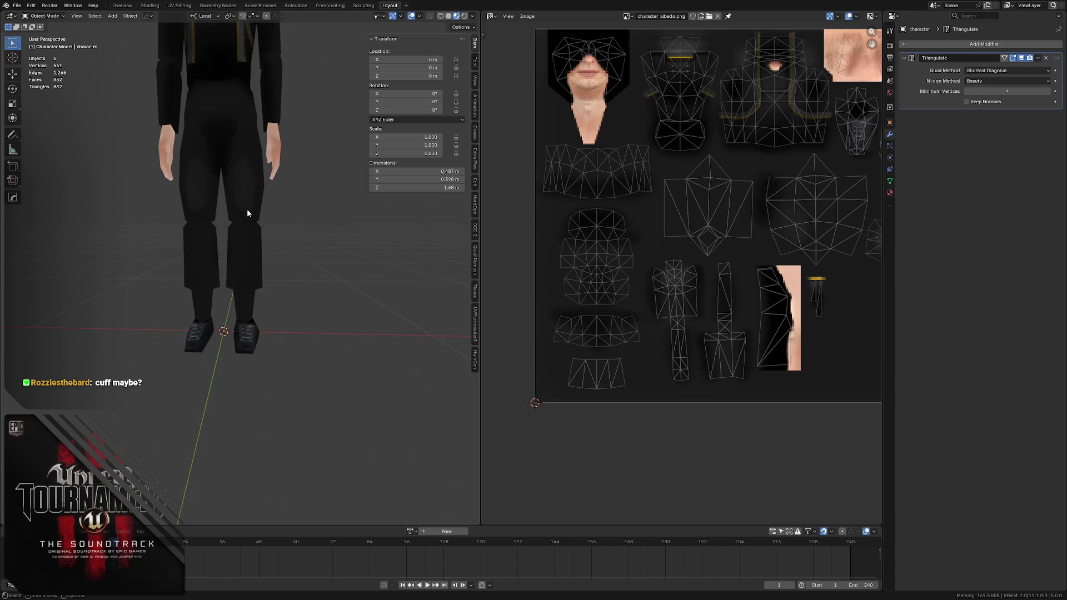
middle_click_drag(246, 211, 147, 187, "shift")
mouse_move(179, 172)
middle_mouse_down()
mouse_move(160, 167)
mouse_move(179, 181)
mouse_move(156, 178)
middle_mouse_up()
key("ctrl+s")
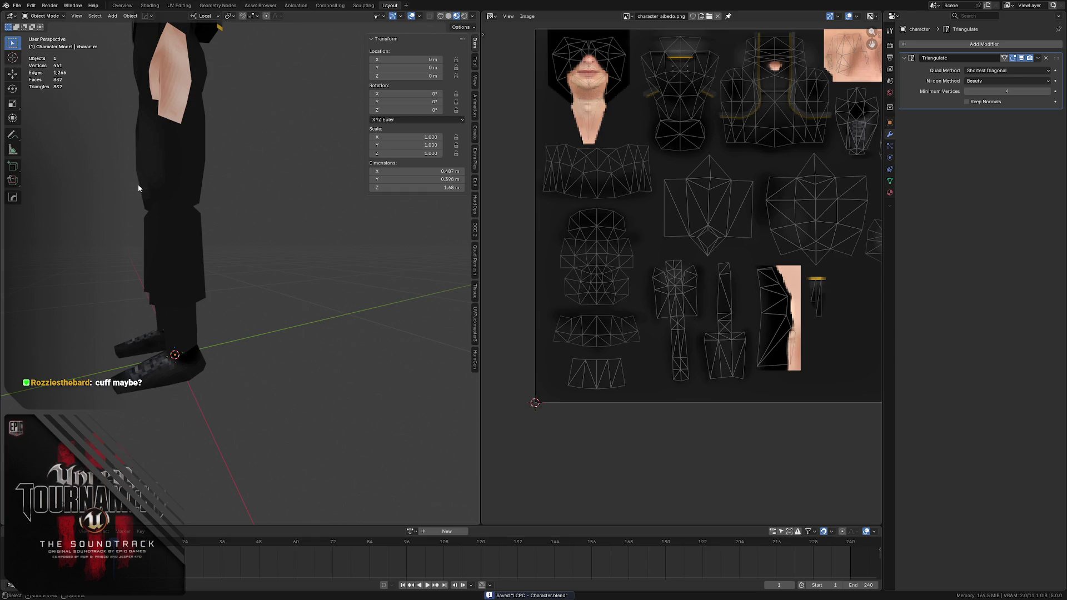
mouse_move(189, 187)
middle_mouse_down()
mouse_move(231, 207)
mouse_move(251, 204)
mouse_move(253, 190)
middle_mouse_up()
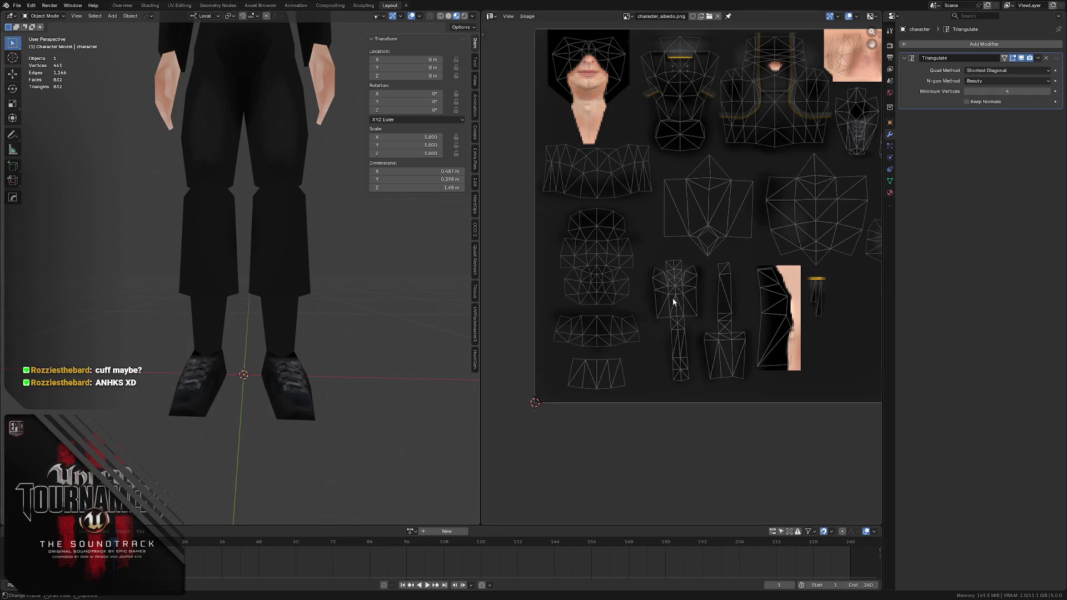
- Pan the UV editor to the lower islands and switch to Affinity Photo
middle_click_drag(673, 298, 635, 221)
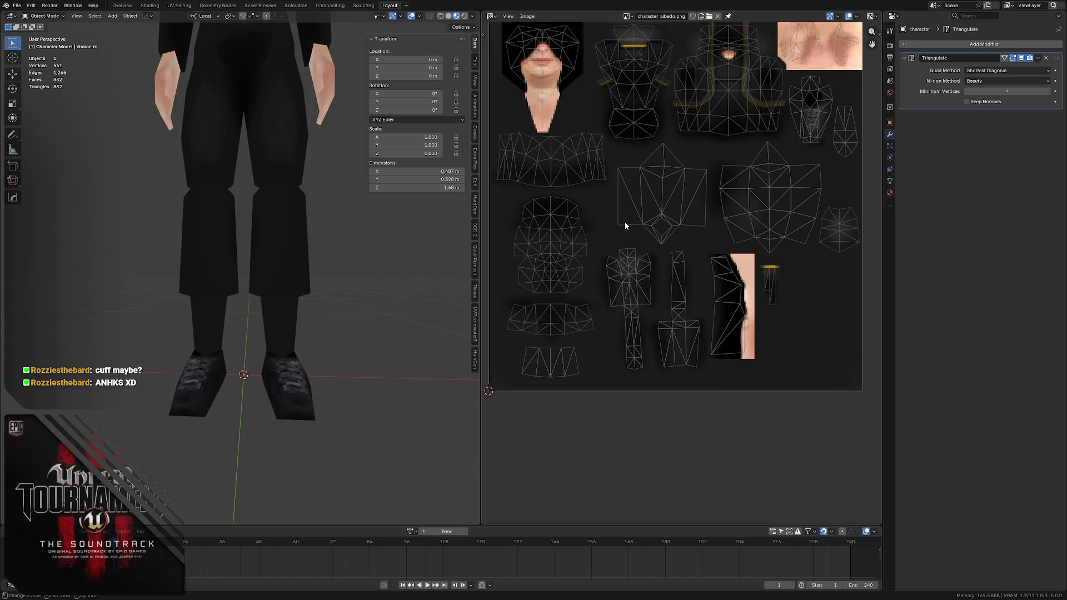
key("alt+Tab")
scroll(361, 275, "up", 5, "ctrl")
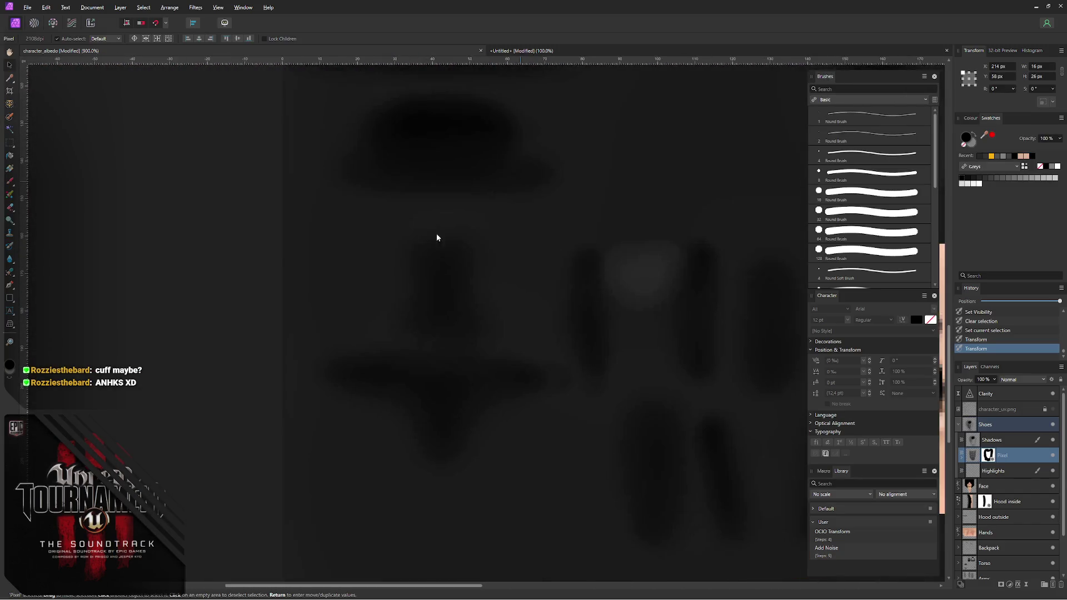
scroll(436, 238, "up", 1, "ctrl")
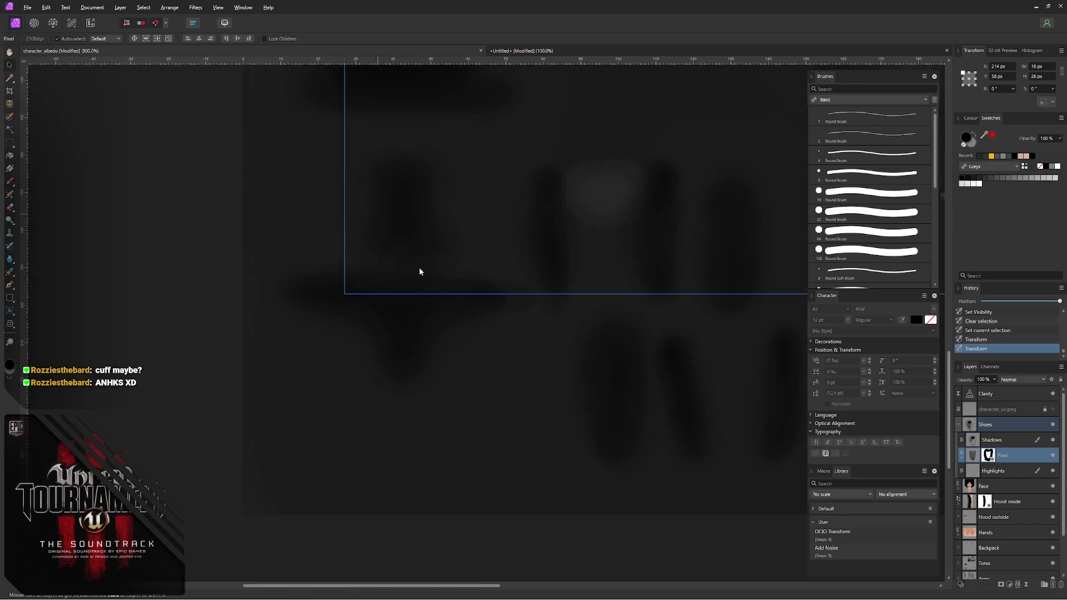
- Show the character_uv wireframe layer, return to Blender and enter mesh editing
left_click(1051, 410)
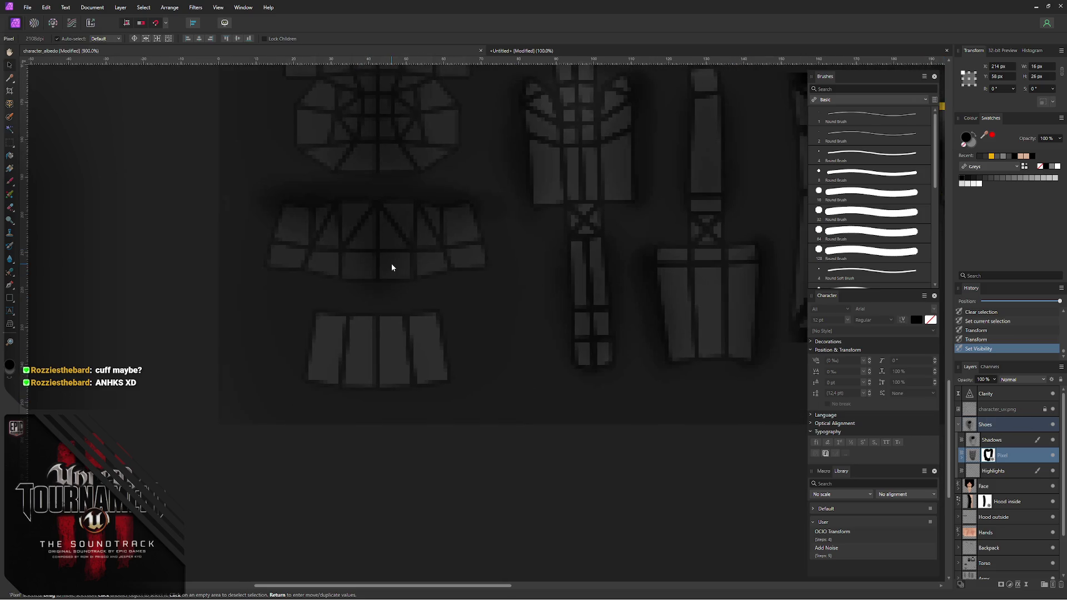
scroll(421, 238, "down", 3, "ctrl")
key("alt+Tab")
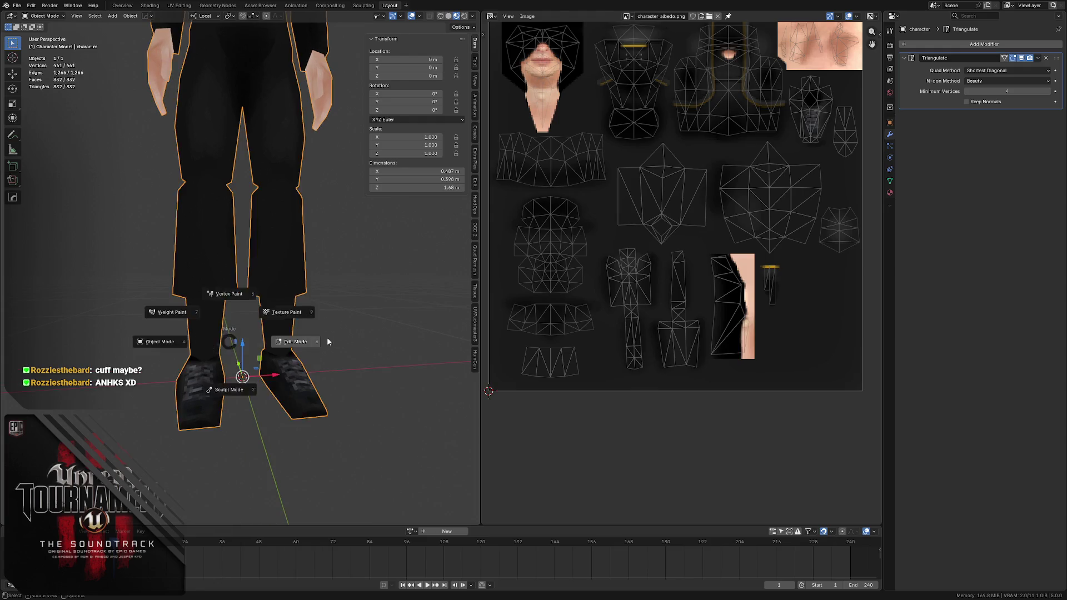
key("Tab")
middle_click_drag(327, 336, 214, 358)
- Select the ankle and shin edges on both legs, checking the texture in Affinity Photo in between
left_click(212, 358)
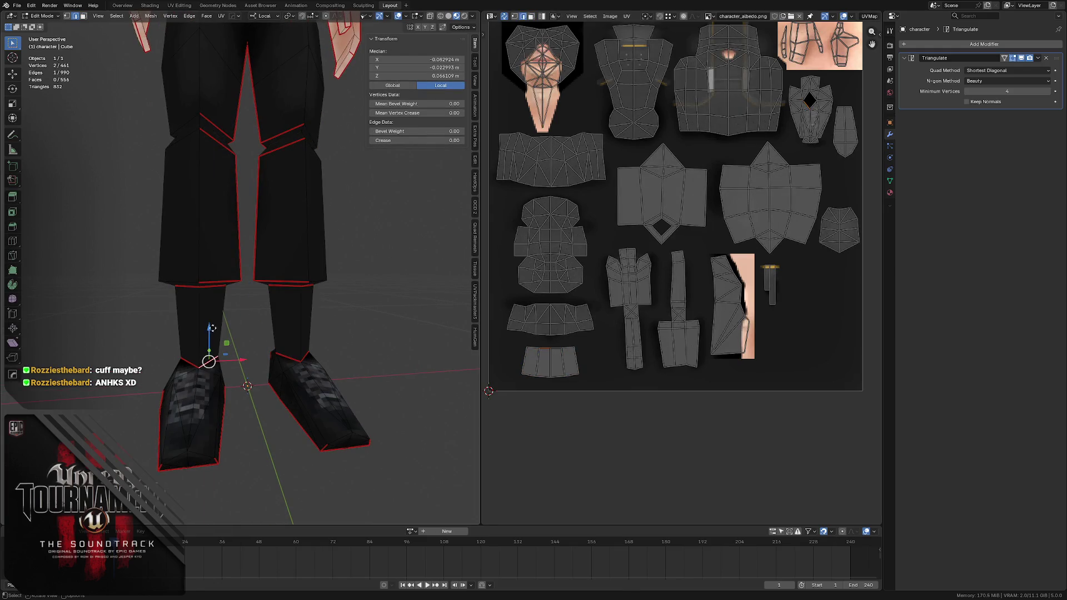
key("ctrl+z")
left_click(289, 356)
left_click(314, 359)
left_click(290, 335)
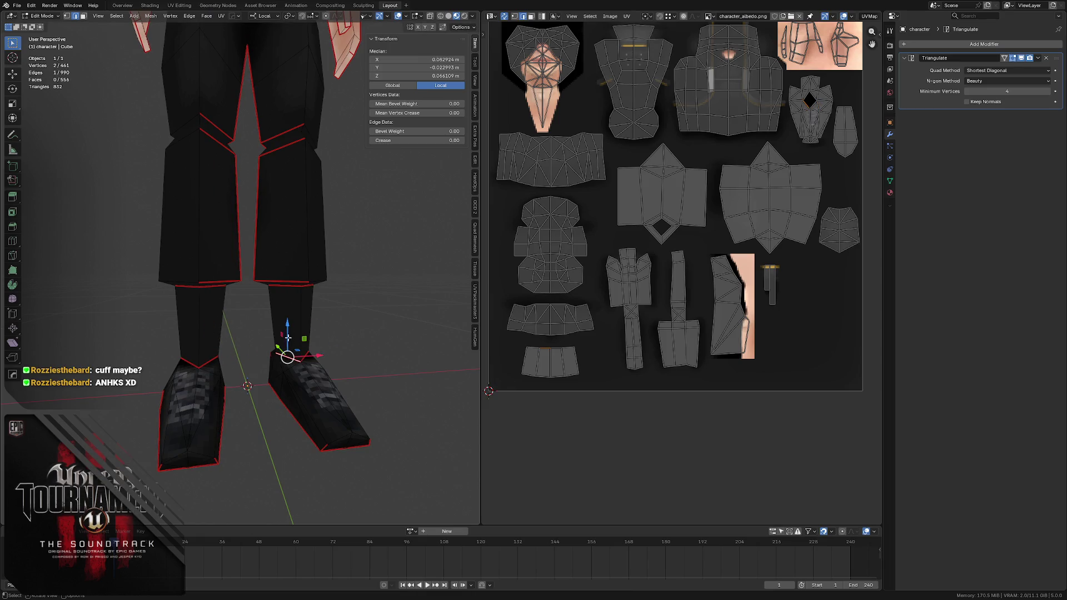
left_click(299, 312)
left_click(208, 358)
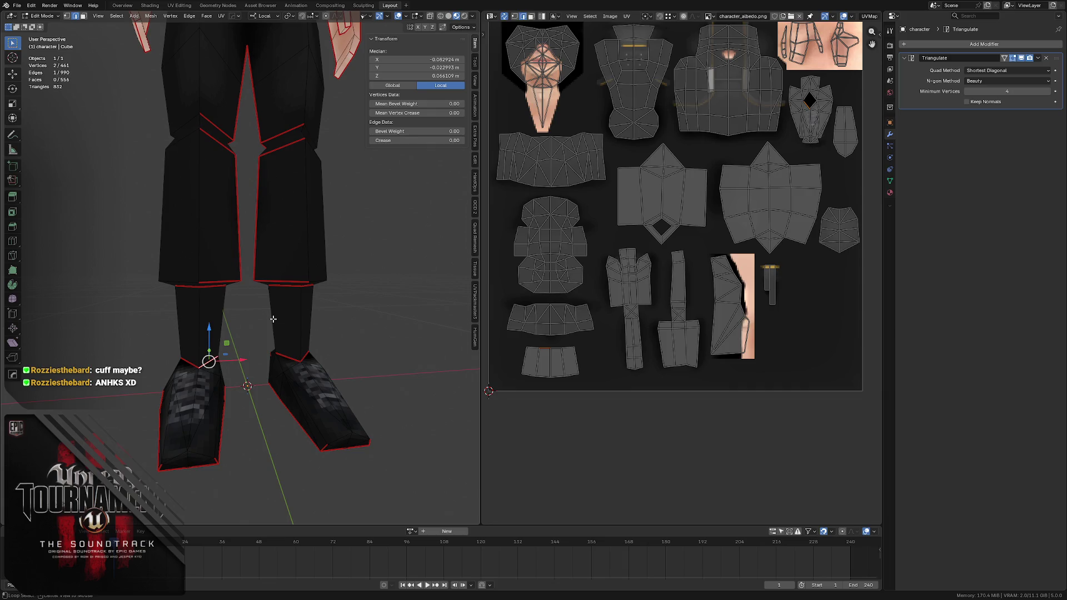
key("alt+Tab")
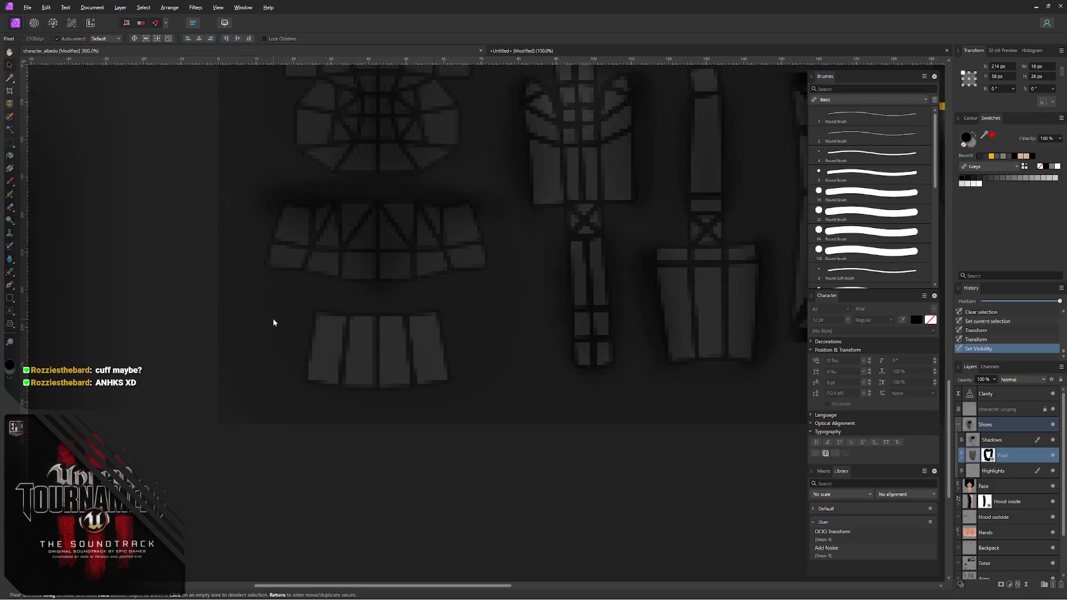
key("alt+Tab")
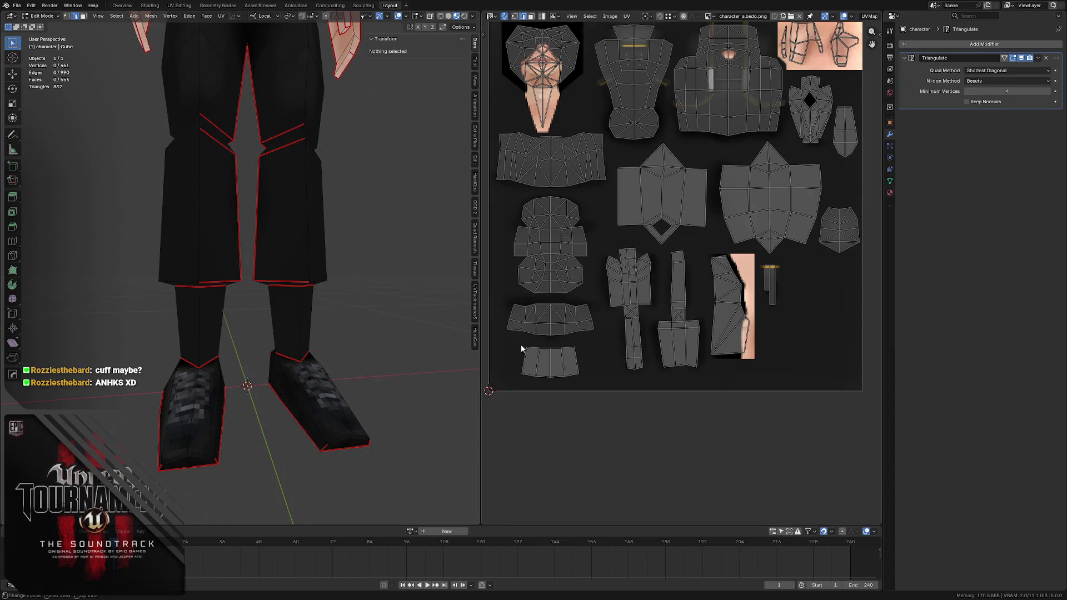
- Rotate the ankle-band UV island 180° and clear the selection
left_click(510, 355)
key("3")
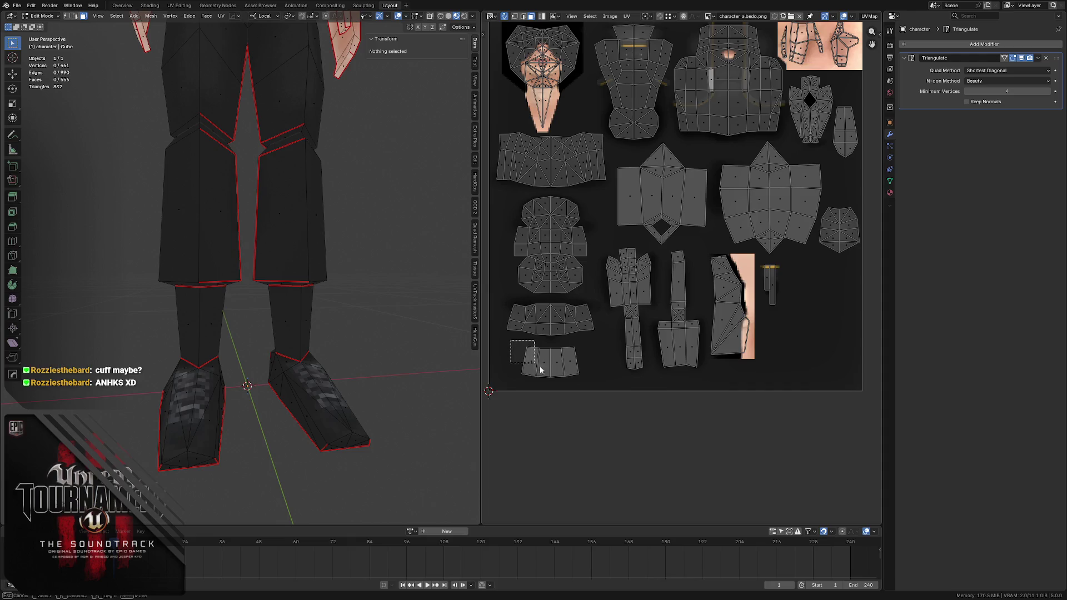
type("lr180")
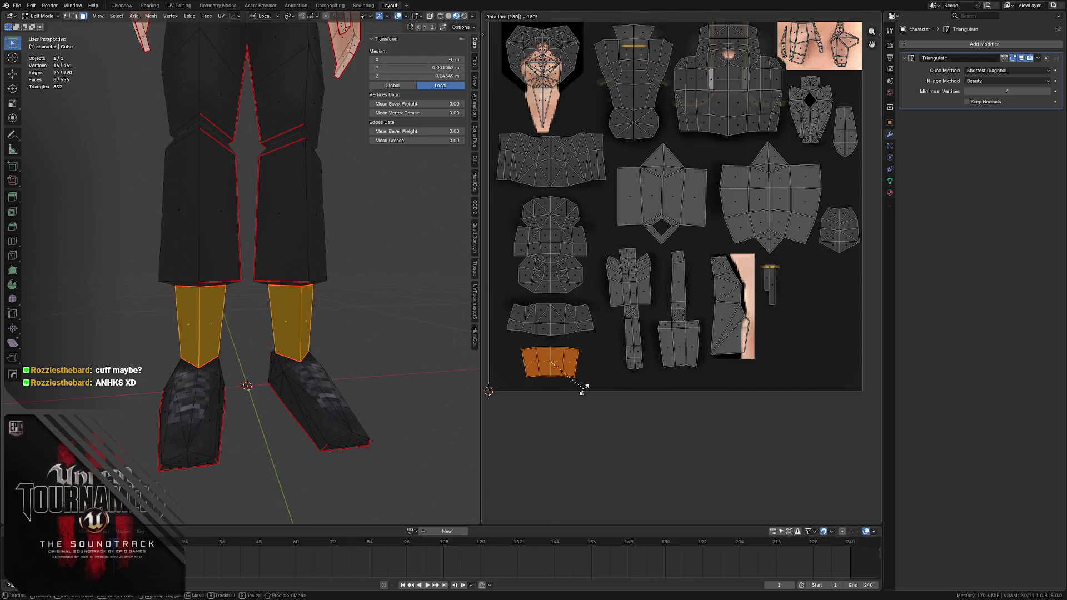
key("Return")
key("alt+a")
key("2")
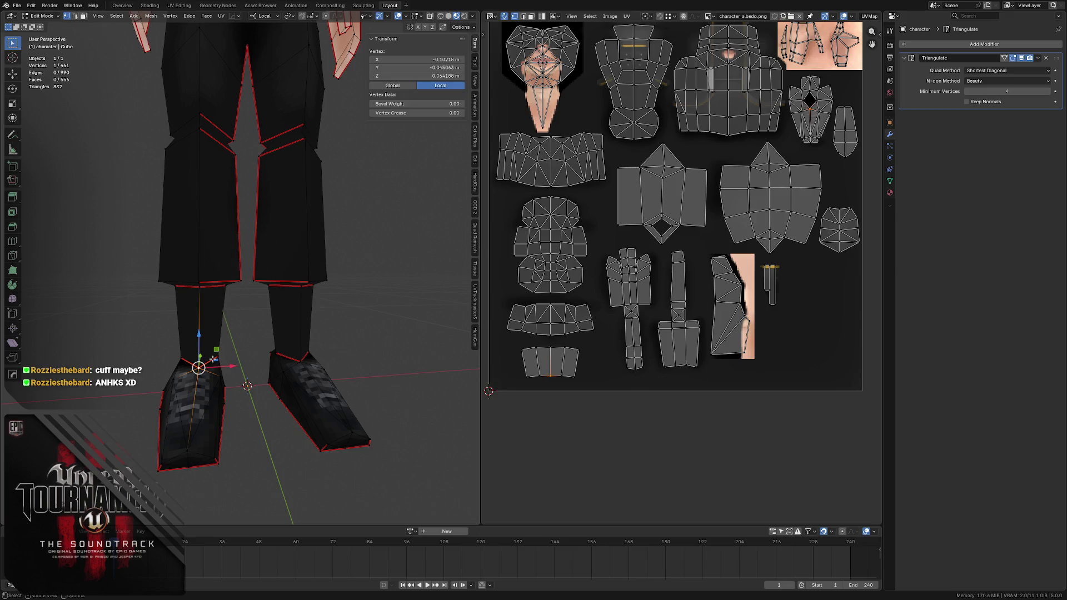
left_click(209, 361)
key("alt+a")
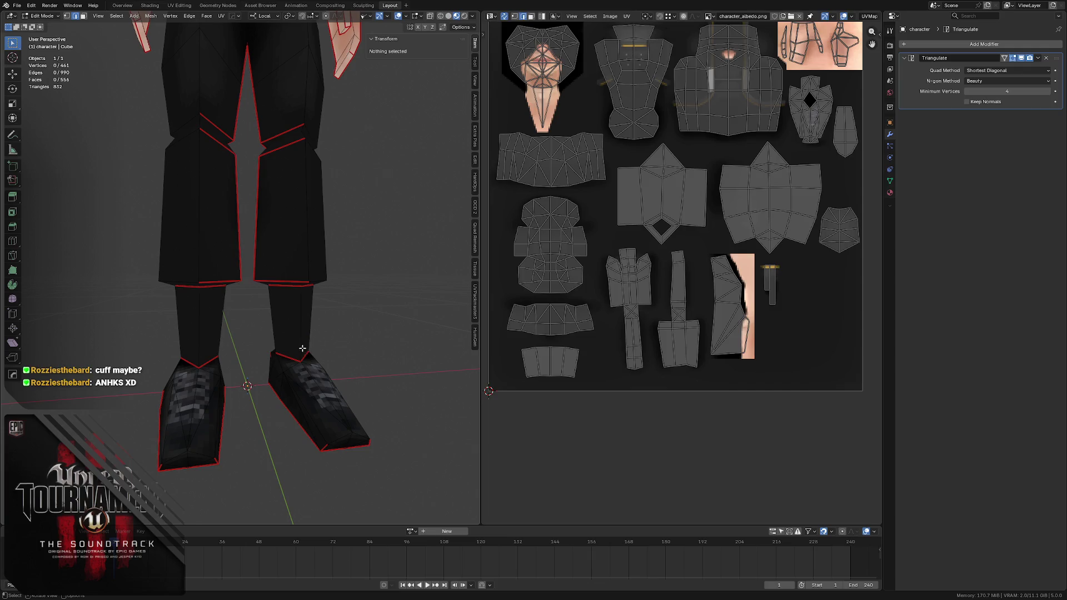
scroll(295, 299, "down", 2)
- Save the character file and bring up the UV menu
key("ctrl+s")
middle_click_drag(295, 300, 293, 292)
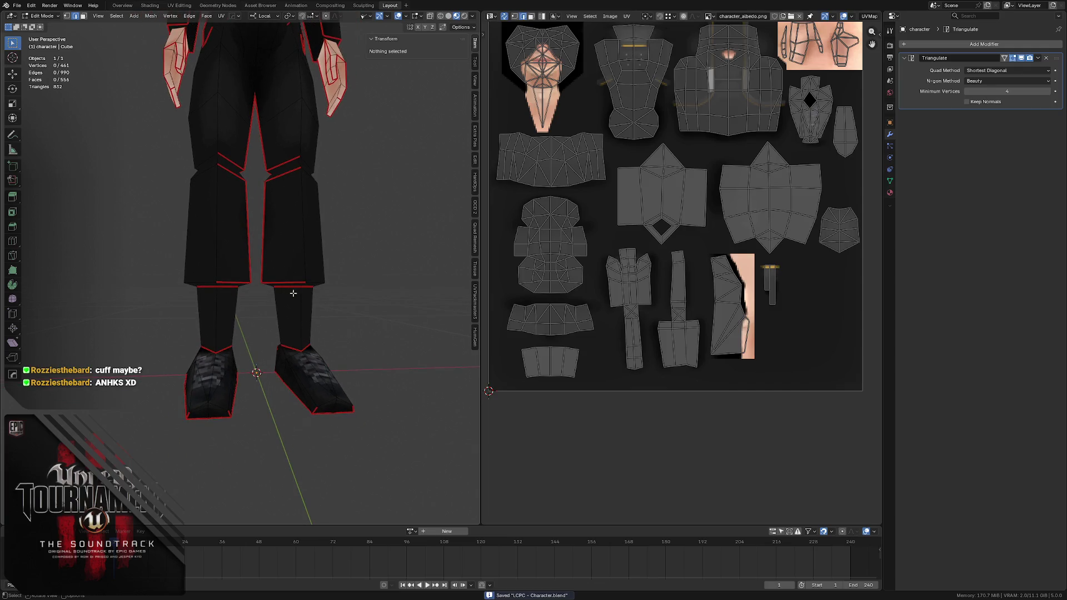
middle_click_drag(616, 208, 607, 286)
left_click(627, 16)
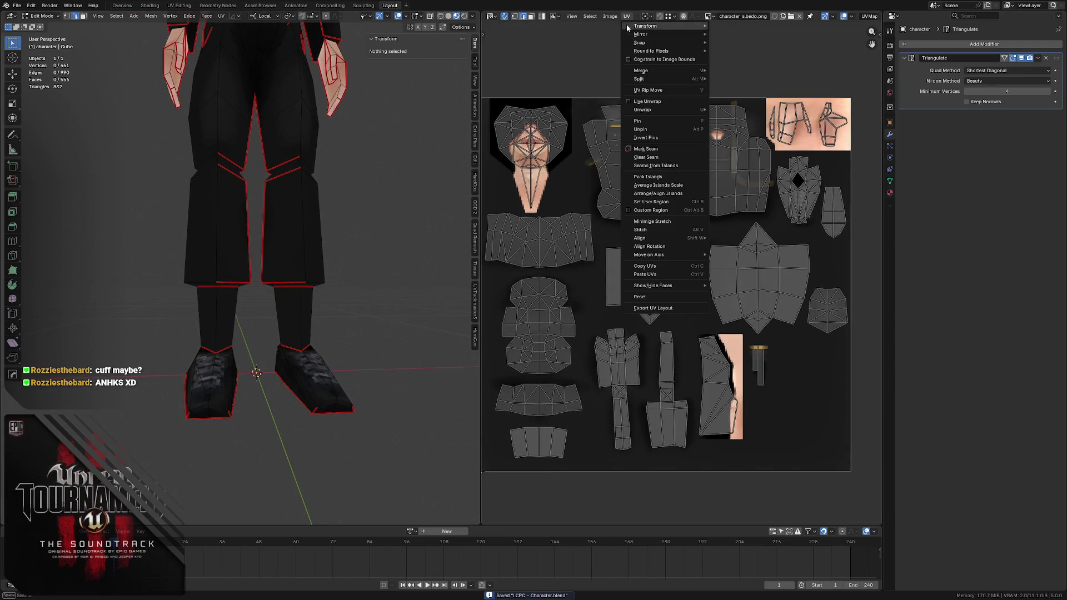
- Set up Export UV Layout at 1024 × 1024 with fill opacity 0.25
left_click(654, 307)
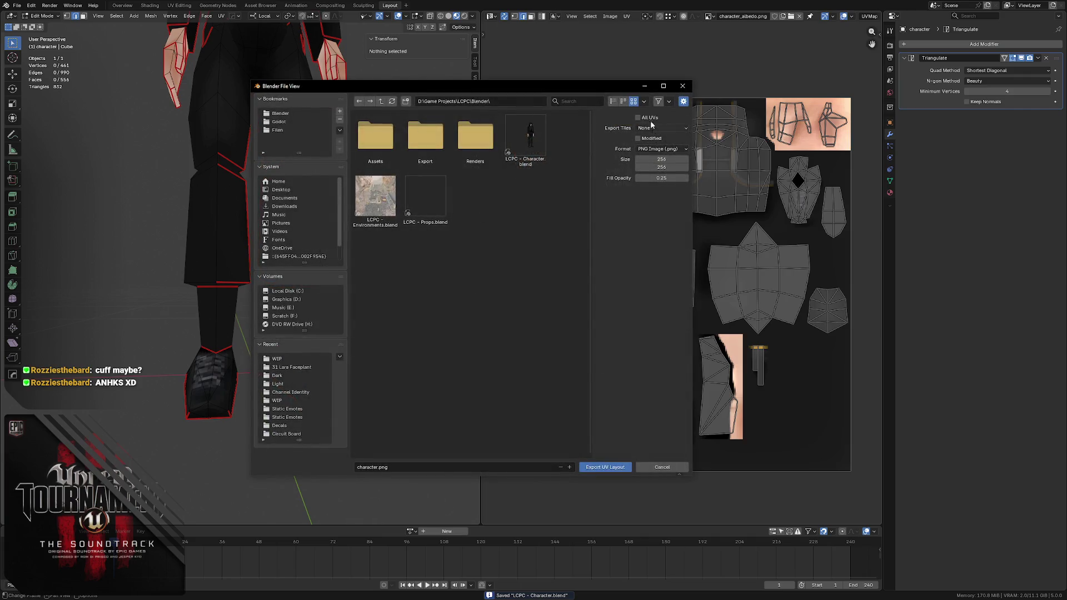
left_click(655, 157)
type("*4")
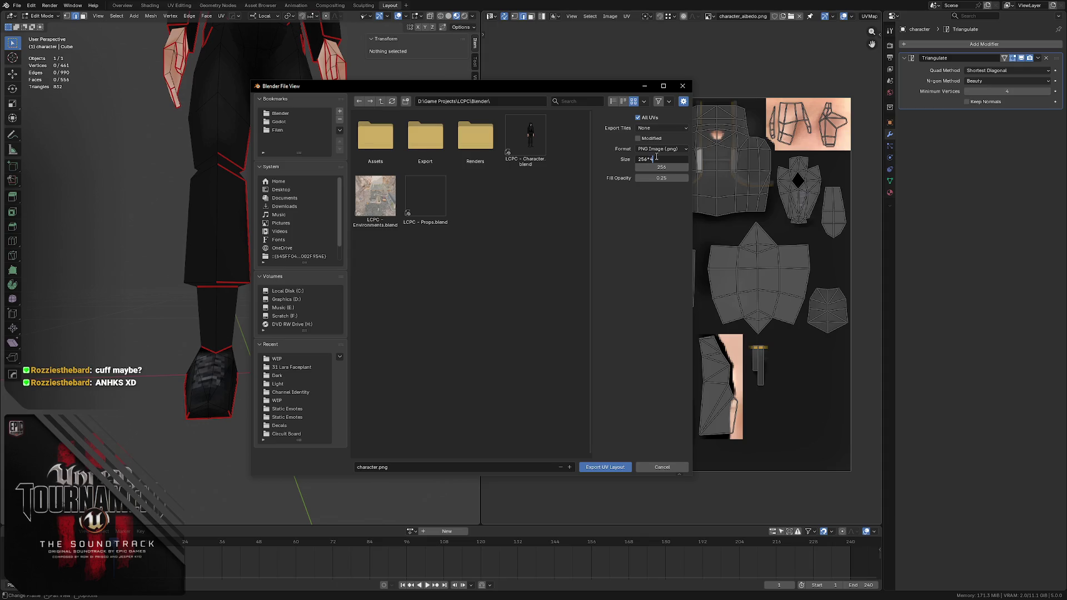
key("Tab")
type("*4")
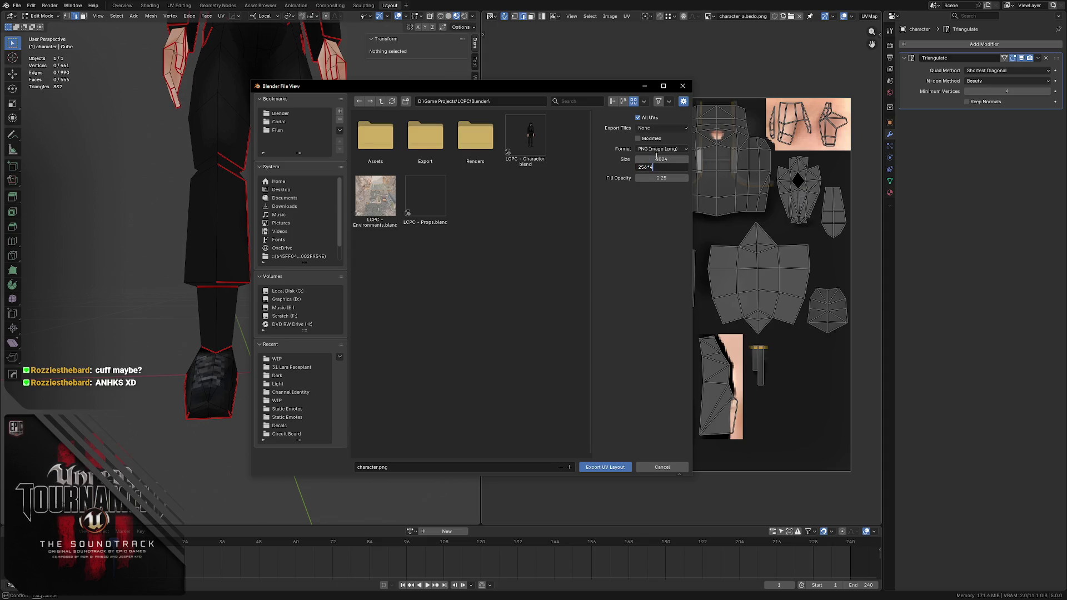
key("Tab")
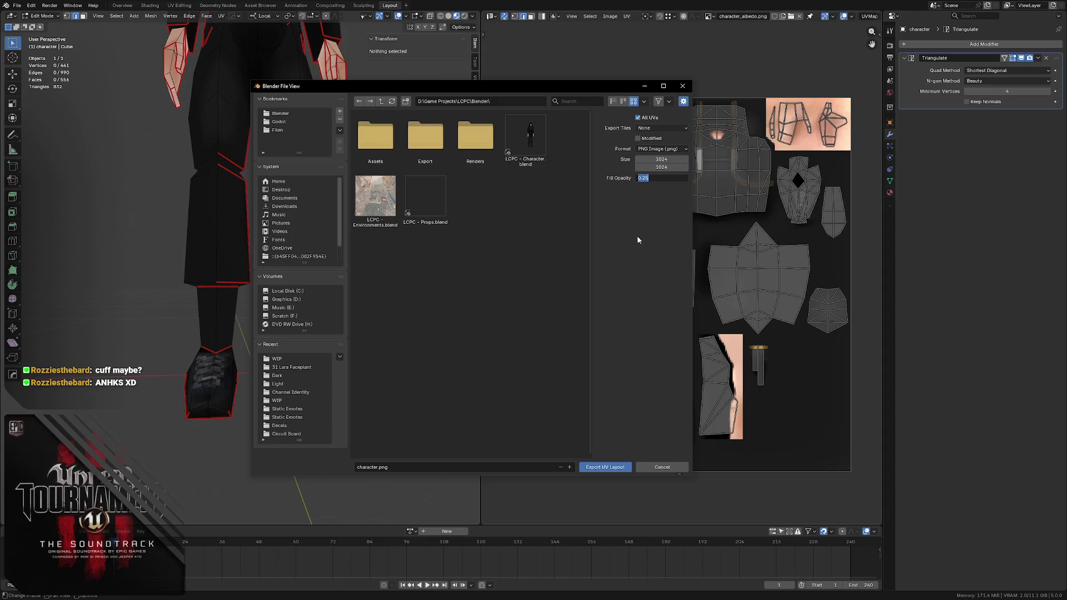
key("Return")
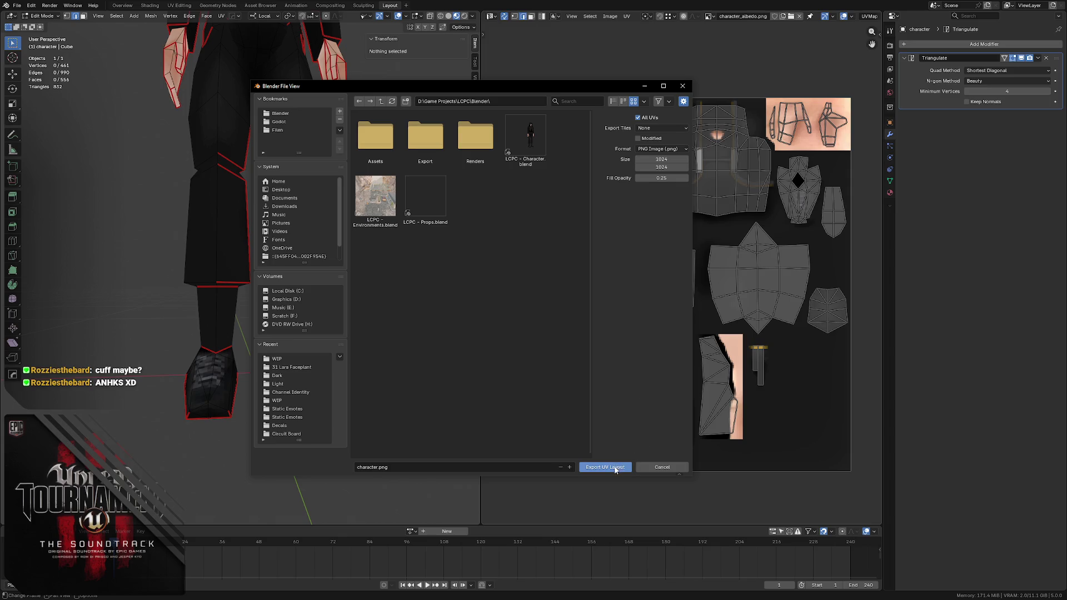
- Export over character_uv.png in Renders\WIP, save the file and switch to Affinity Photo
left_click(476, 140)
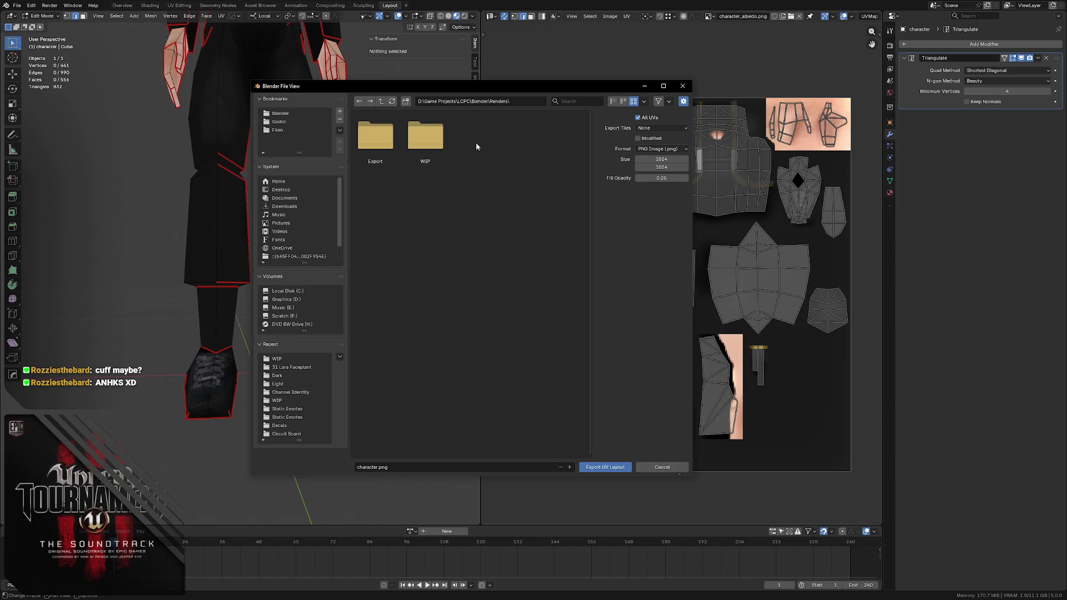
left_click(430, 144)
left_click(475, 261)
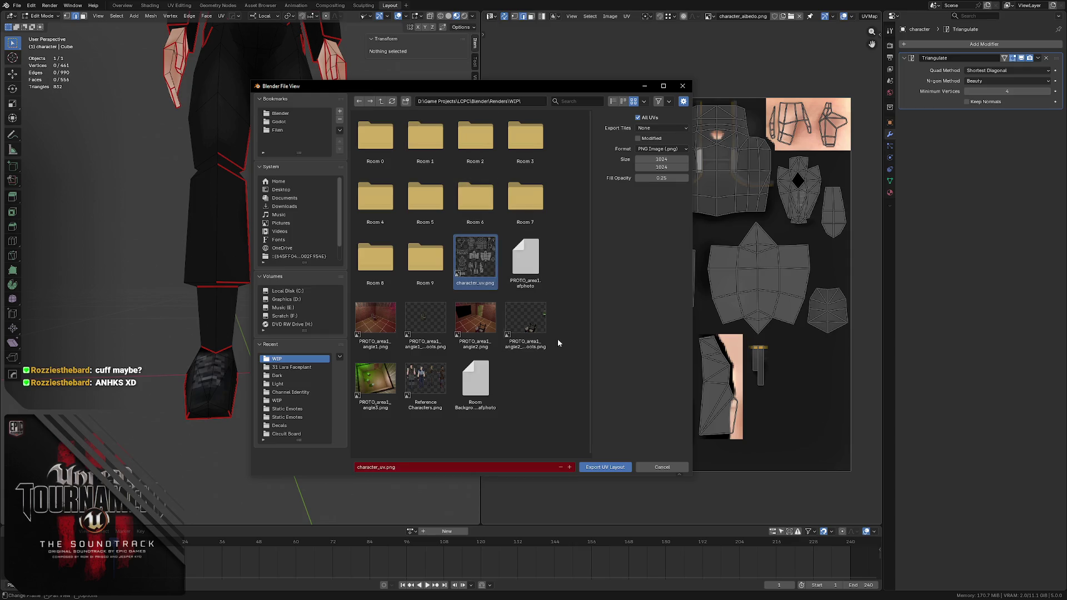
left_click(605, 467)
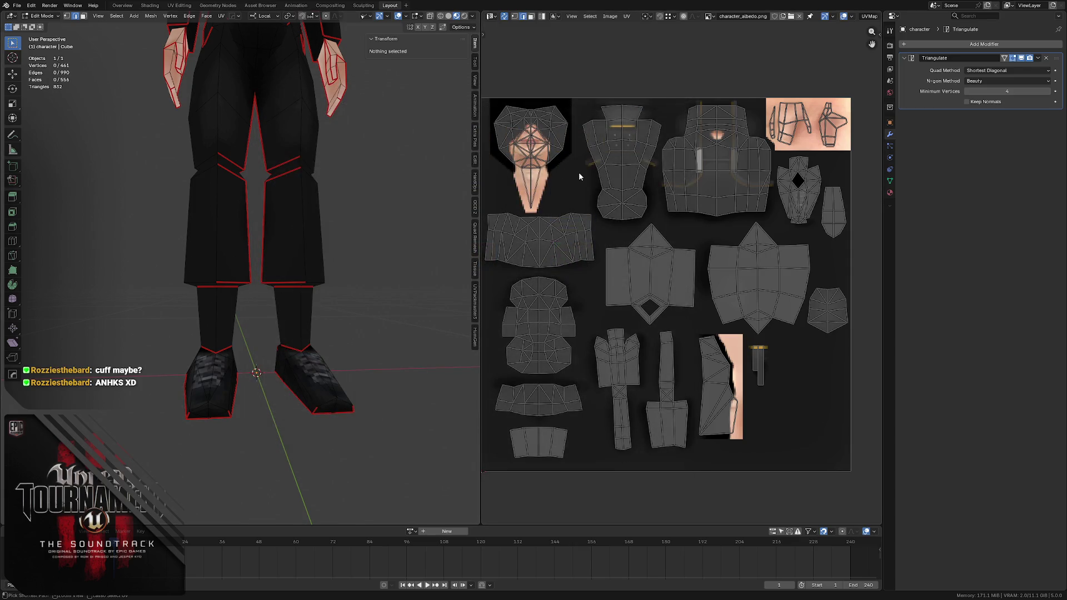
key("ctrl+s")
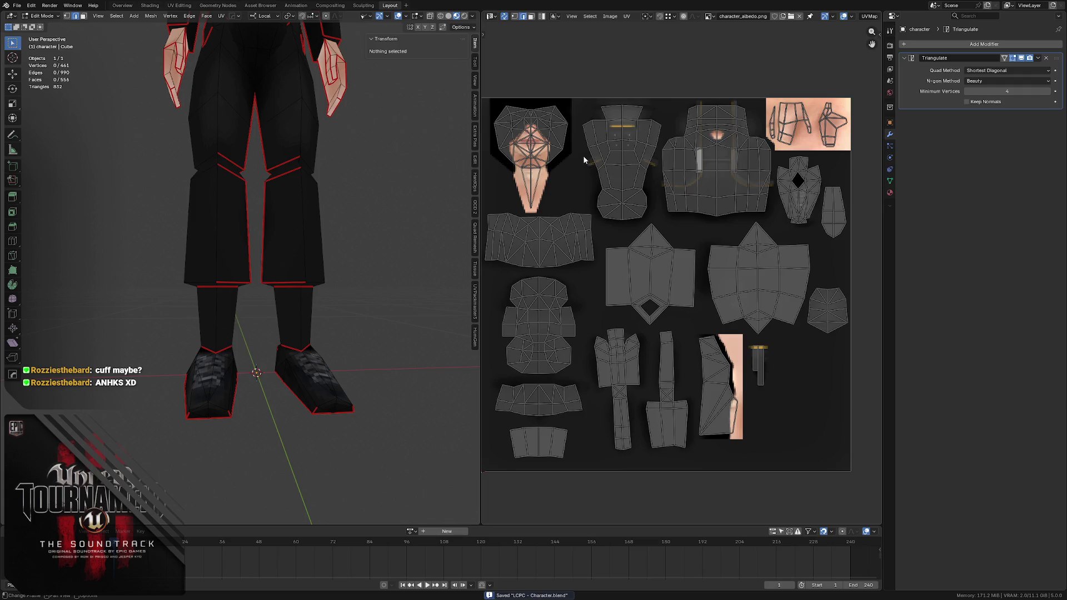
key("alt+Tab")
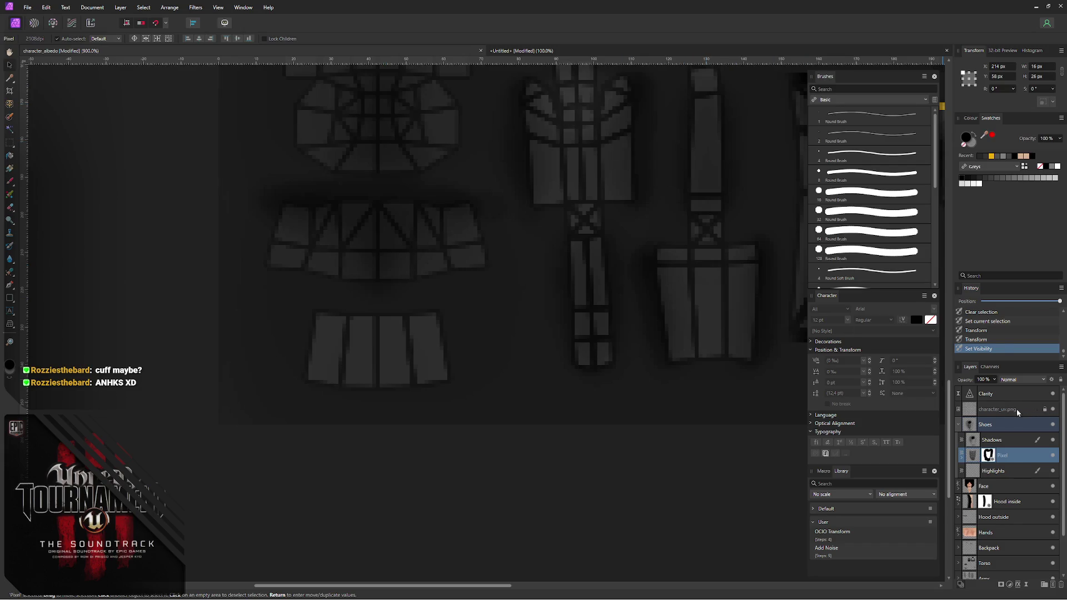
- Replace the UV wireframe layer's image with character_uv.png from Blender > Renders > WIP
left_click(1017, 413)
left_click(163, 39)
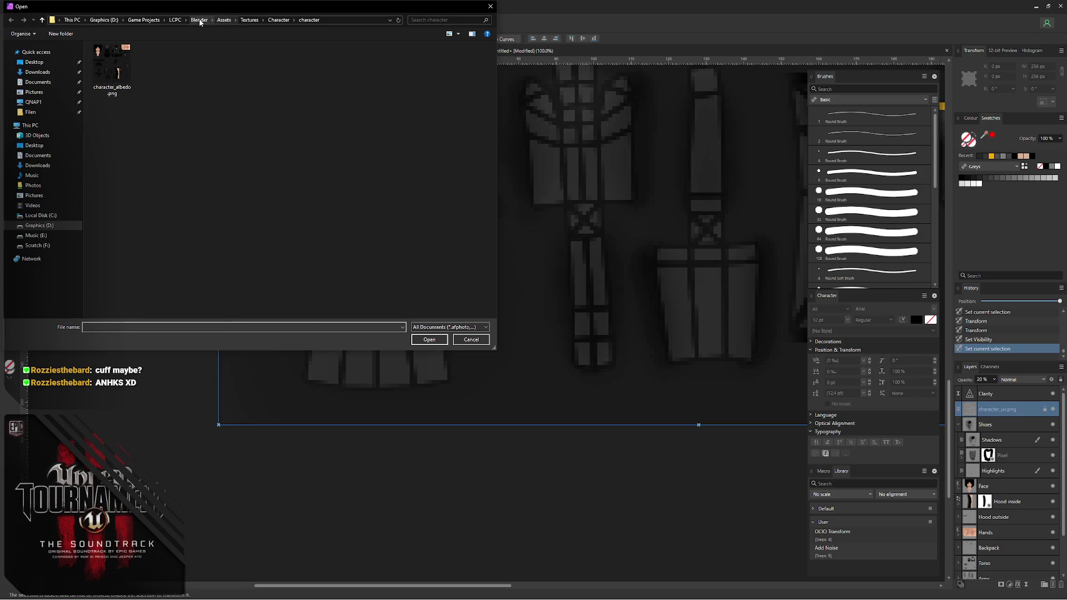
left_click(199, 19)
double_click(144, 75)
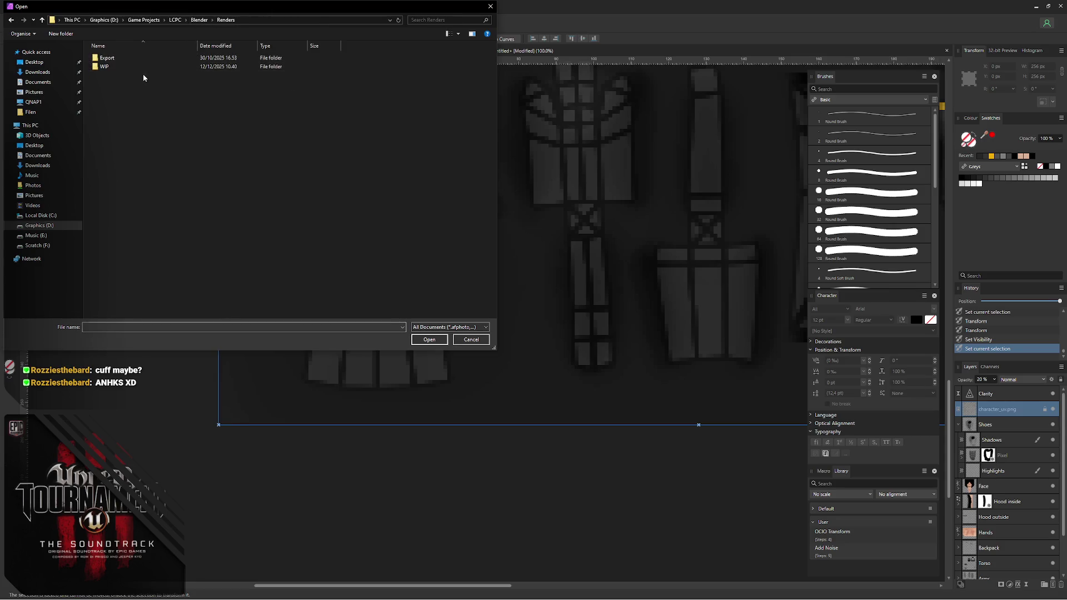
double_click(148, 67)
double_click(133, 146)
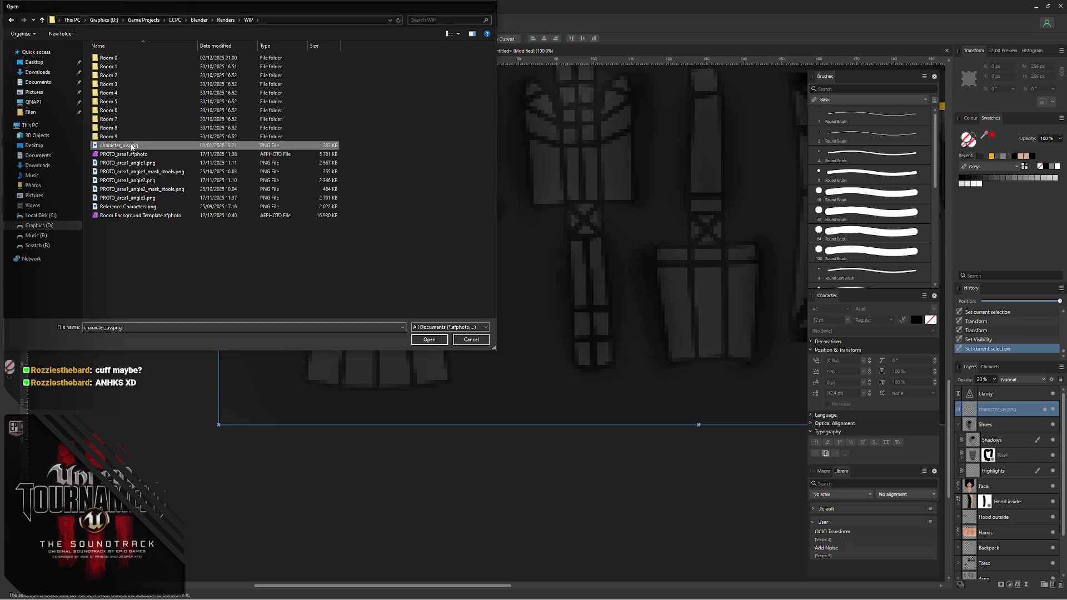
scroll(177, 233, "up", 2, "ctrl")
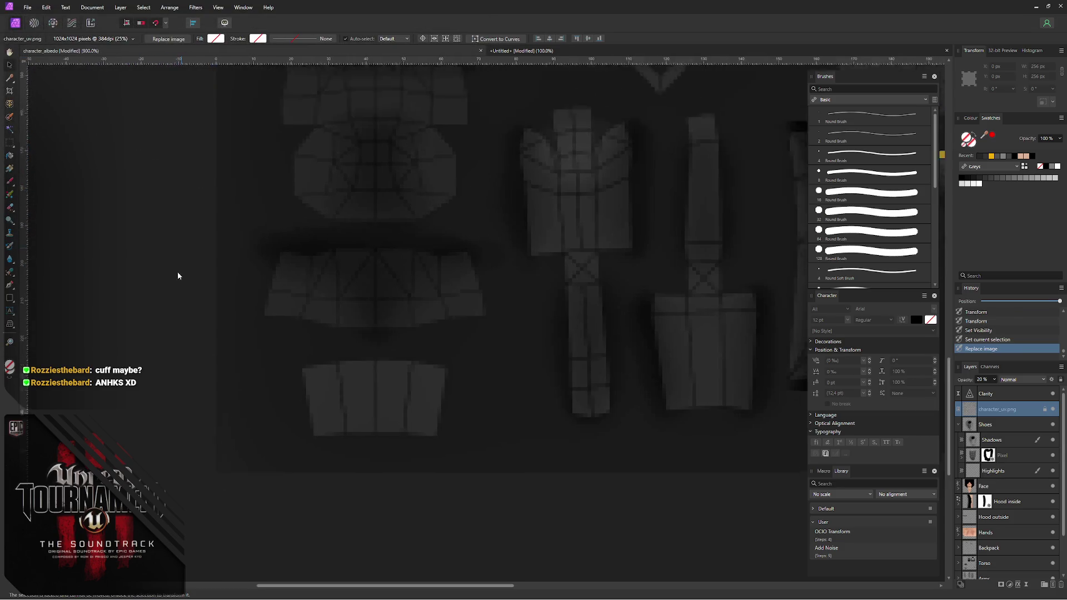
scroll(231, 255, "up", 2, "ctrl")
scroll(238, 239, "up", 2, "ctrl")
scroll(233, 210, "up", 2, "ctrl")
scroll(232, 210, "down", 2, "ctrl")
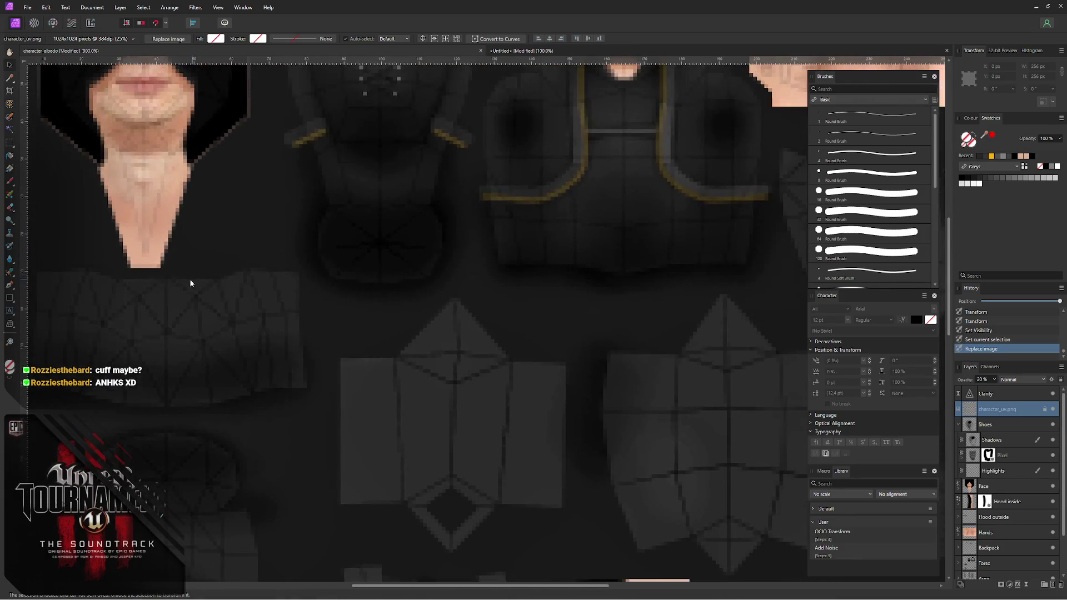
scroll(214, 248, "up", 1, "ctrl")
scroll(147, 292, "up", 1, "ctrl")
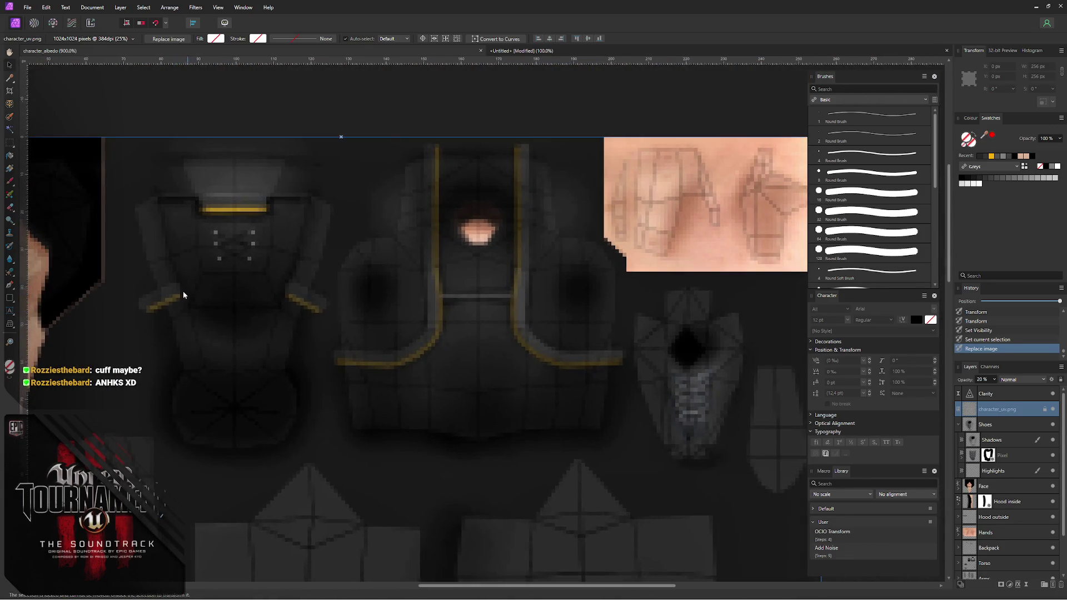
scroll(183, 295, "up", 2, "ctrl")
scroll(288, 284, "down", 2)
scroll(272, 264, "down", 2)
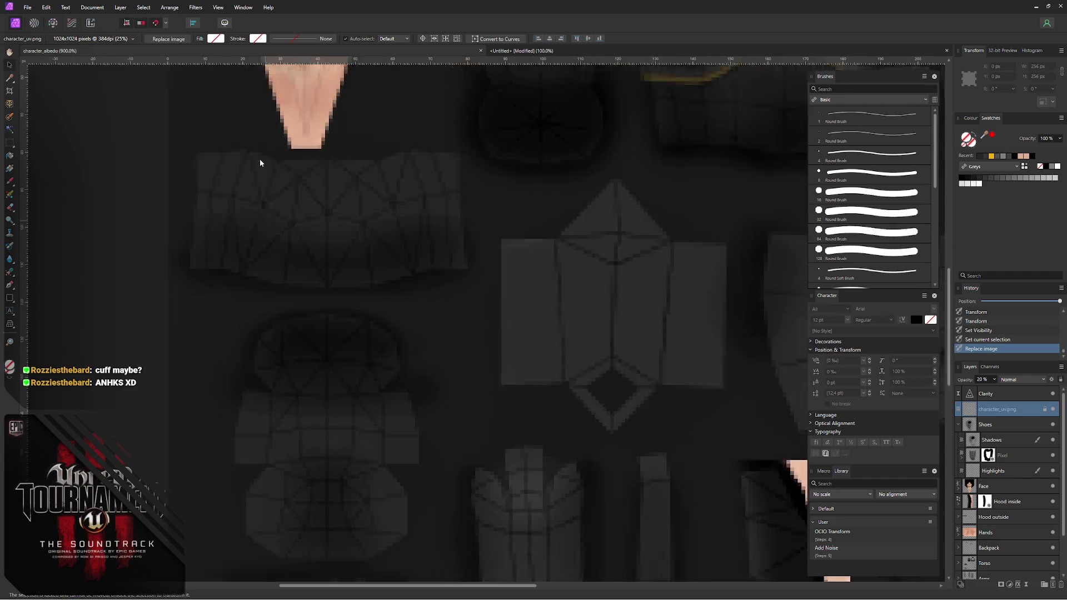
scroll(260, 161, "down", 2)
scroll(241, 148, "down", 2)
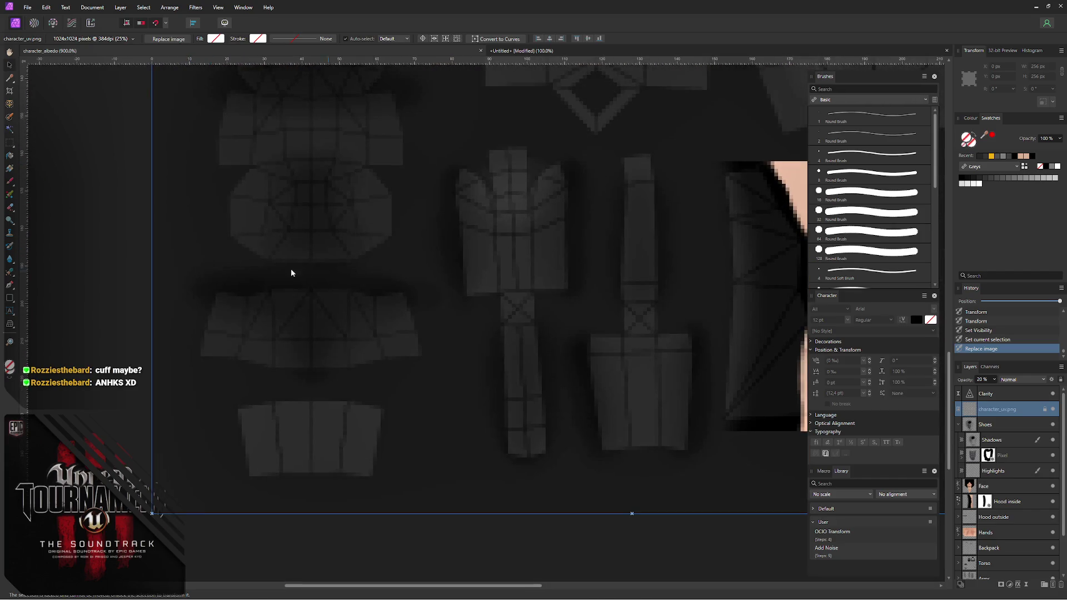
scroll(296, 276, "down", 1)
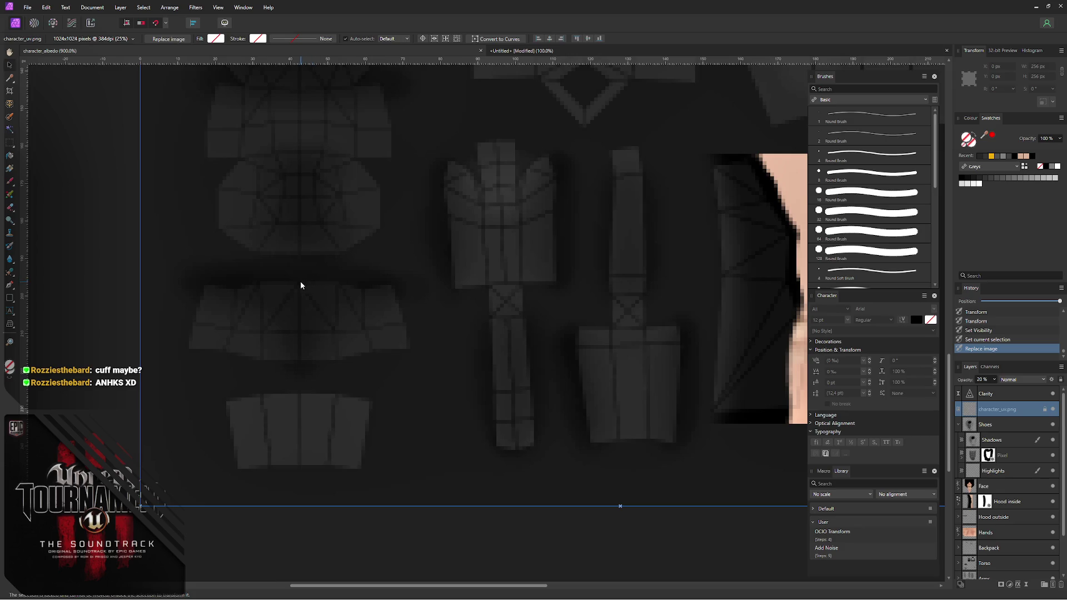
scroll(327, 294, "down", 1)
scroll(326, 294, "left", 1)
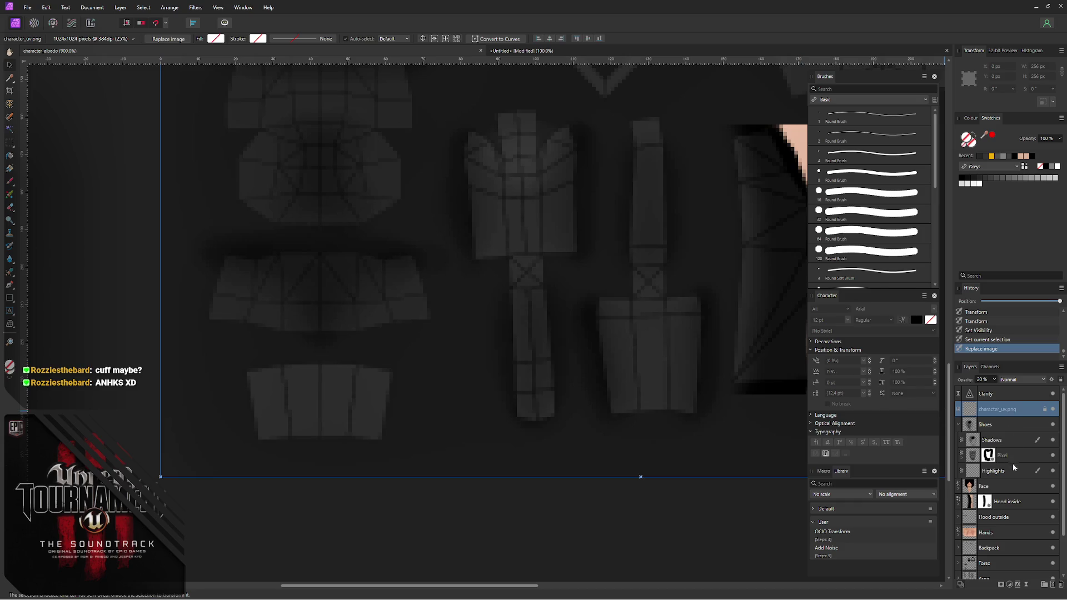
- On the Highlights layer, paint a faint highlight on the lower-left shoe piece at 10% brush opacity, undoing a stray band
left_click(1015, 441)
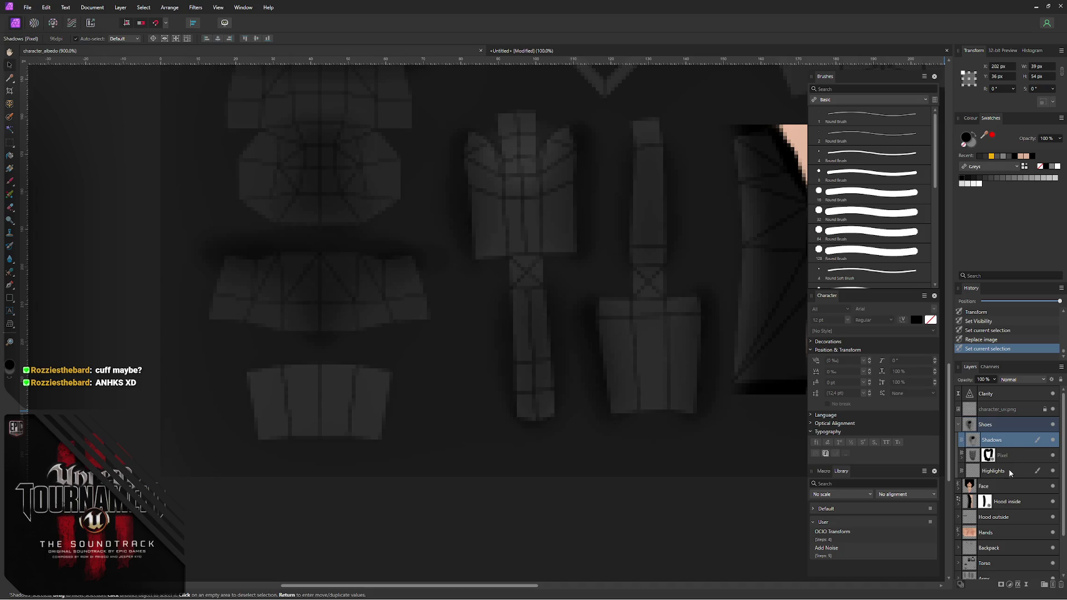
left_click(1007, 473)
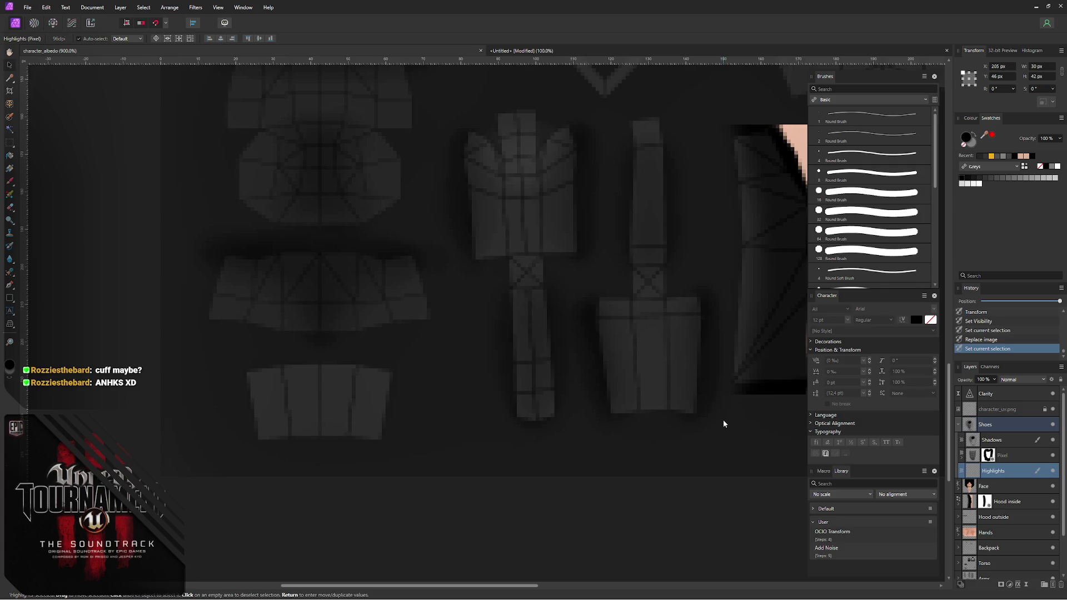
middle_click_drag(311, 312, 284, 316)
key("b")
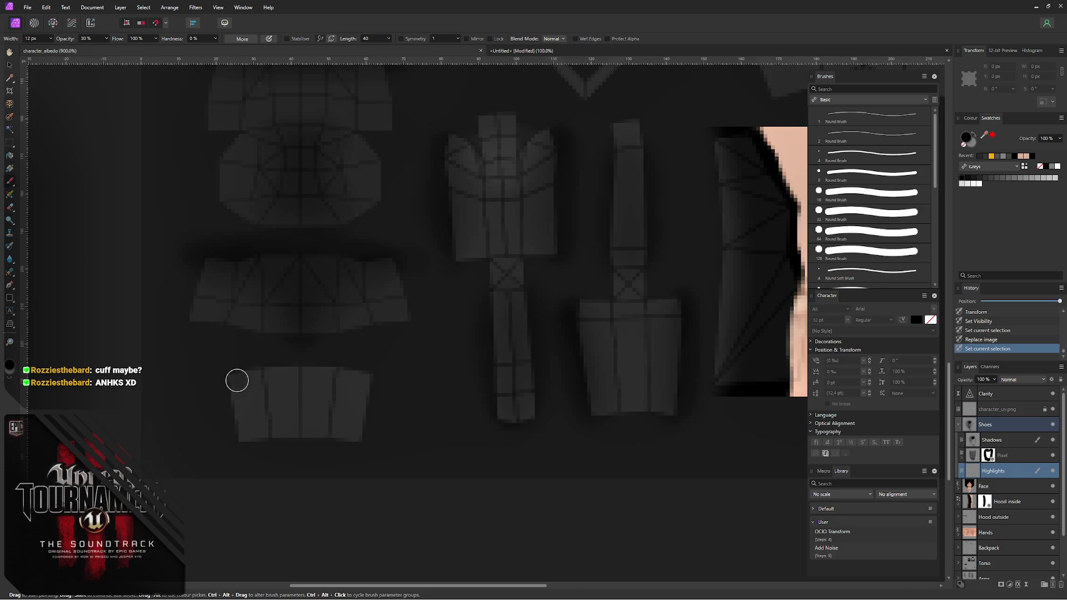
mouse_move(262, 420)
left_mouse_down()
mouse_move(241, 436)
mouse_move(372, 446)
left_mouse_up()
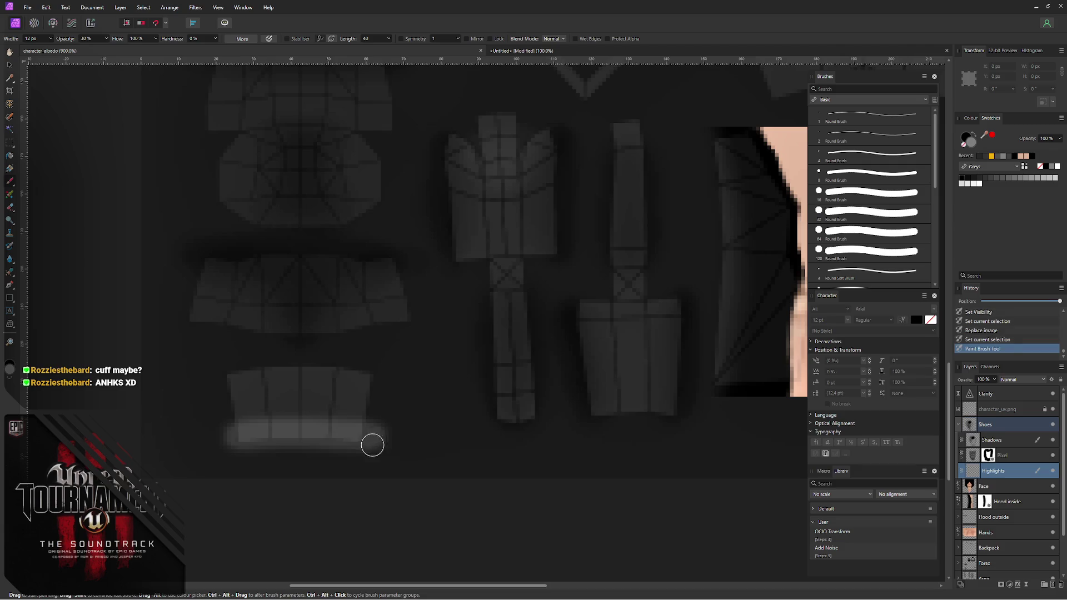
key("1")
left_click_drag(269, 443, 222, 442)
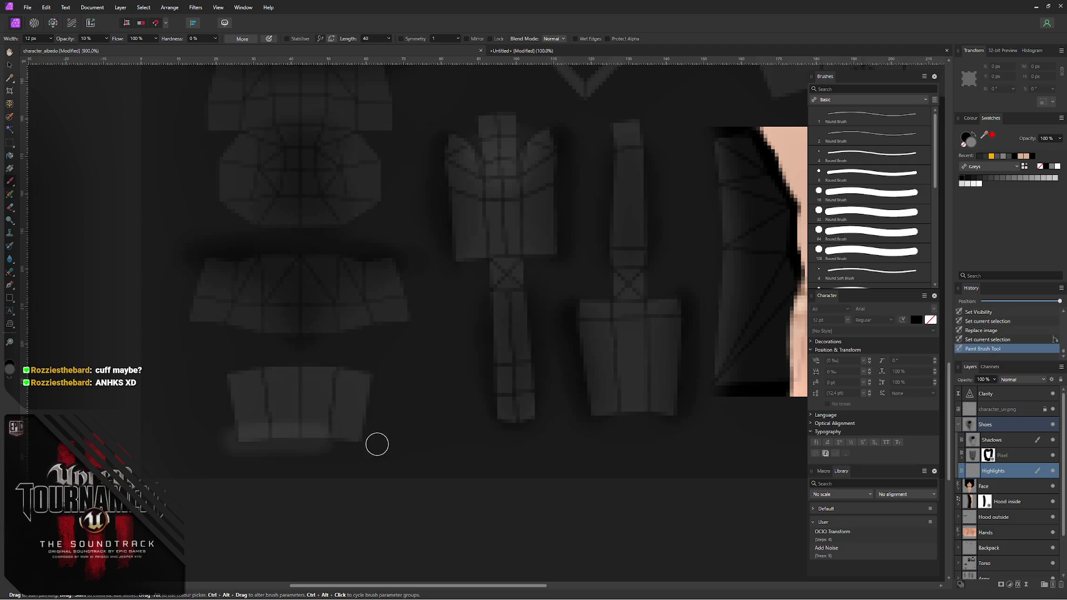
mouse_move(374, 442)
left_mouse_down()
mouse_move(289, 444)
mouse_move(358, 435)
left_mouse_up()
key("ctrl+z")
- Build up faint highlight strokes along the shoe's bottom edge
left_click_drag(228, 434, 365, 435)
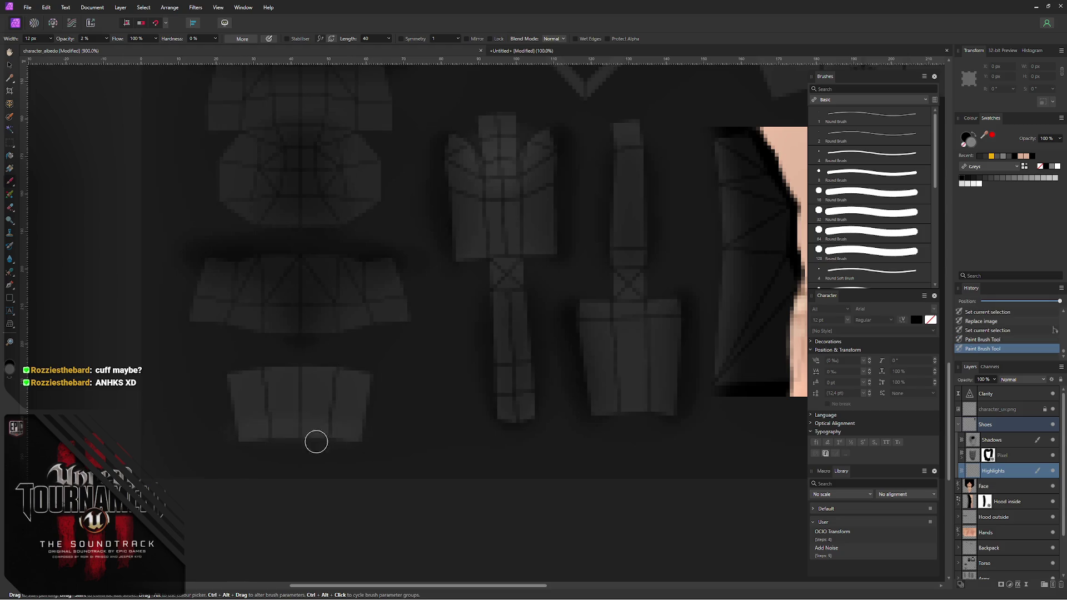
left_click_drag(241, 428, 375, 446)
left_click_drag(224, 420, 356, 431)
left_click_drag(240, 403, 410, 429)
- Paint shading across the shoe piece on the Shadows layer and hide the UV overlay
left_click(1014, 443)
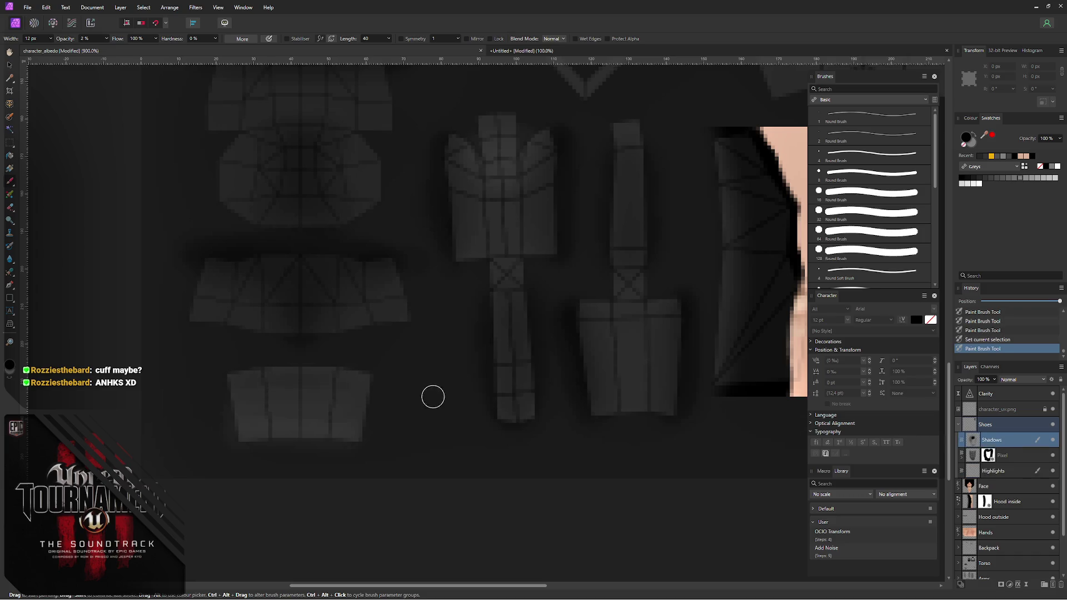
left_click_drag(241, 384, 367, 387)
left_click_drag(212, 376, 386, 373)
mouse_move(253, 398)
left_mouse_down()
mouse_move(377, 379)
mouse_move(226, 393)
mouse_move(386, 407)
left_mouse_up()
left_click(1052, 410)
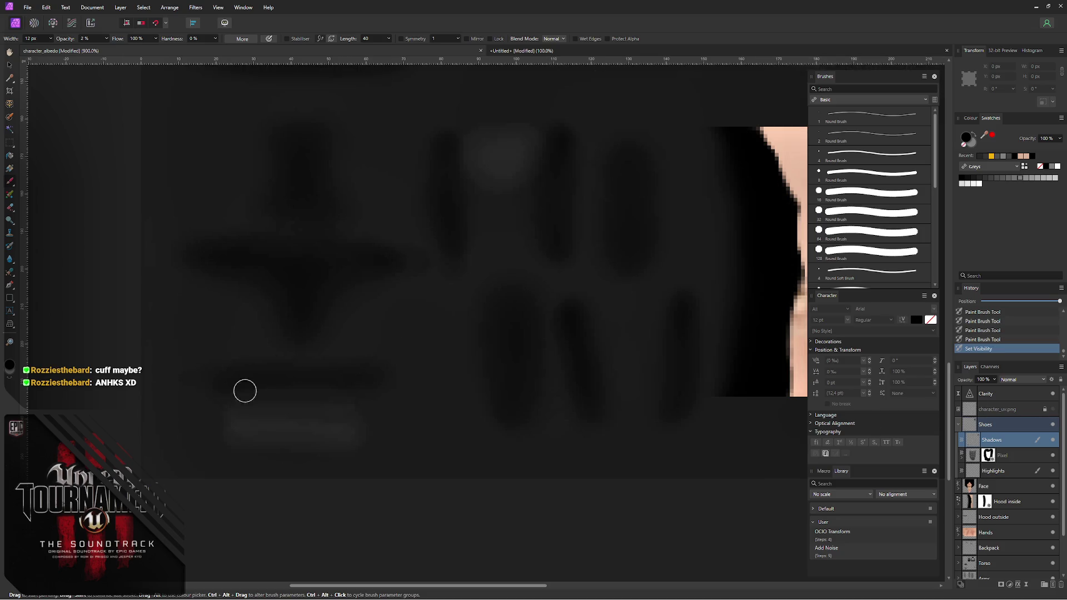
- Blur the shoe shading and highlight strokes smooth with the Blur Brush
left_click(10, 262)
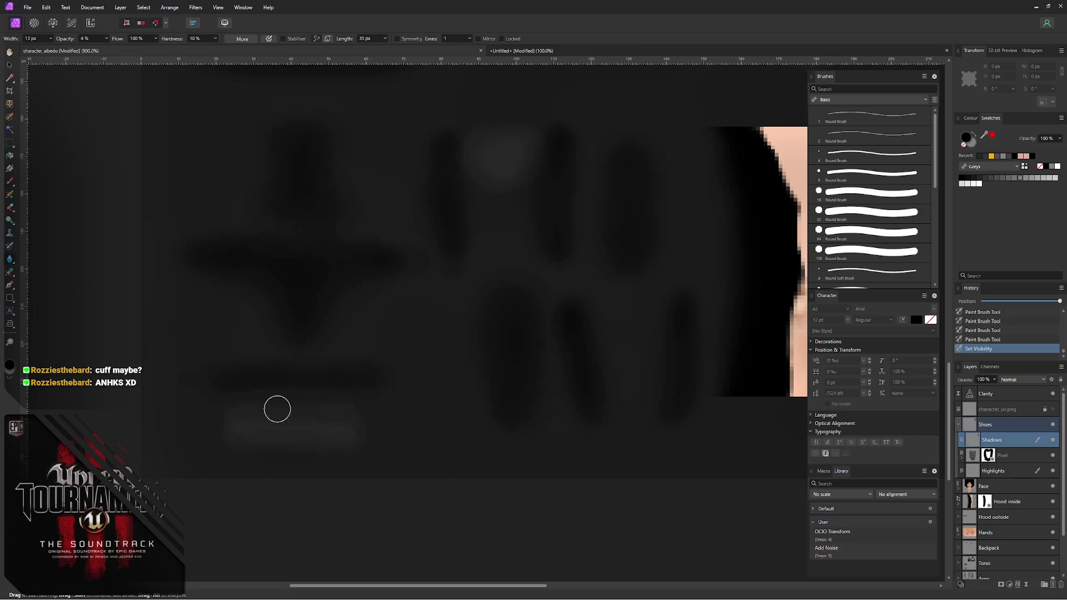
mouse_move(276, 409)
left_mouse_down()
mouse_move(329, 420)
mouse_move(291, 390)
mouse_move(250, 422)
mouse_move(381, 420)
left_mouse_up()
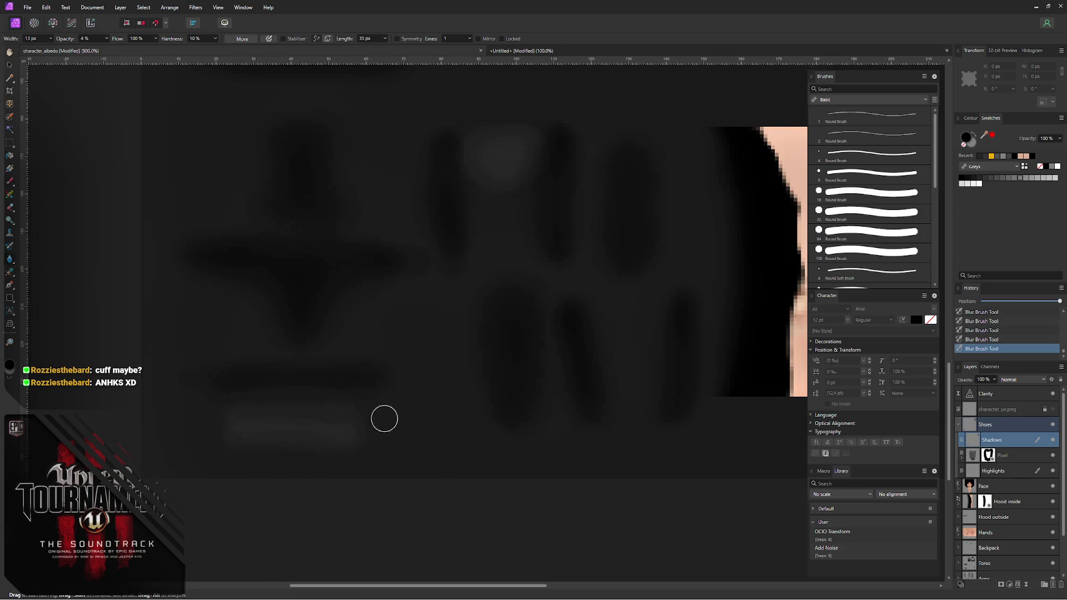
left_click(1010, 473)
mouse_move(310, 405)
left_mouse_down()
mouse_move(305, 426)
mouse_move(323, 415)
mouse_move(340, 429)
mouse_move(382, 410)
left_mouse_up()
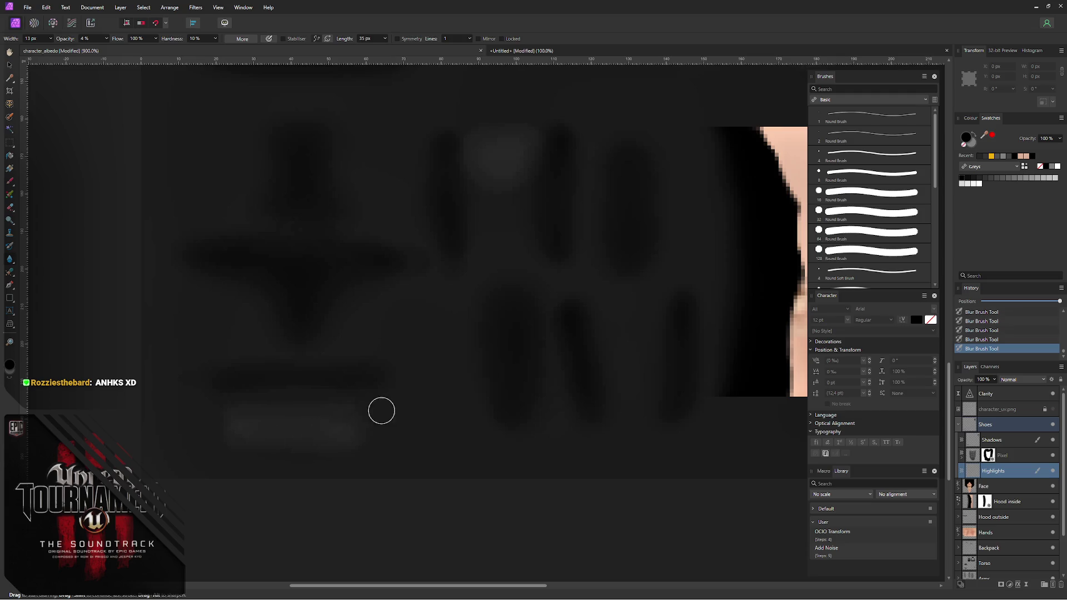
- Export the texture as PNG over character_albedo.png and switch to Blender
key("ctrl+alt+shift+w")
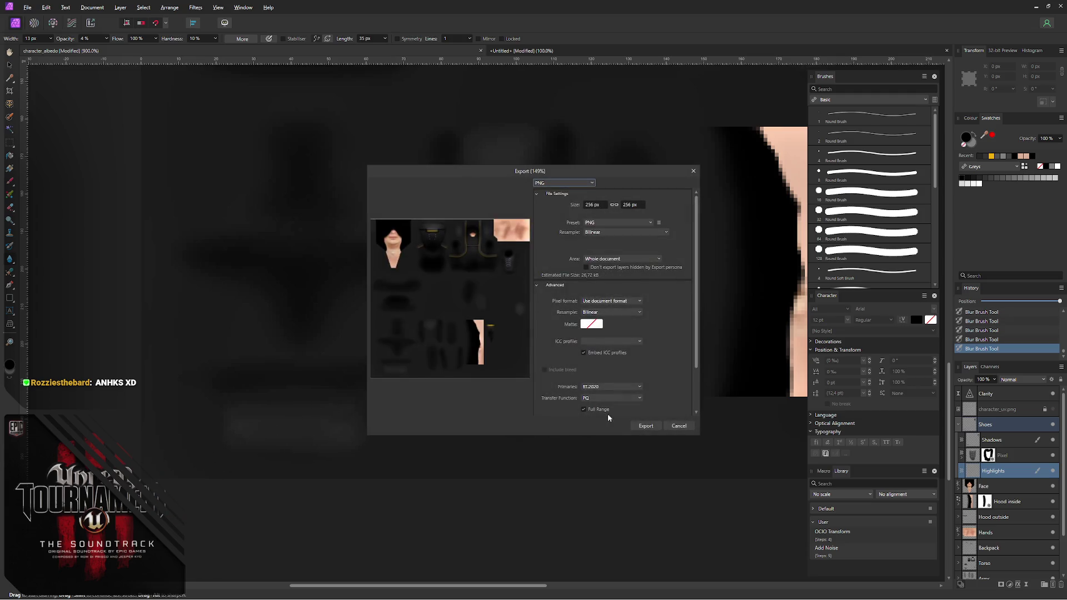
left_click(646, 427)
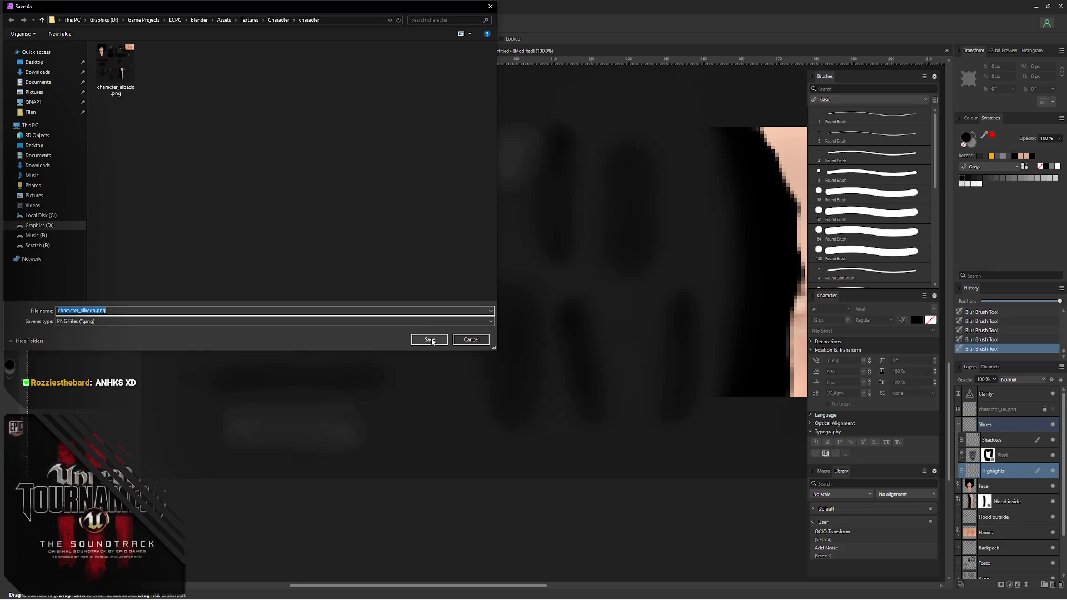
left_click(430, 339)
left_click(565, 338)
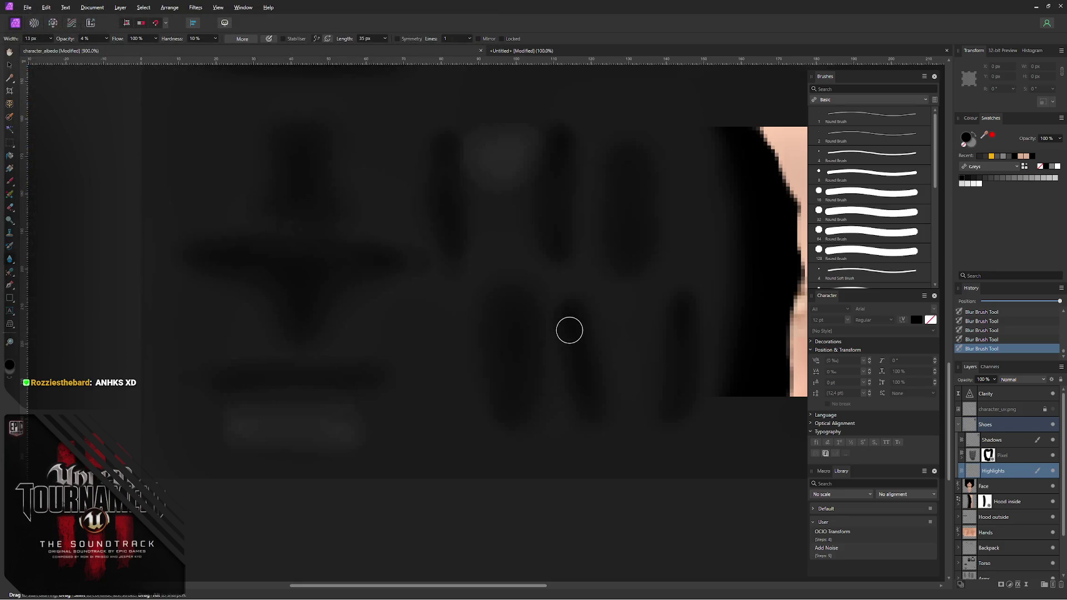
key("alt+Tab")
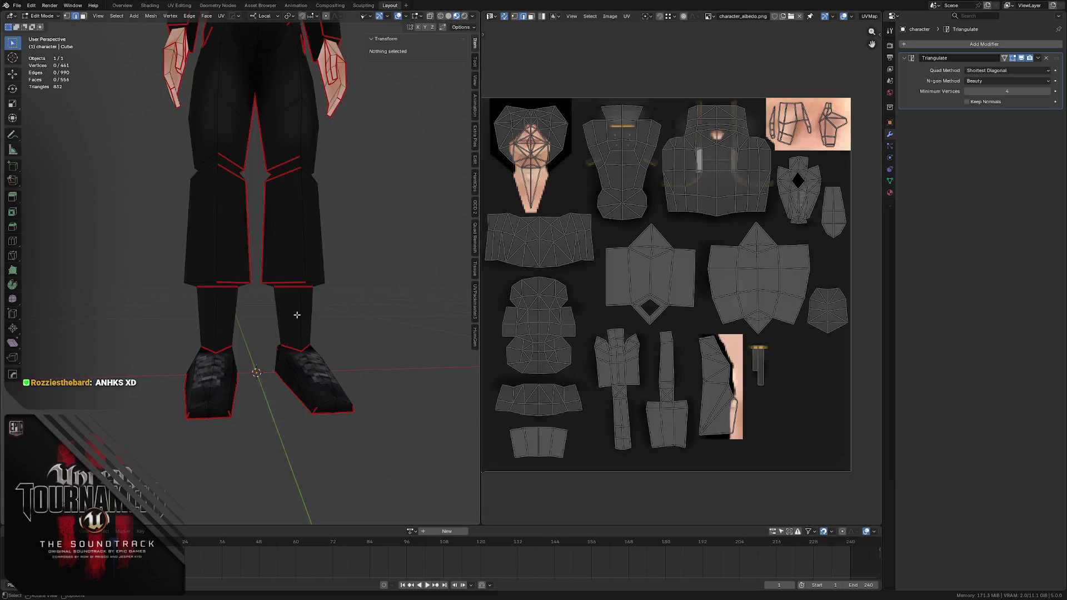
- Inspect the shaded shoes from several angles, save LCPC - Character.blend and enter Edit Mode
left_click(402, 319)
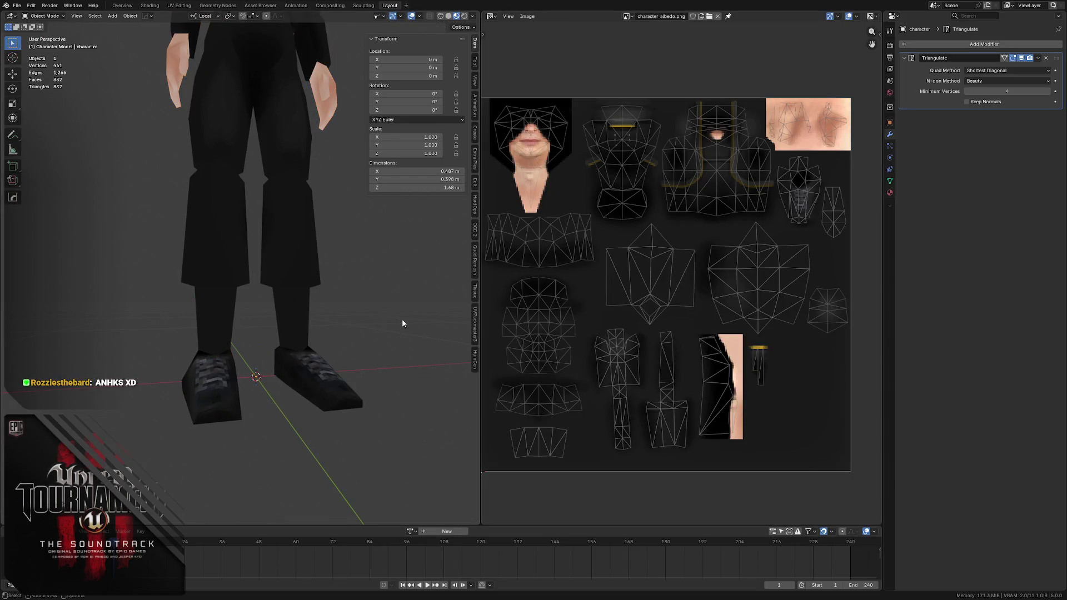
mouse_move(331, 303)
middle_mouse_down()
mouse_move(276, 281)
mouse_move(242, 315)
mouse_move(249, 282)
middle_mouse_up()
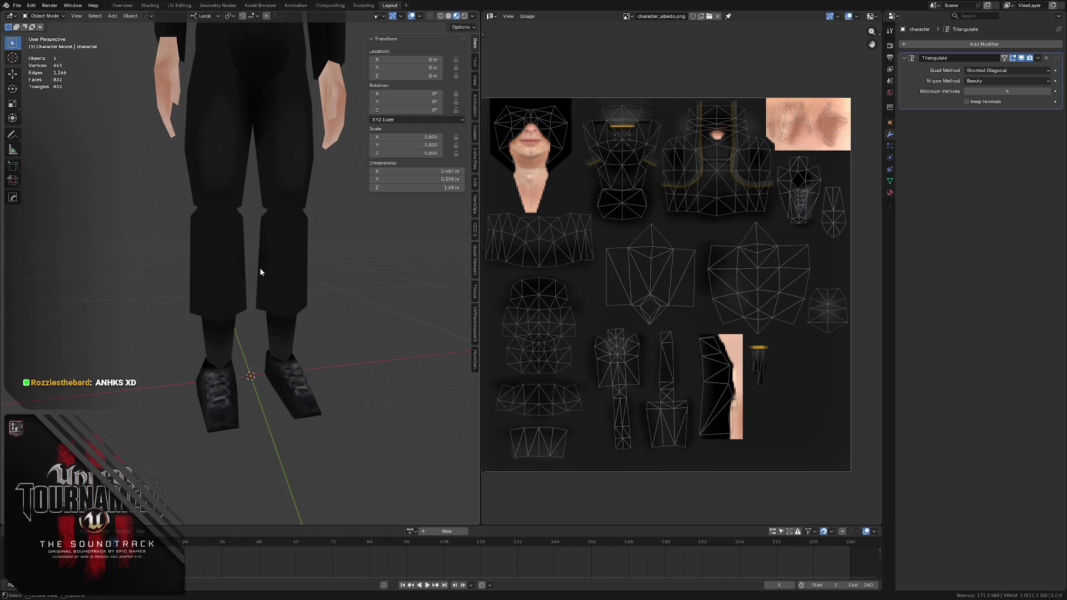
mouse_move(216, 223)
middle_mouse_down()
mouse_move(246, 202)
mouse_move(243, 245)
mouse_move(225, 246)
mouse_move(226, 234)
mouse_move(219, 249)
middle_mouse_up()
key("ctrl+s")
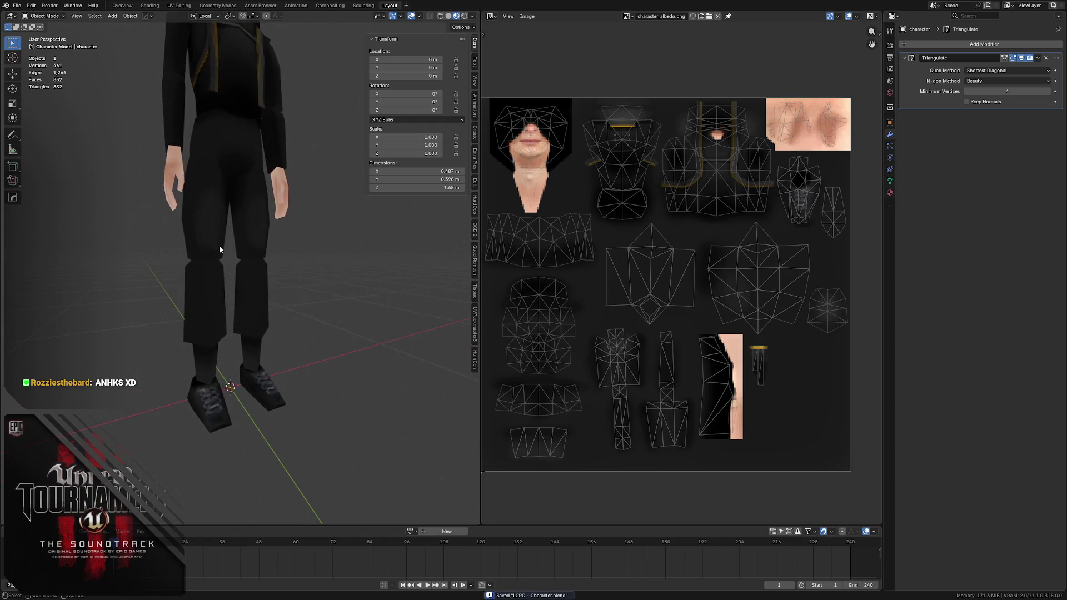
key("Tab")
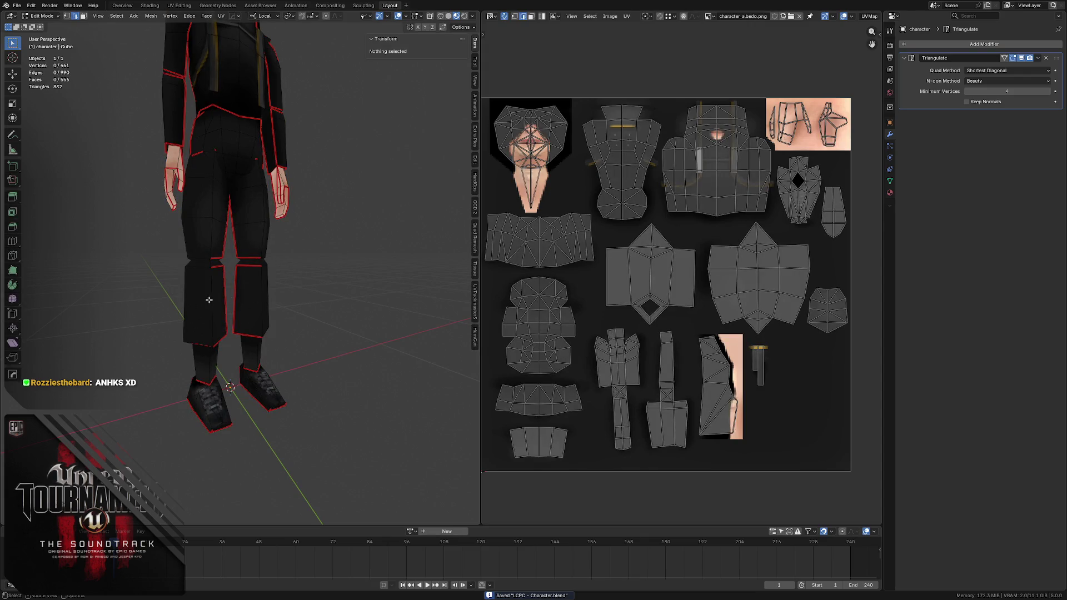
key("l")
key("3")
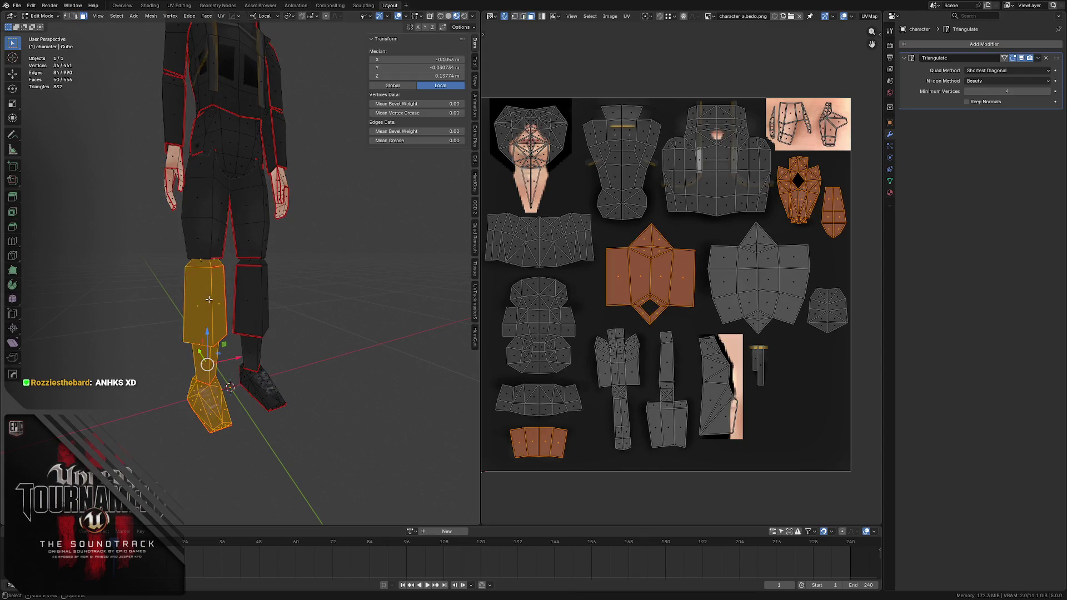
key("alt+a")
key("l")
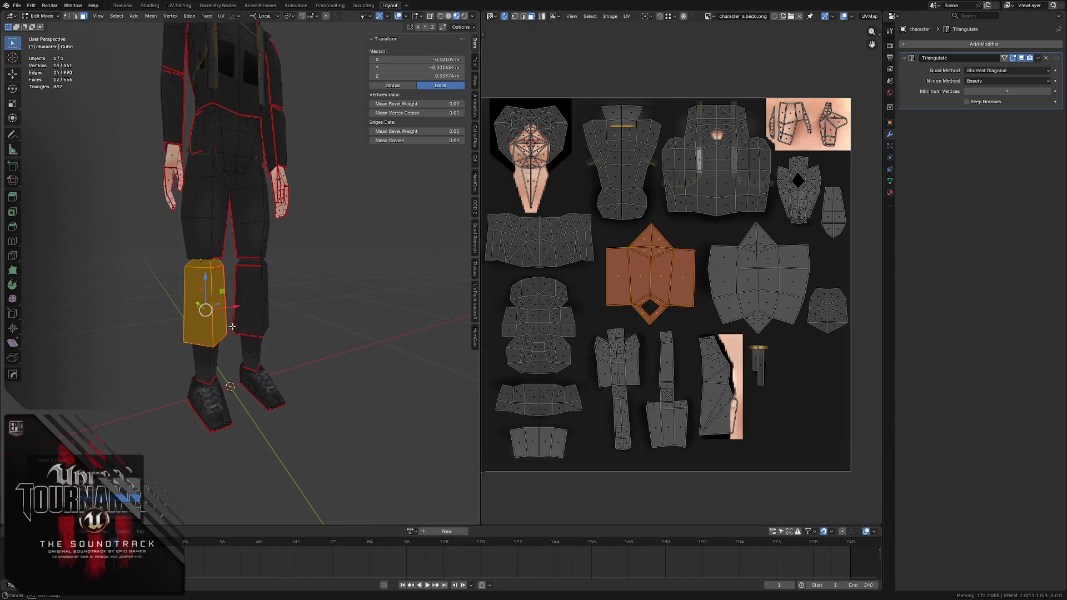
middle_click_drag(313, 247, 250, 275)
key("2")
left_click(199, 350)
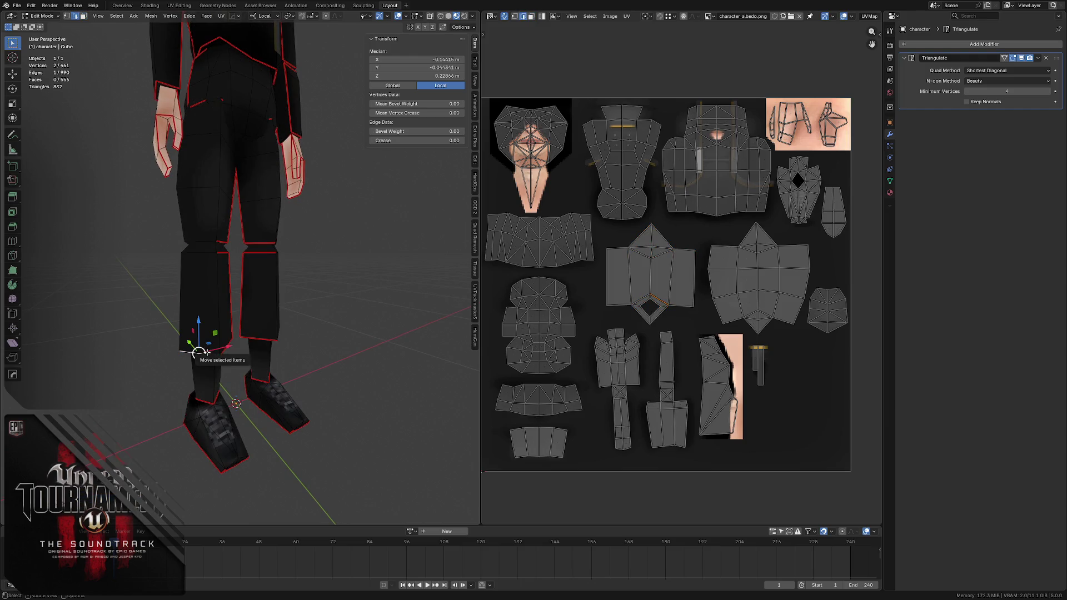
middle_click_drag(204, 349, 219, 354)
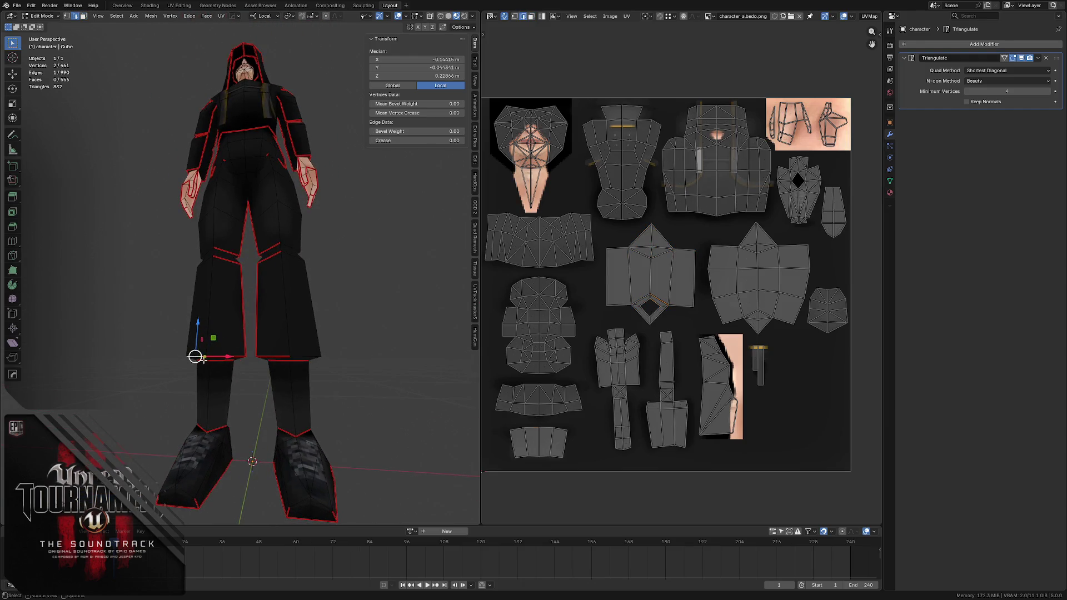
left_click(294, 354)
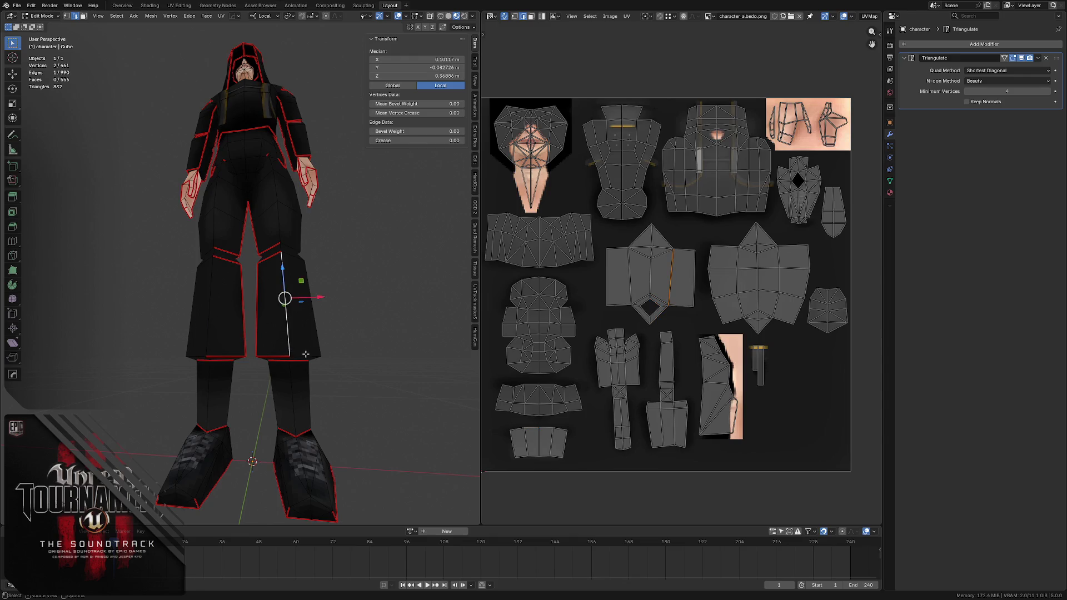
left_click(270, 355)
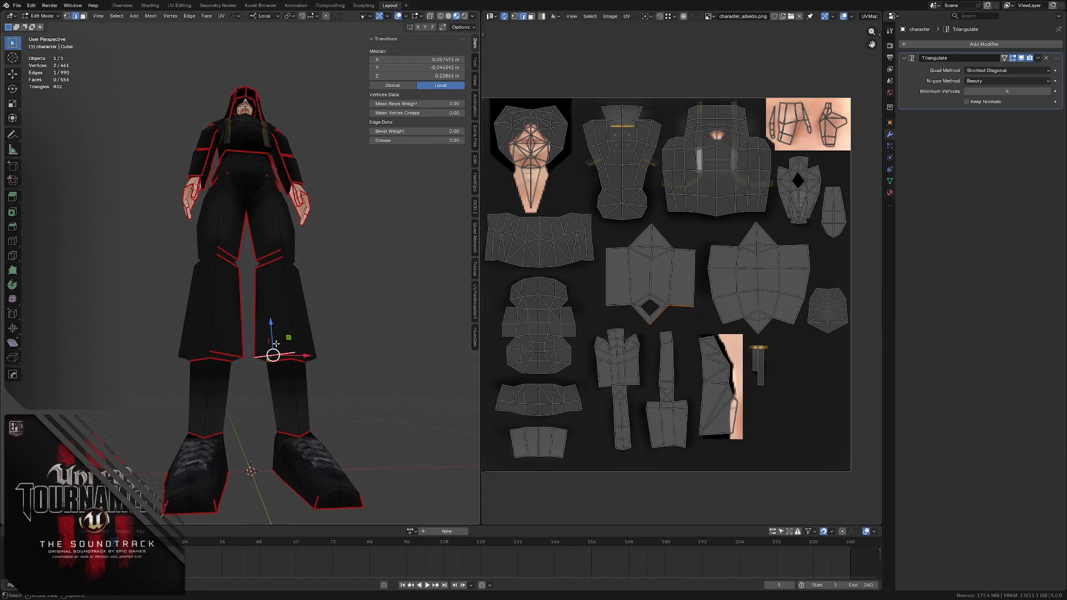
mouse_move(253, 344)
middle_mouse_down()
mouse_move(309, 317)
mouse_move(260, 331)
mouse_move(272, 318)
middle_mouse_up()
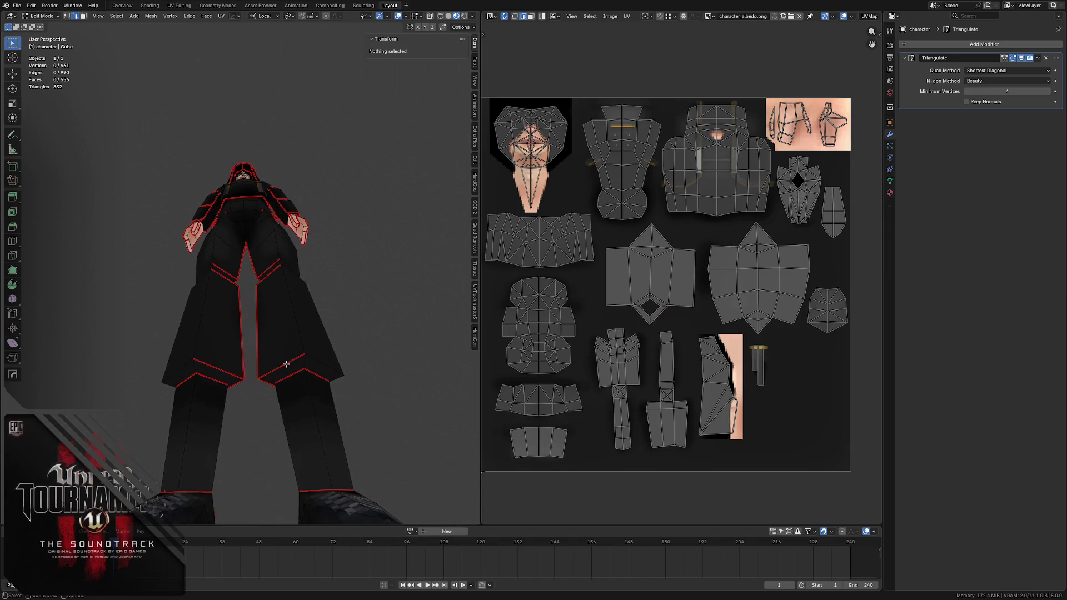
key("3")
left_click(298, 381, "alt")
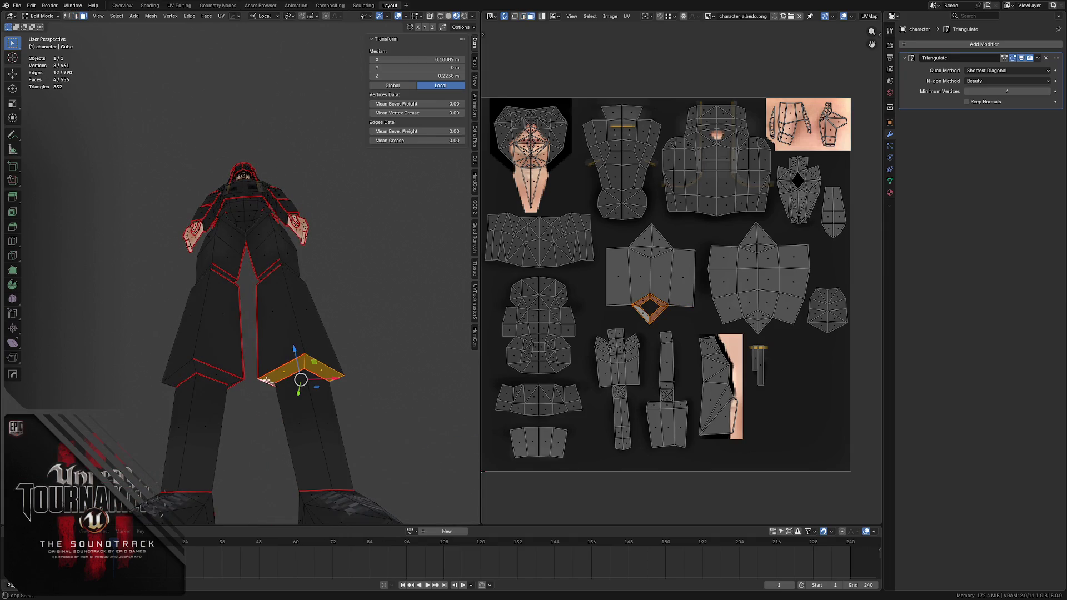
left_click(198, 369, "alt+shift")
middle_click_drag(198, 368, 208, 267)
scroll(208, 268, "up", 3)
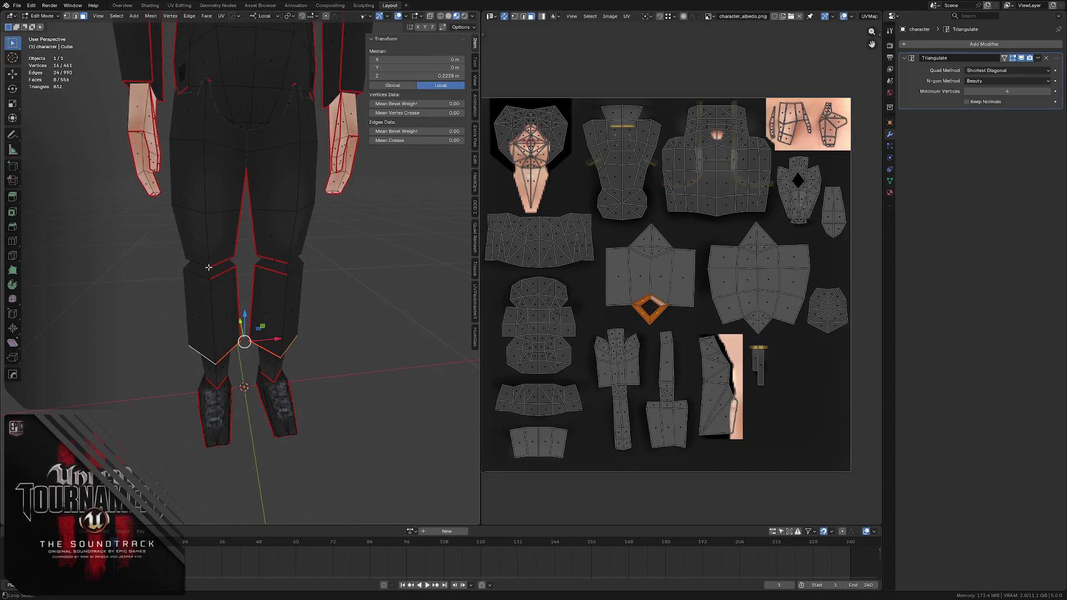
left_click(208, 267, "alt")
left_click(212, 271, "alt")
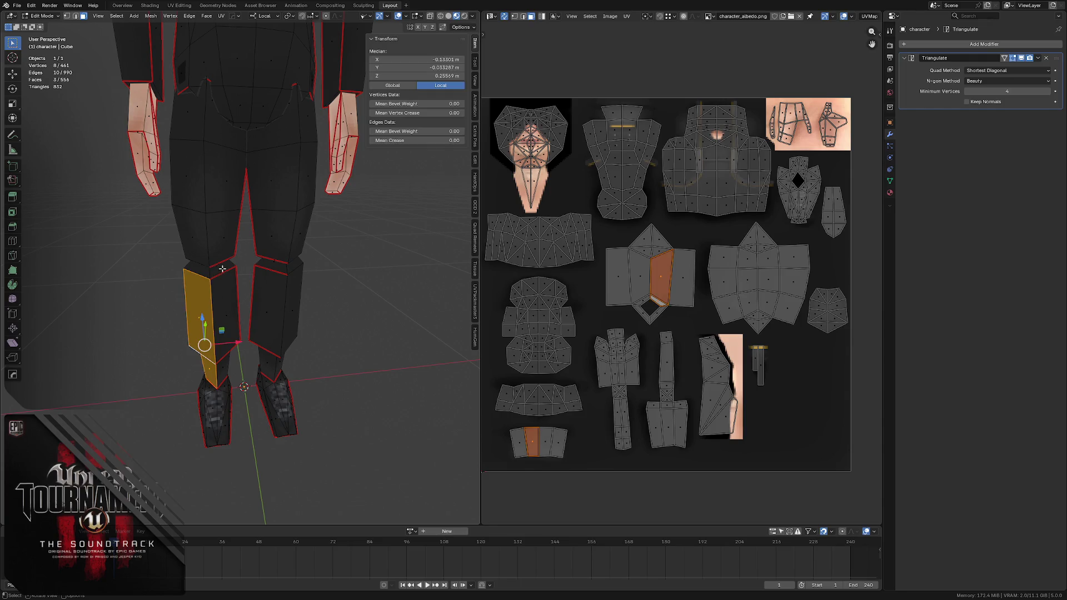
key("alt+a")
key("1")
left_click(209, 266)
key("3")
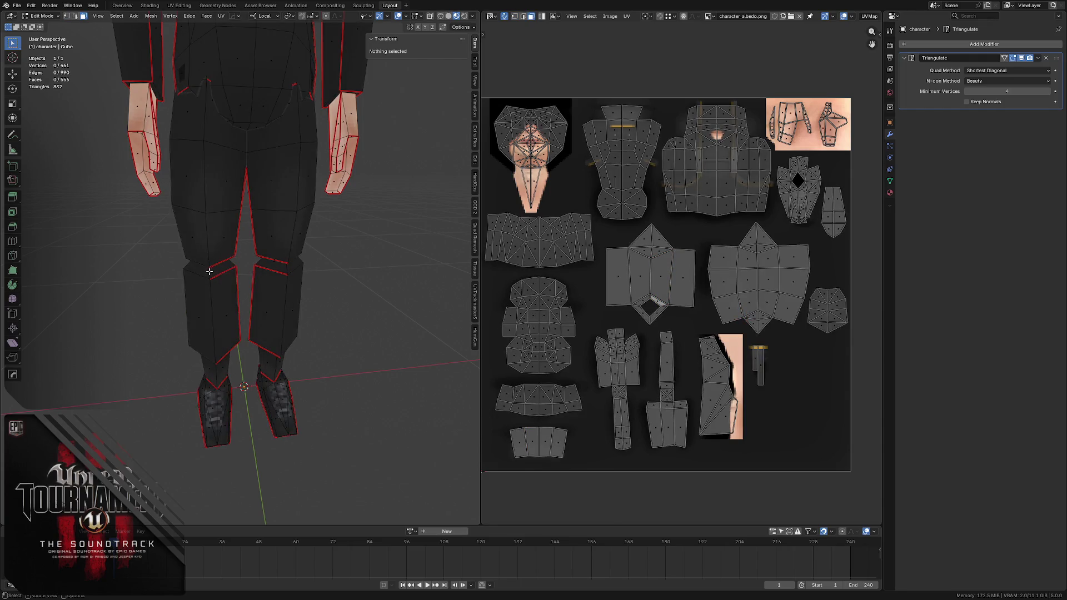
left_click(209, 266, "alt")
key("alt+a")
left_click(210, 264)
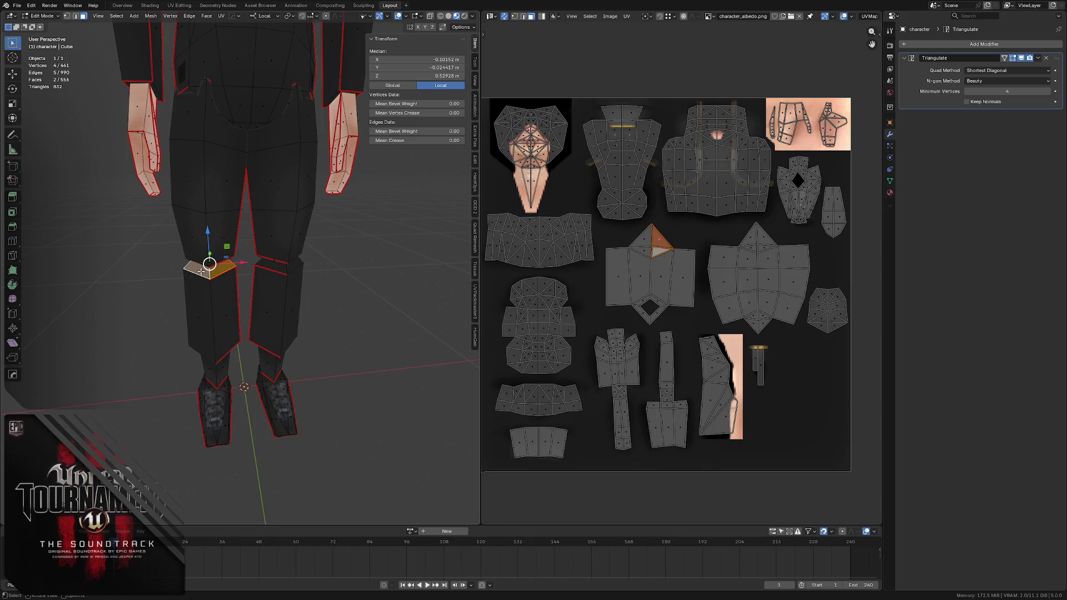
scroll(278, 264, "up", 5)
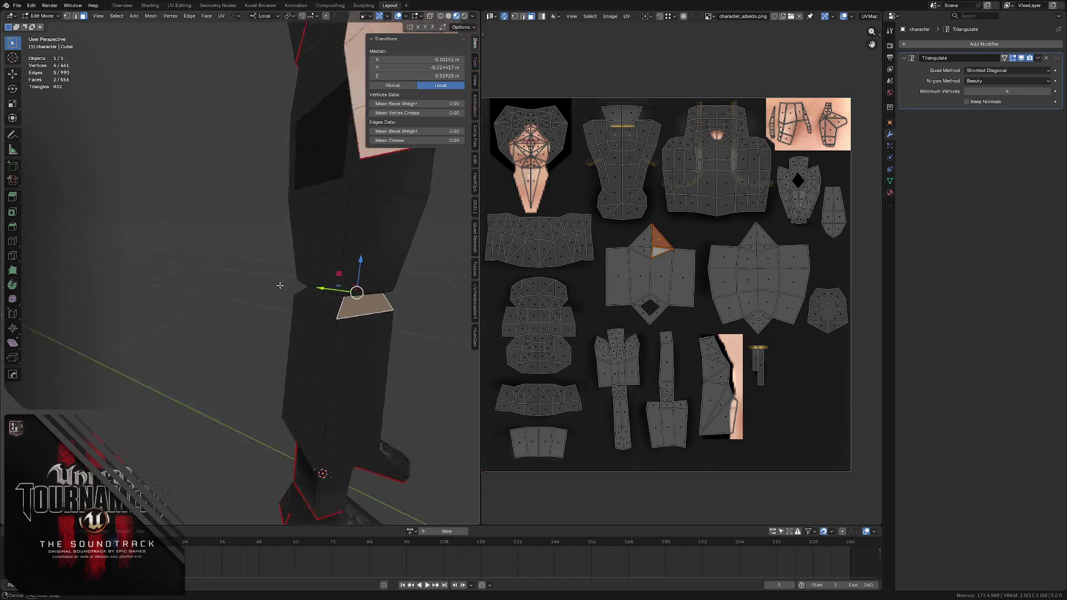
scroll(203, 340, "down", 3)
key("alt+a")
key("l")
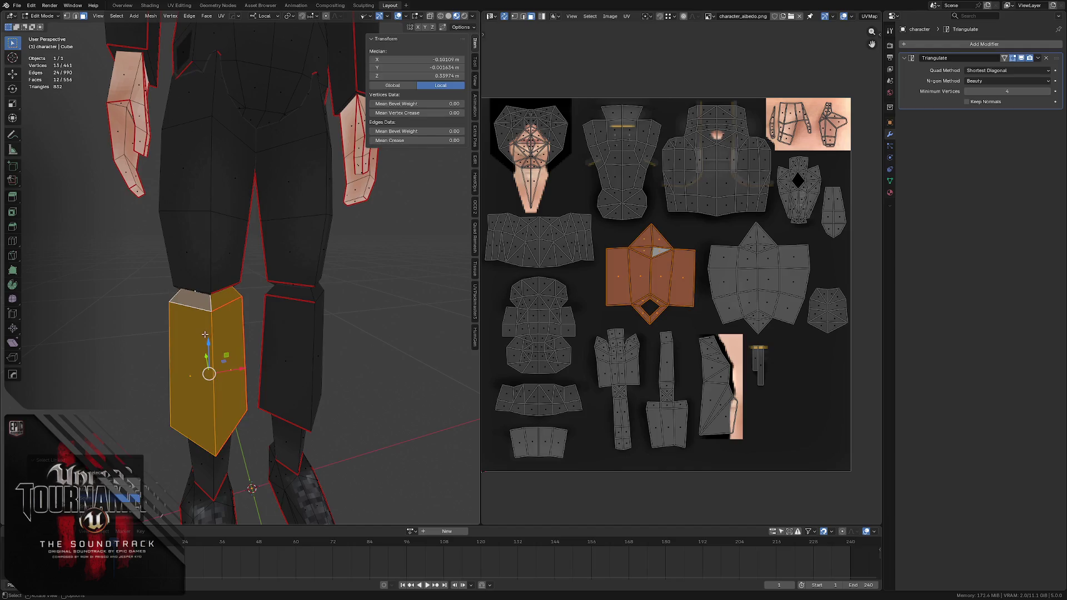
key("KP_Divide")
mouse_move(197, 288)
middle_mouse_down()
mouse_move(192, 303)
mouse_move(228, 302)
mouse_move(253, 278)
mouse_move(237, 294)
mouse_move(228, 285)
middle_mouse_up()
key("alt+h")
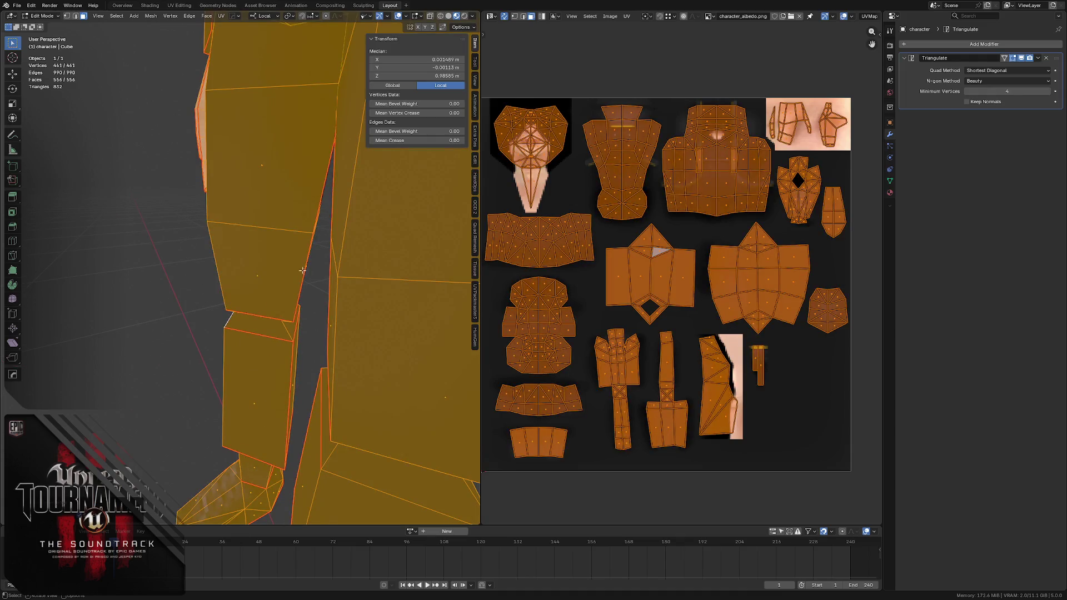
scroll(302, 269, "down", 3)
scroll(276, 254, "down", 2)
key("alt+a")
scroll(253, 246, "down", 1)
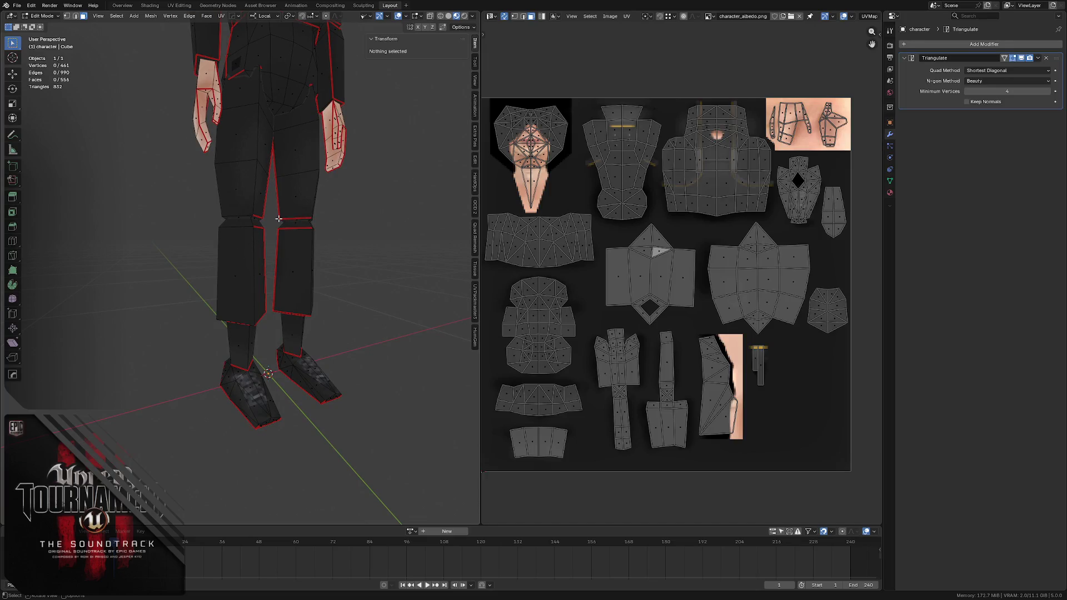
scroll(257, 232, "up", 1)
scroll(256, 233, "up", 1)
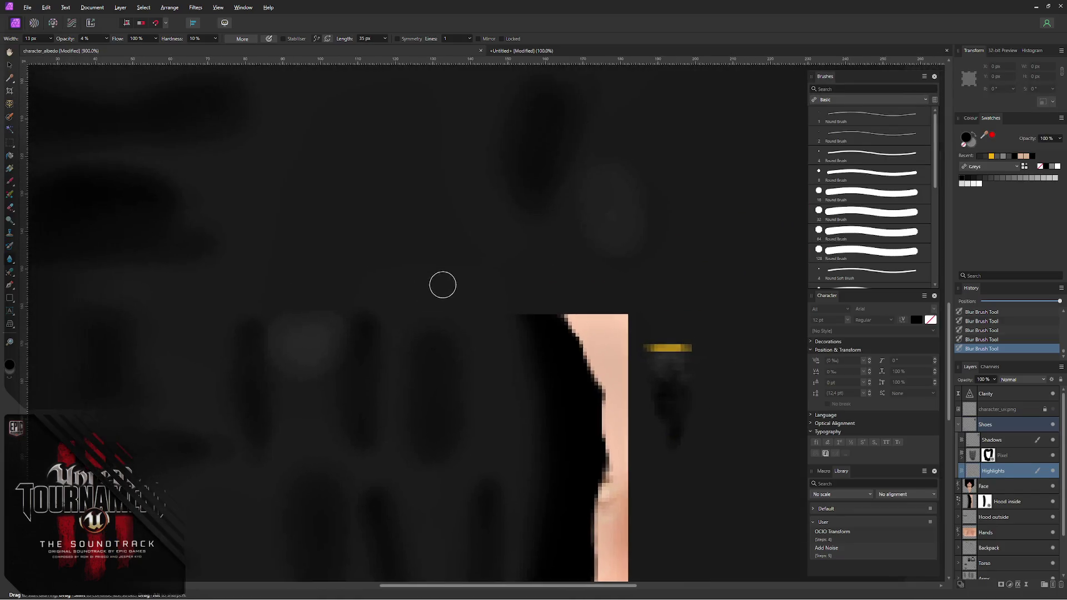
- Show the UV grid overlay and add a Highlights pixel layer above the Shoes group
left_click(1053, 411)
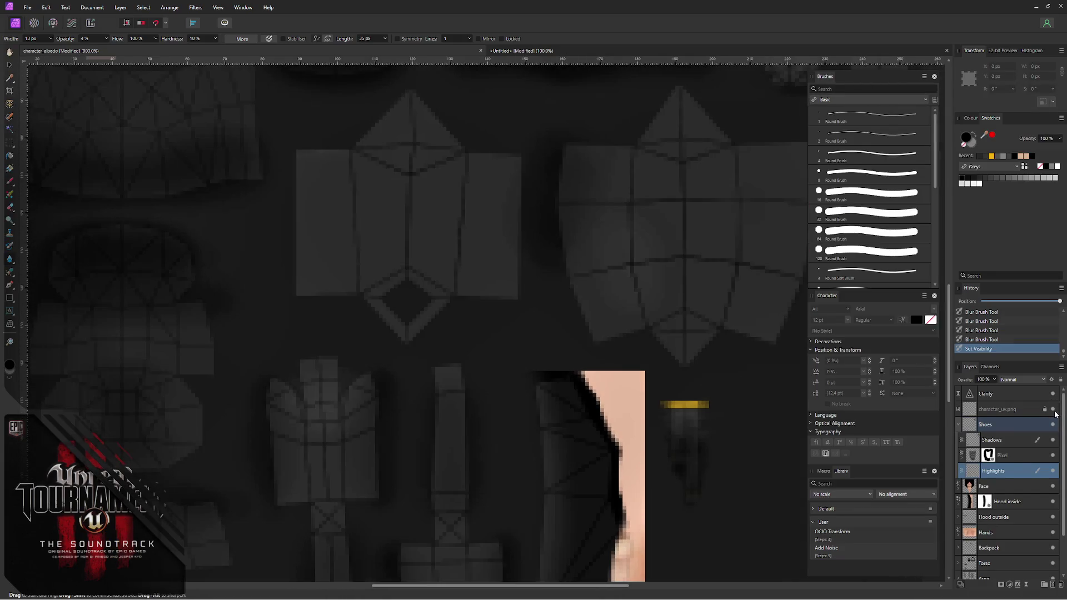
left_click(958, 425)
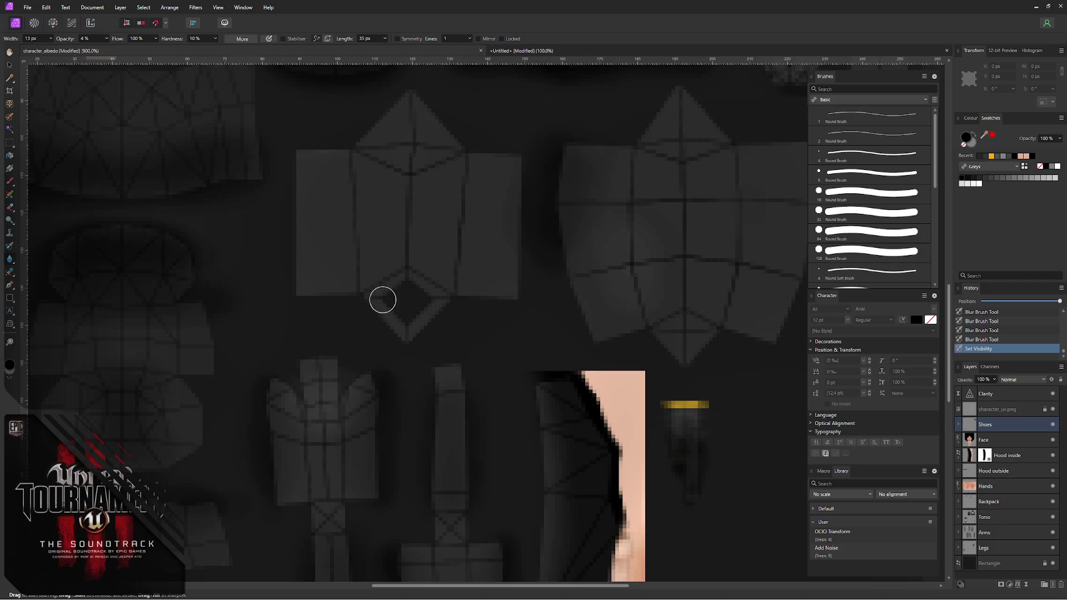
key("ctrl+shift+n")
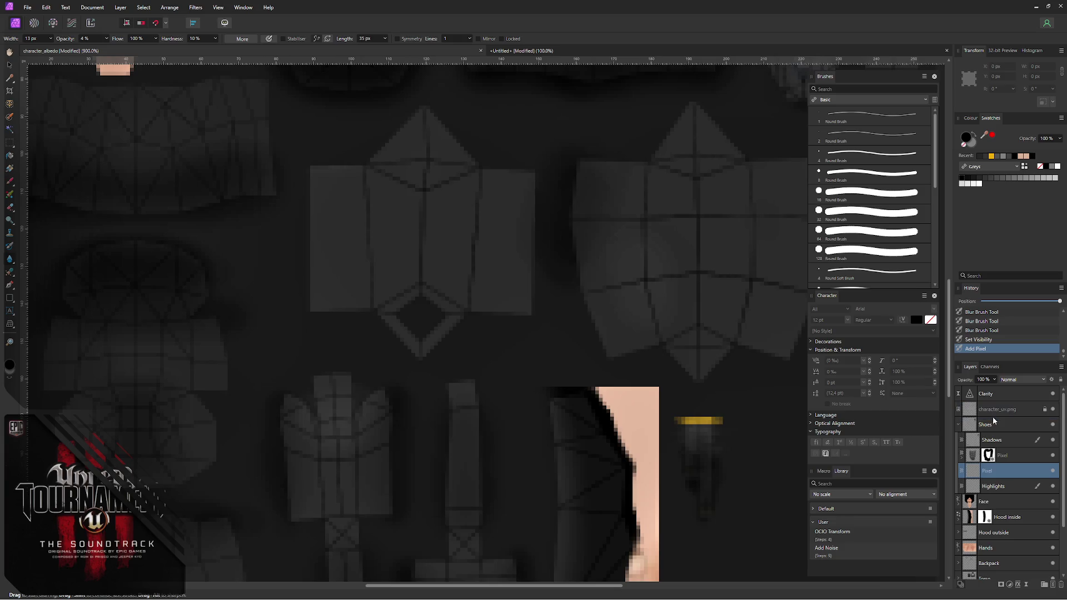
left_click_drag(995, 476, 993, 420)
left_click(958, 442)
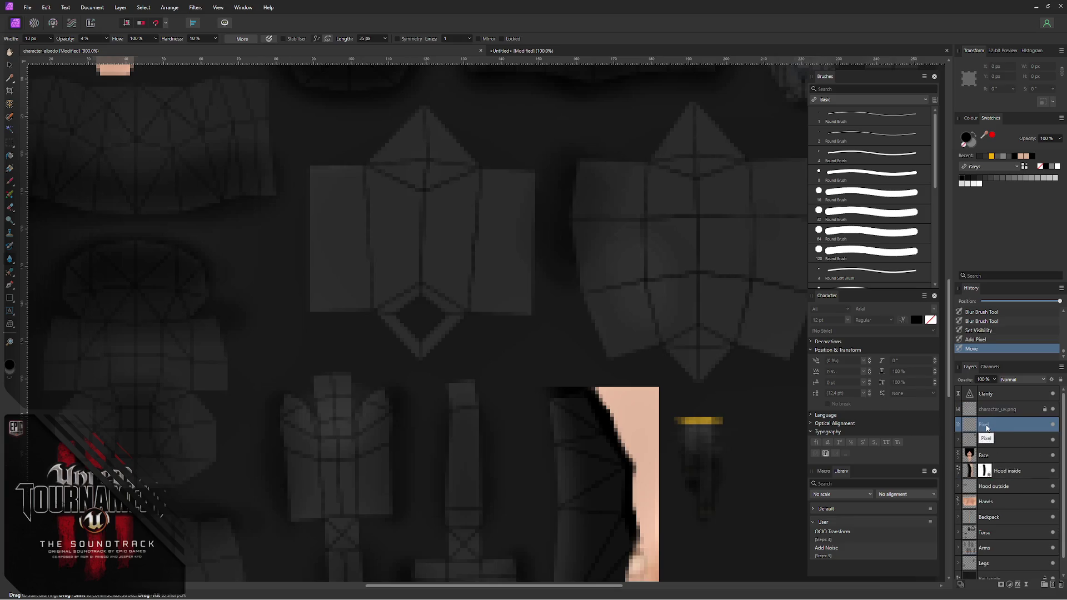
double_click(986, 424)
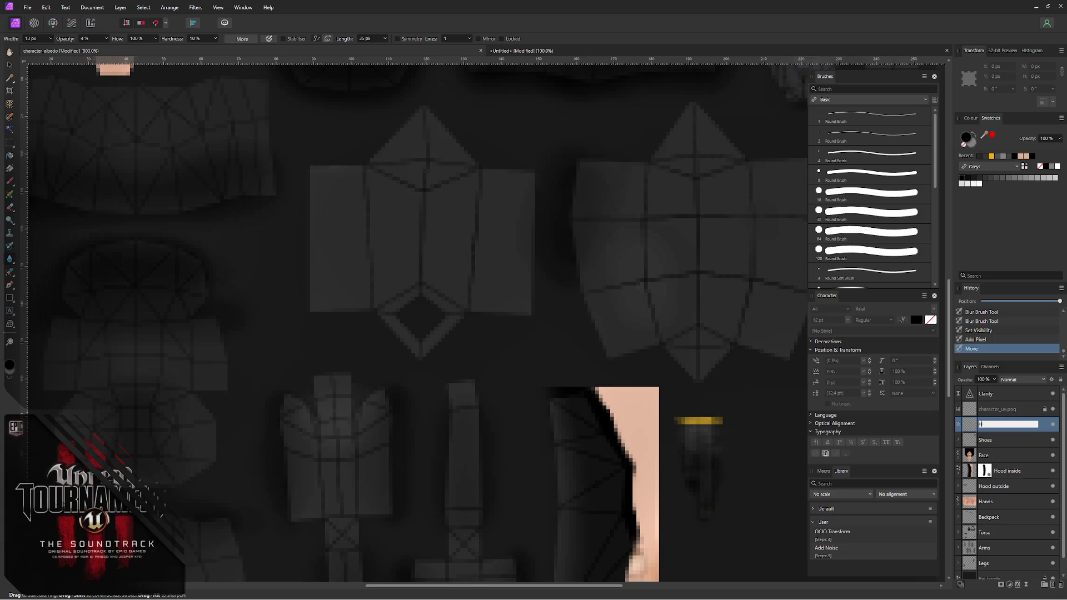
type("Highlights")
key("Return")
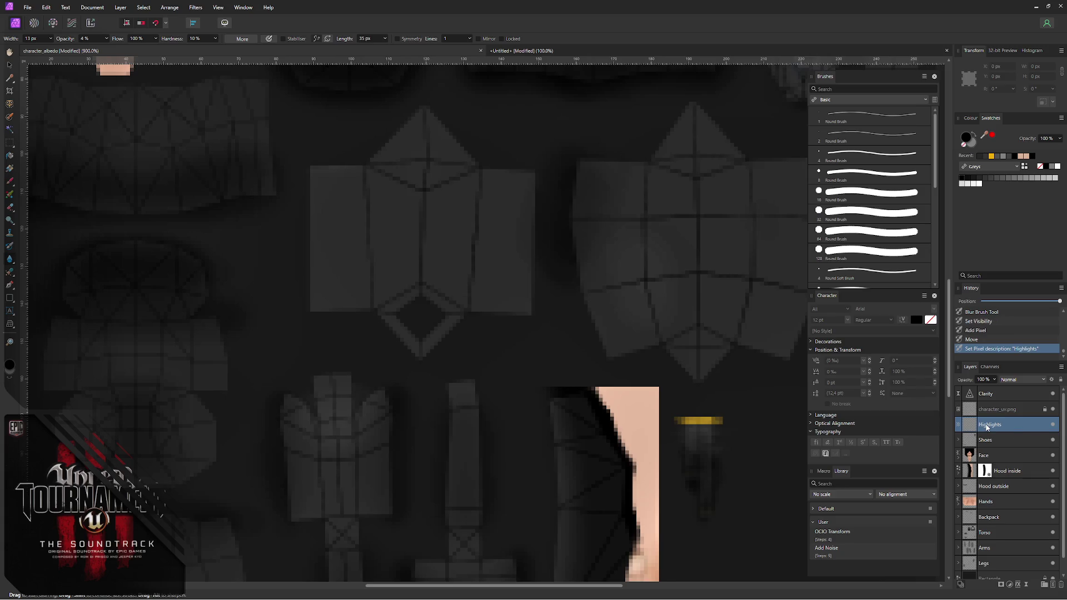
- Add a Shadows layer, group it with Highlights as 'Shins' and select Highlights for painting
key("ctrl+shift+n")
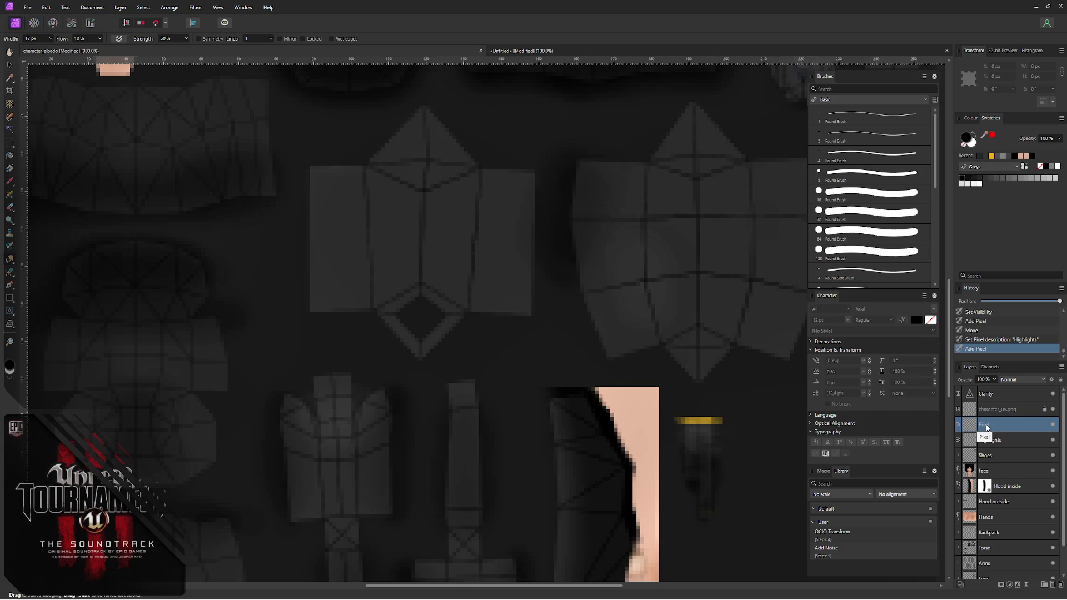
double_click(986, 425)
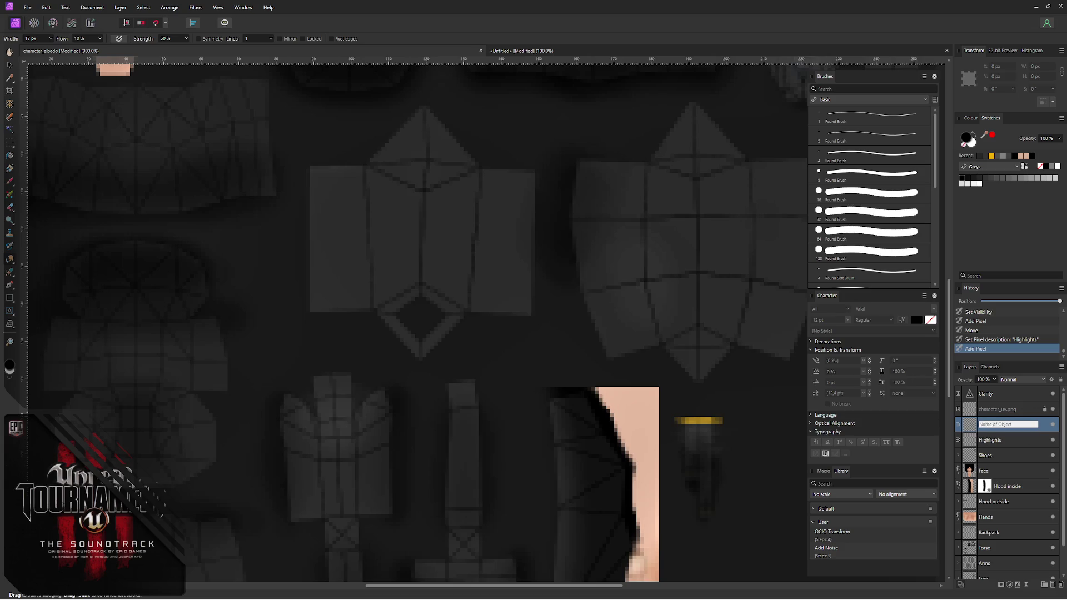
key("Return")
left_click(991, 439, "shift")
key("ctrl+g")
double_click(985, 424)
type("Shins")
key("Return")
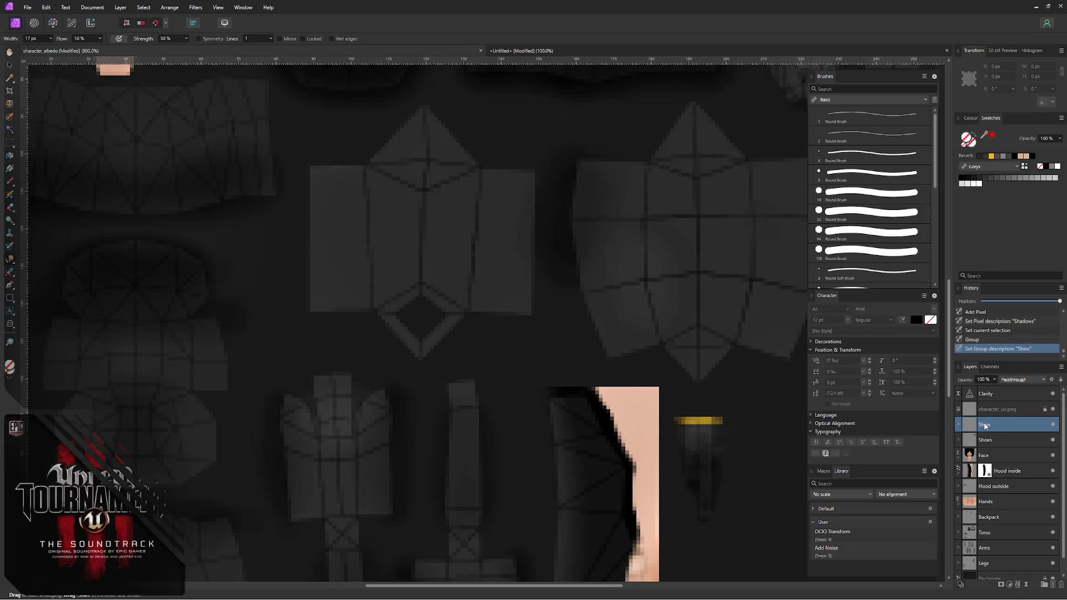
left_click(959, 425)
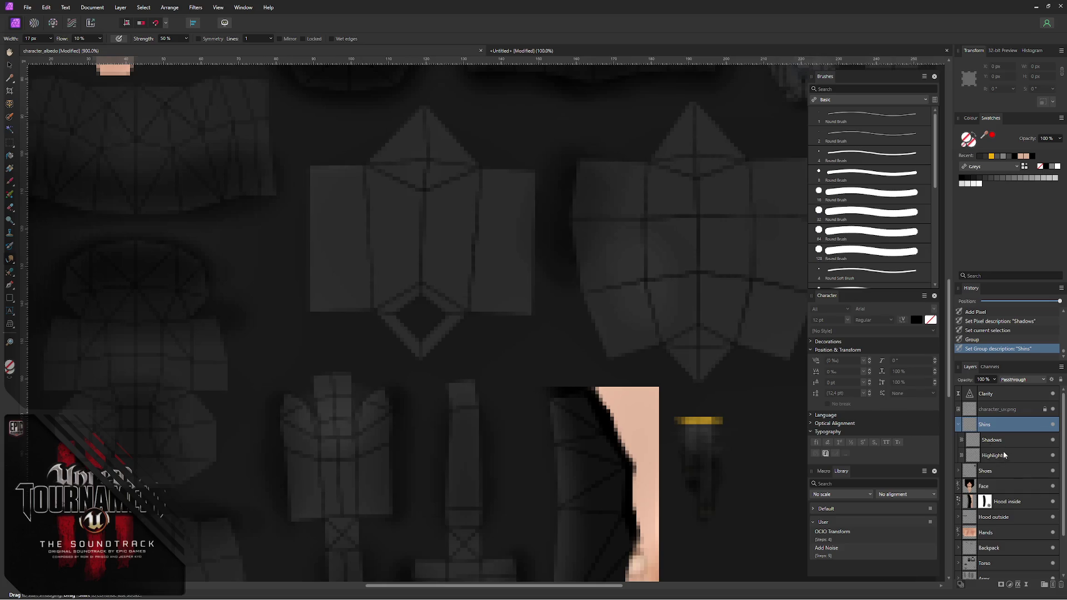
left_click(1006, 458)
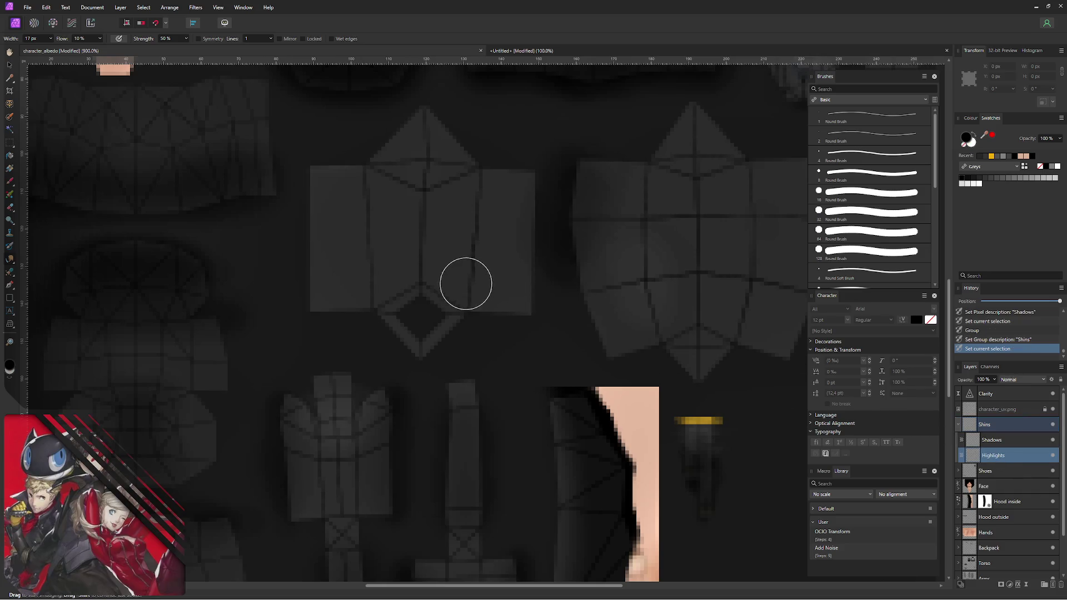
- Brush faint dark shading around the diamond-holed shin piece on Shadows at 10% opacity
key("b")
key("x")
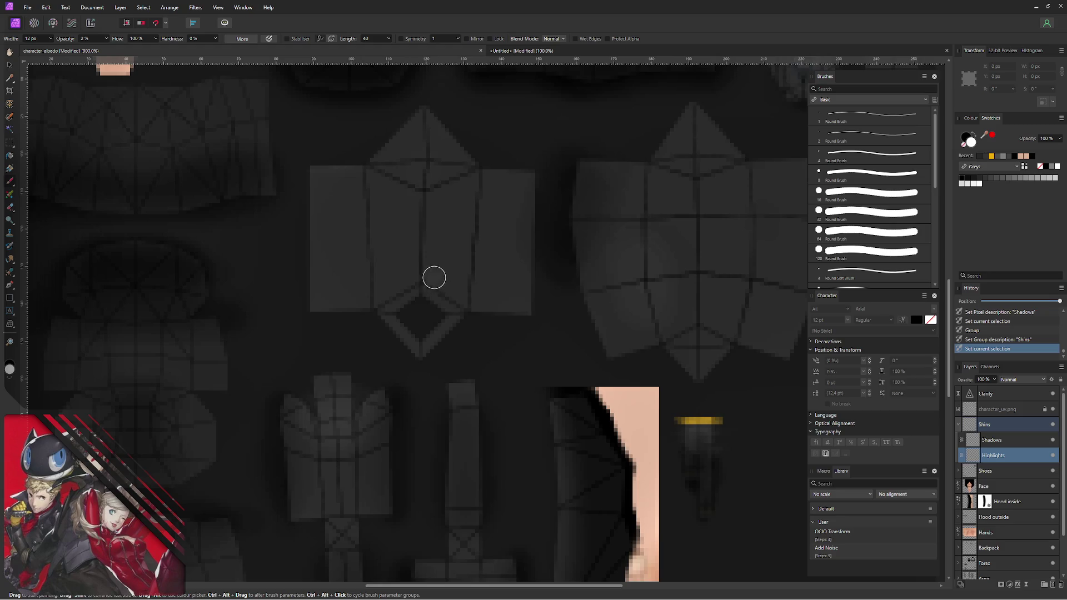
left_click(1005, 159)
left_click(1001, 448)
mouse_move(422, 290)
left_mouse_down()
mouse_move(409, 298)
mouse_move(441, 326)
mouse_move(412, 305)
mouse_move(441, 336)
mouse_move(428, 295)
mouse_move(425, 319)
mouse_move(398, 342)
left_mouse_up()
key("1")
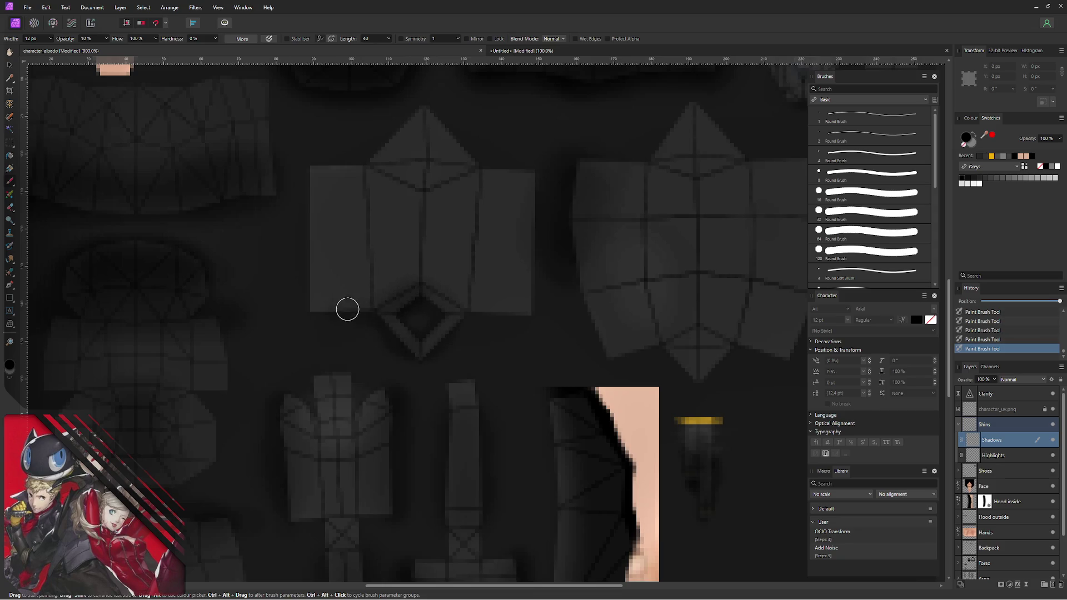
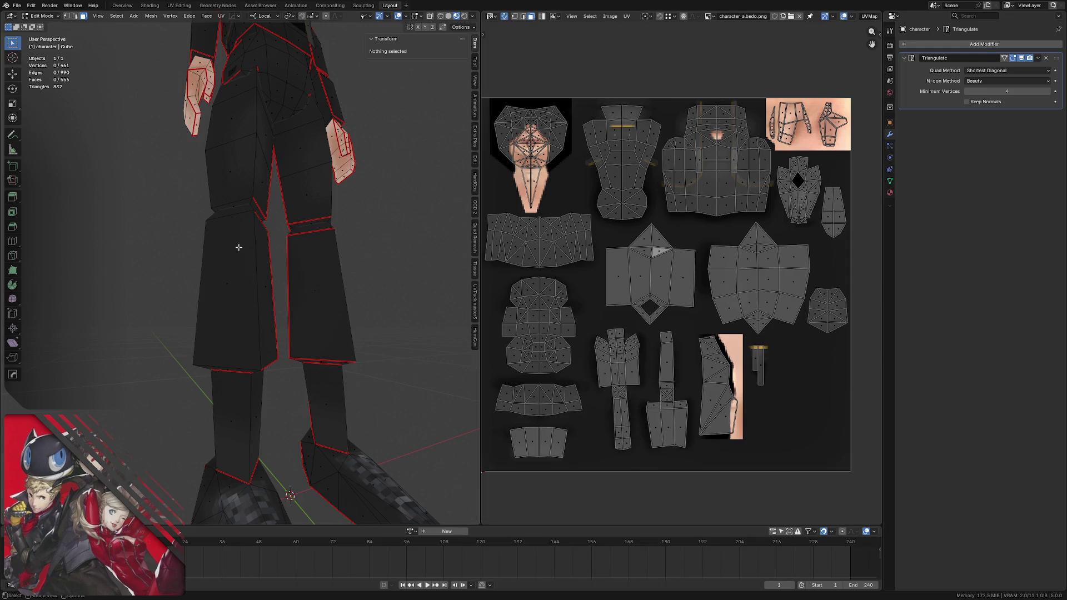
- Orbit the Blender viewport so the model's legs face the camera
middle_click_drag(237, 249, 253, 268)
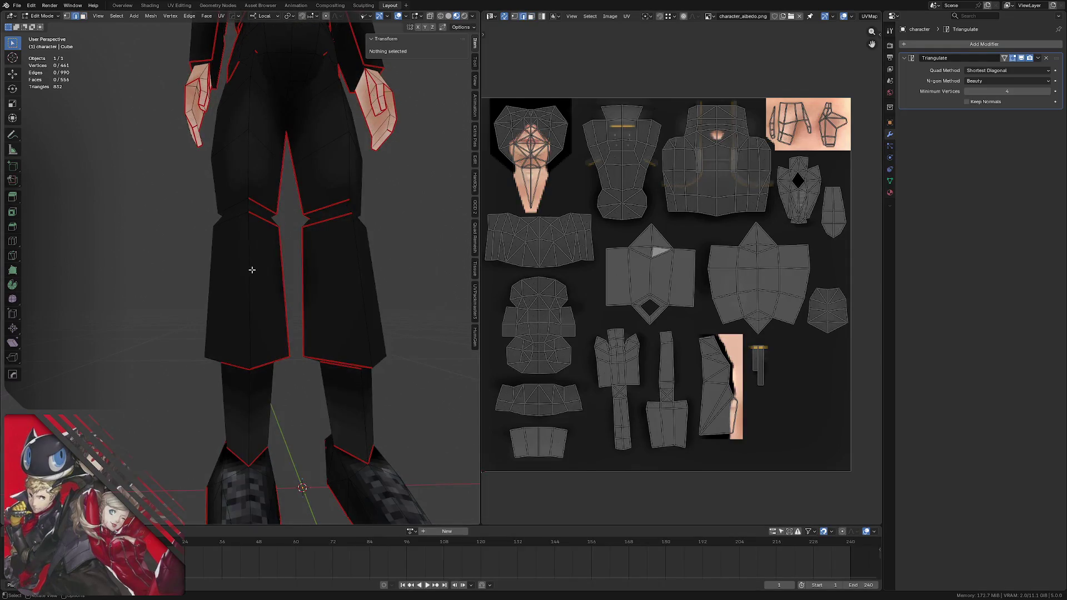
- Select the front and side shin faces to find their island on the UV layout
left_click(254, 270)
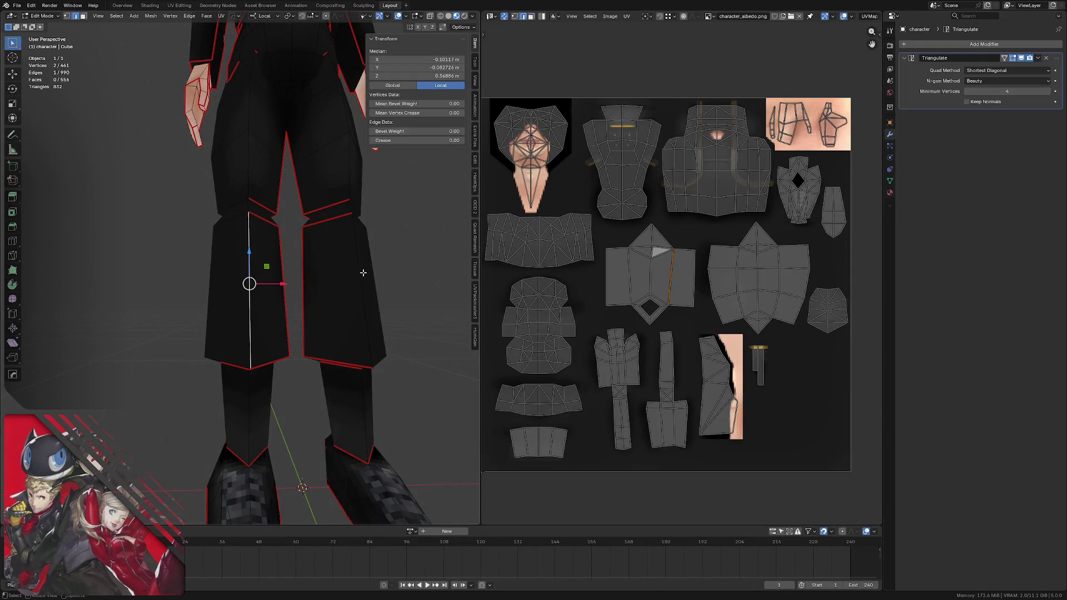
key("3")
left_click(235, 275)
left_click(270, 271, "shift")
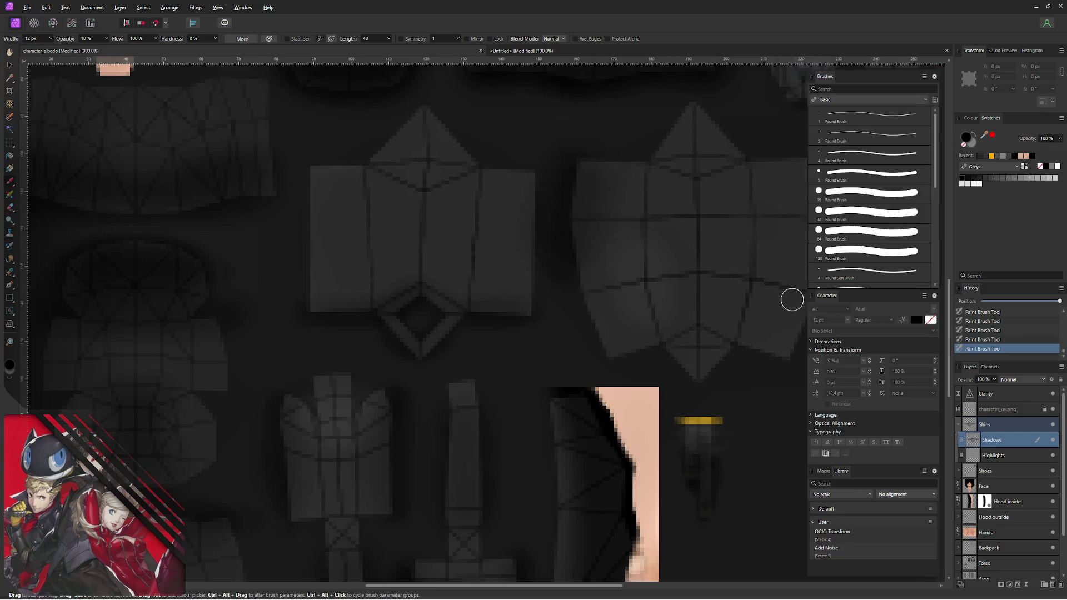
- Paint a very faint light streak down the leg panel on the Highlights layer at 1% opacity
left_click(1002, 458)
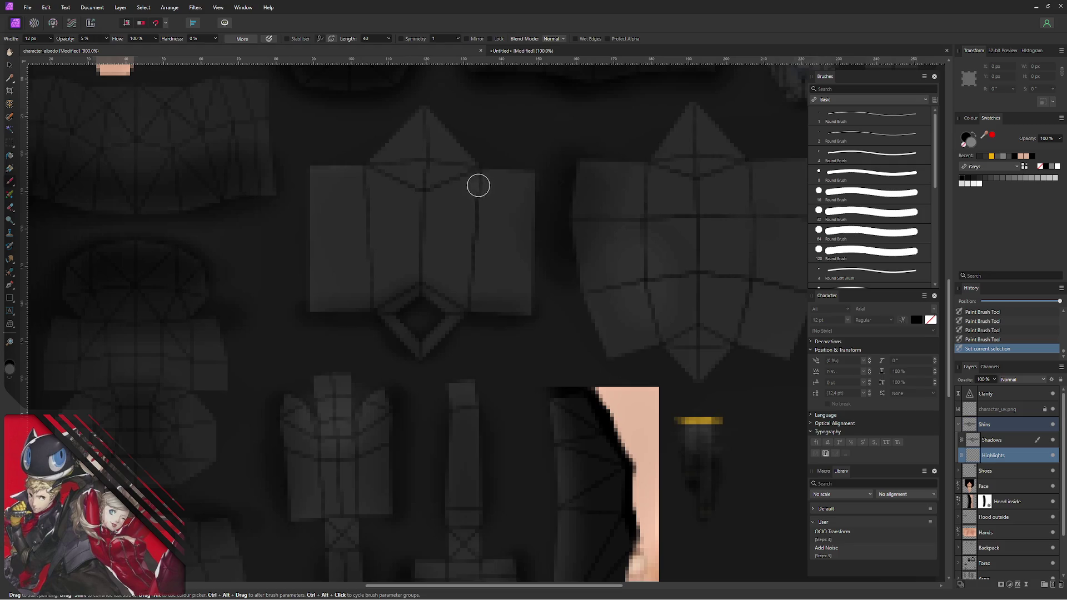
left_click_drag(479, 291, 491, 187)
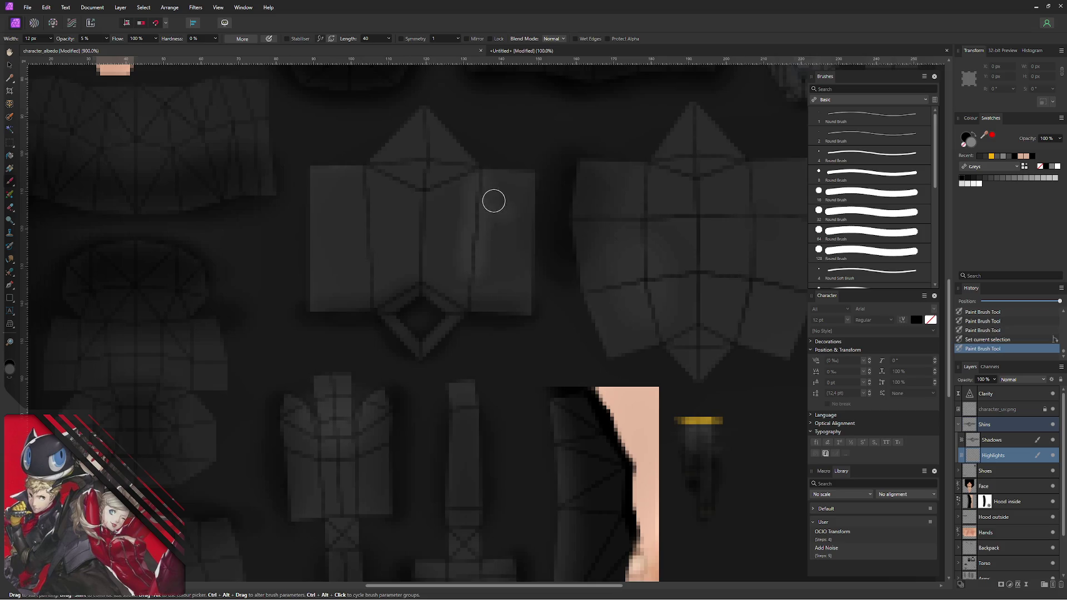
mouse_move(476, 230)
left_mouse_down()
mouse_move(476, 178)
mouse_move(472, 253)
left_mouse_up()
key("0")
left_click(477, 213)
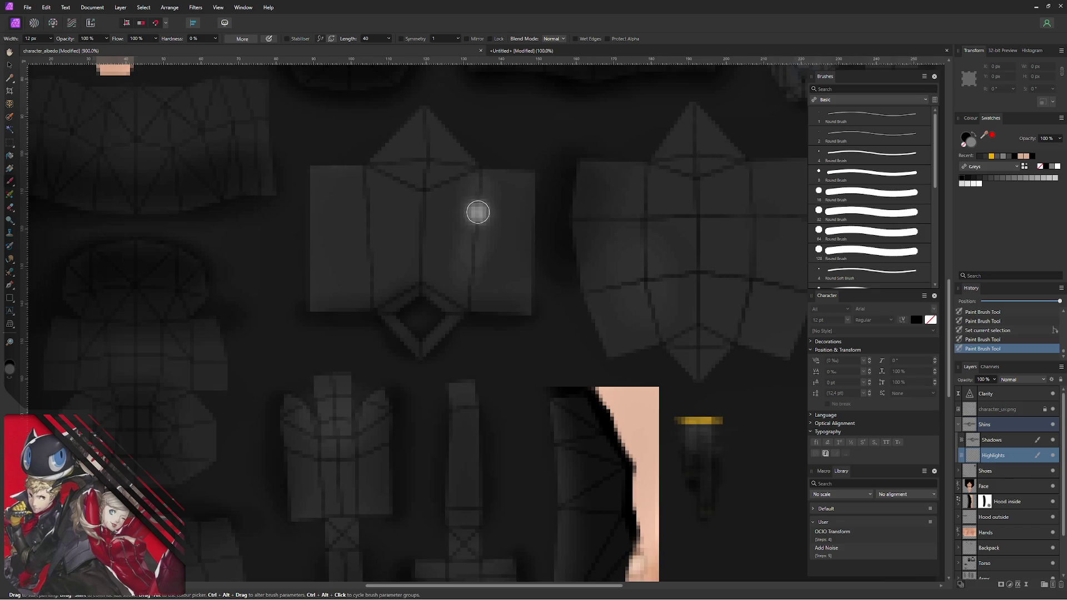
key("0")
key("1")
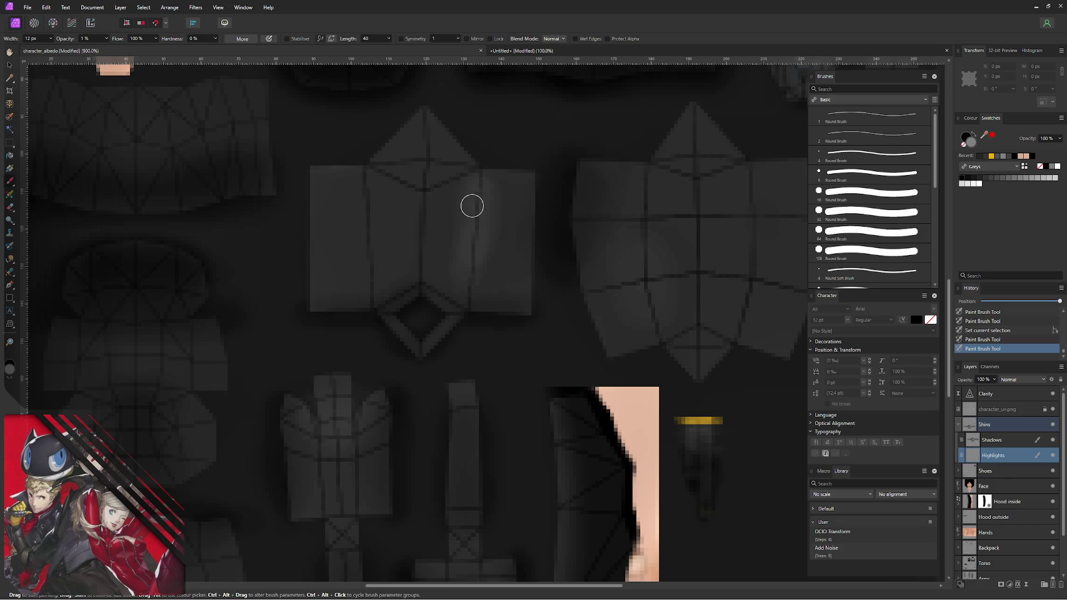
mouse_move(480, 180)
left_mouse_down()
mouse_move(484, 217)
mouse_move(460, 211)
mouse_move(499, 223)
mouse_move(478, 262)
mouse_move(495, 259)
mouse_move(468, 261)
mouse_move(456, 207)
mouse_move(474, 203)
mouse_move(496, 275)
left_mouse_up()
- Switch to the Blur Brush Tool from the retouching tools
left_click(14, 262)
left_click(50, 259)
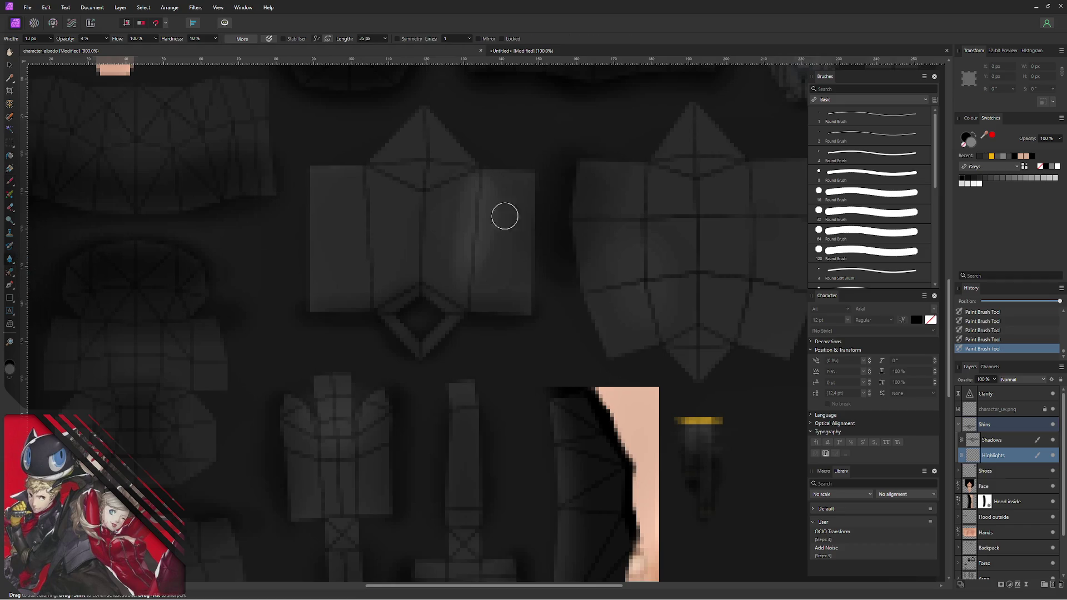
- Blur the leg panel highlight into a soft gradient and hide the character_uv wireframe layer
mouse_move(464, 212)
left_mouse_down()
mouse_move(461, 260)
mouse_move(484, 200)
mouse_move(522, 256)
left_mouse_up()
mouse_move(473, 190)
left_mouse_down()
mouse_move(498, 198)
mouse_move(515, 253)
left_mouse_up()
scroll(407, 209, "right", 2)
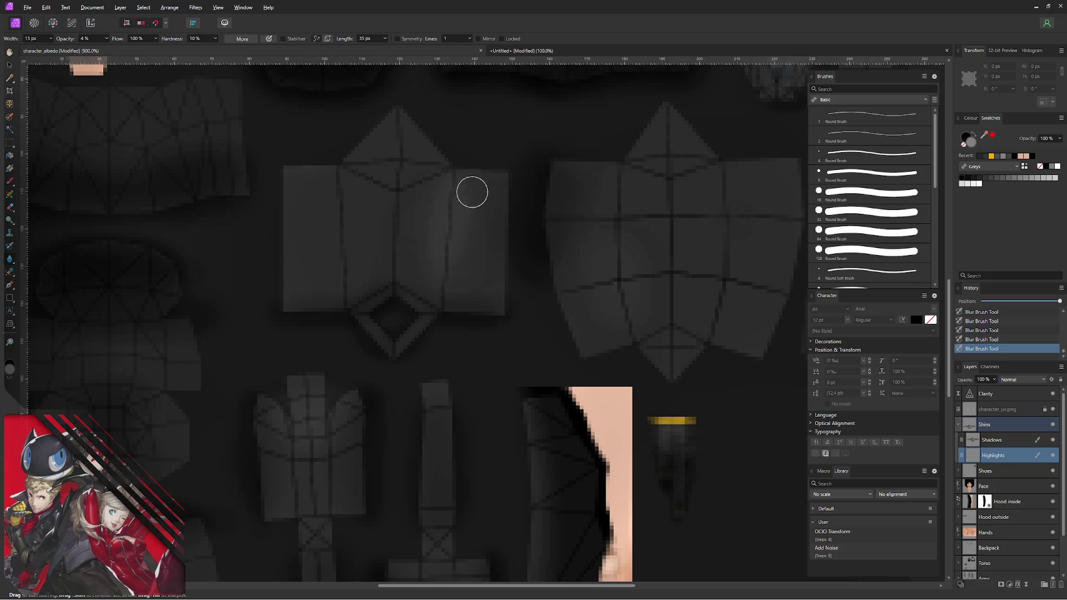
left_click(1052, 409)
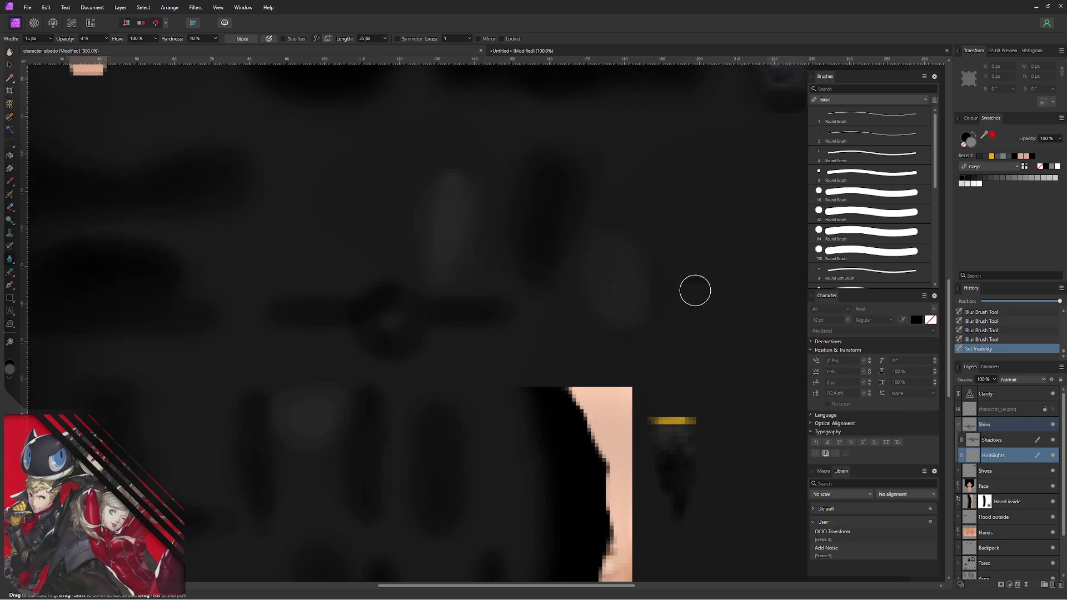
- Export the texture as PNG over character_albedo.png, confirming the replace, and return to Blender
left_click_drag(417, 259, 419, 259, "ctrl+alt")
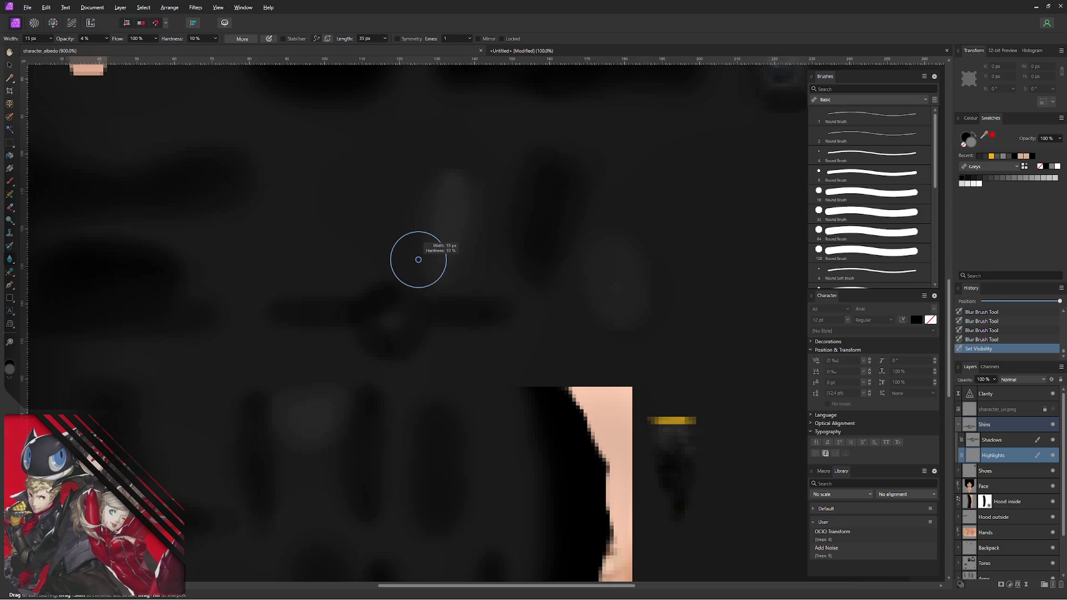
key("ctrl+alt+shift+w")
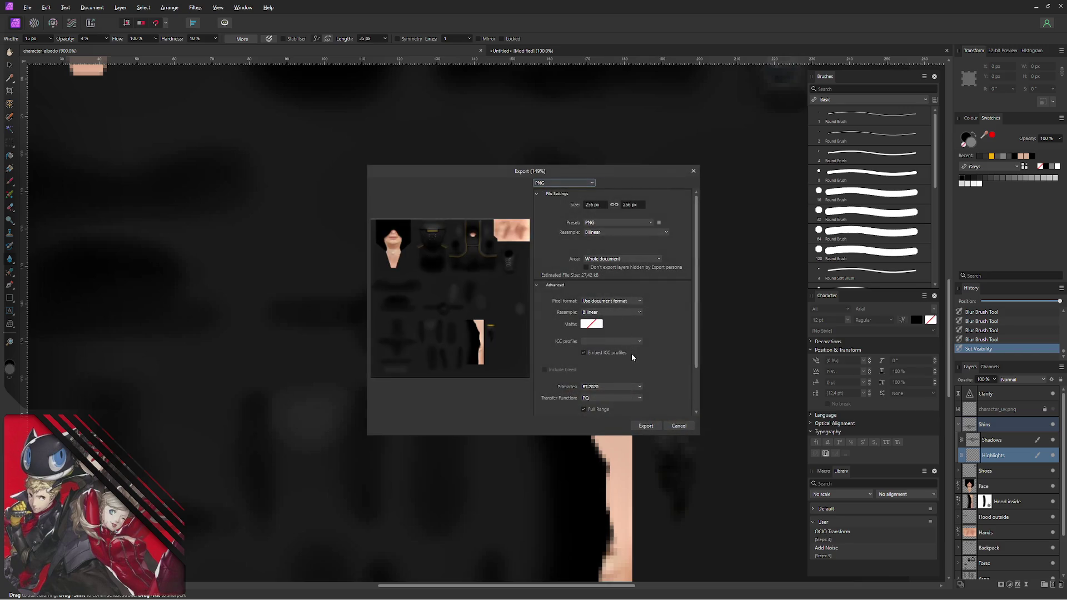
left_click(646, 425)
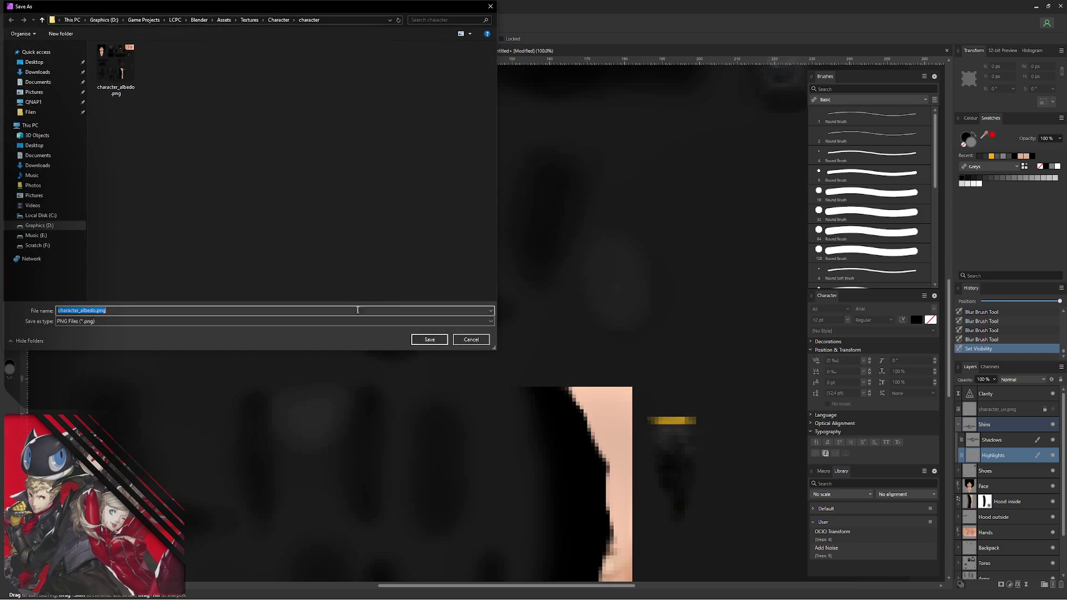
left_click(412, 339)
left_click(565, 340)
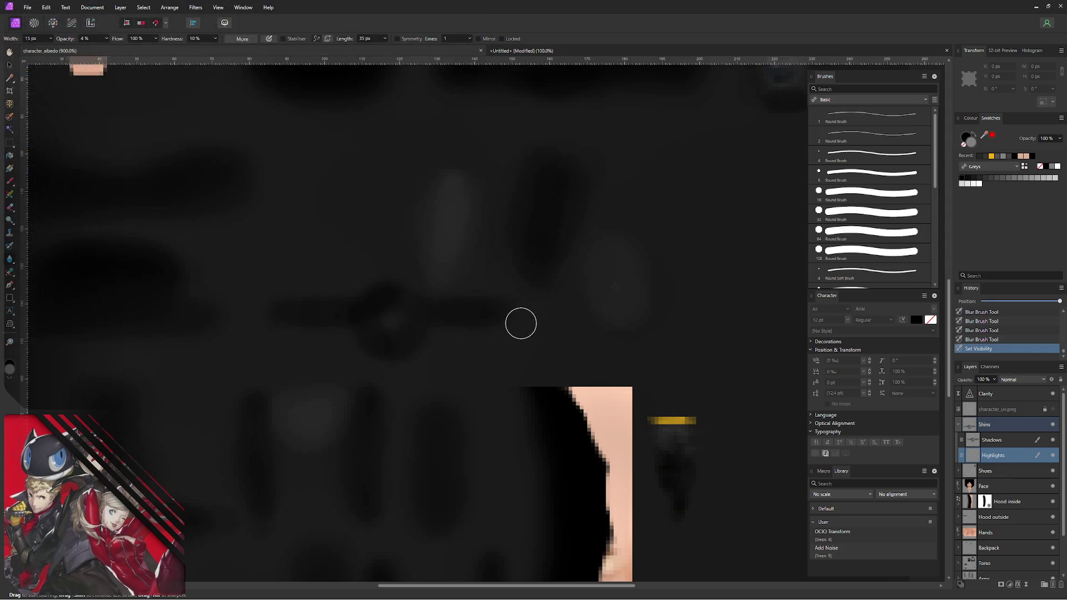
key("alt+Tab")
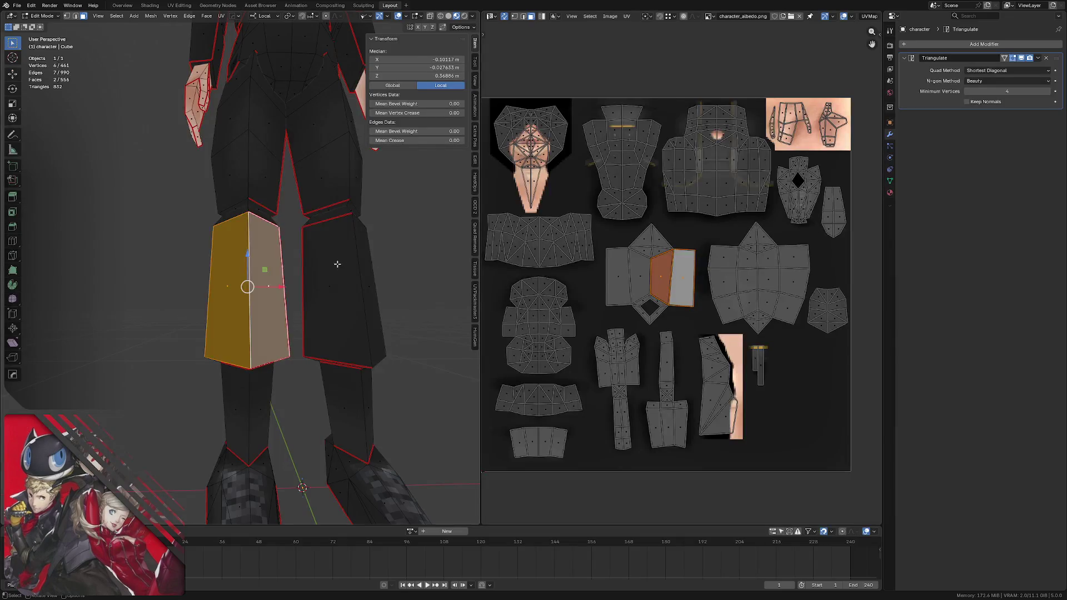
- Leave Edit Mode and orbit to check the updated texture on the legs and feet
key("Tab")
left_click(380, 286)
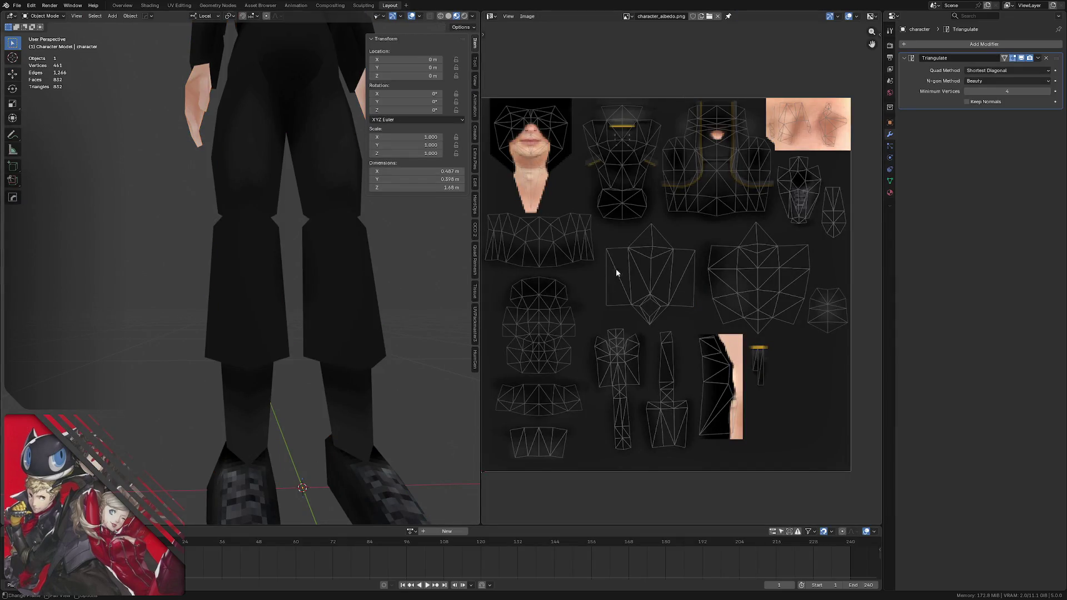
mouse_move(306, 246)
middle_mouse_down()
mouse_move(282, 224)
mouse_move(385, 230)
mouse_move(291, 269)
mouse_move(286, 232)
mouse_move(228, 234)
mouse_move(362, 233)
mouse_move(266, 231)
mouse_move(236, 223)
mouse_move(239, 212)
middle_mouse_up()
- Select the knee and shin faces and vertices to locate them on the UV layout while orbiting the knee
key("Tab")
left_click(206, 213)
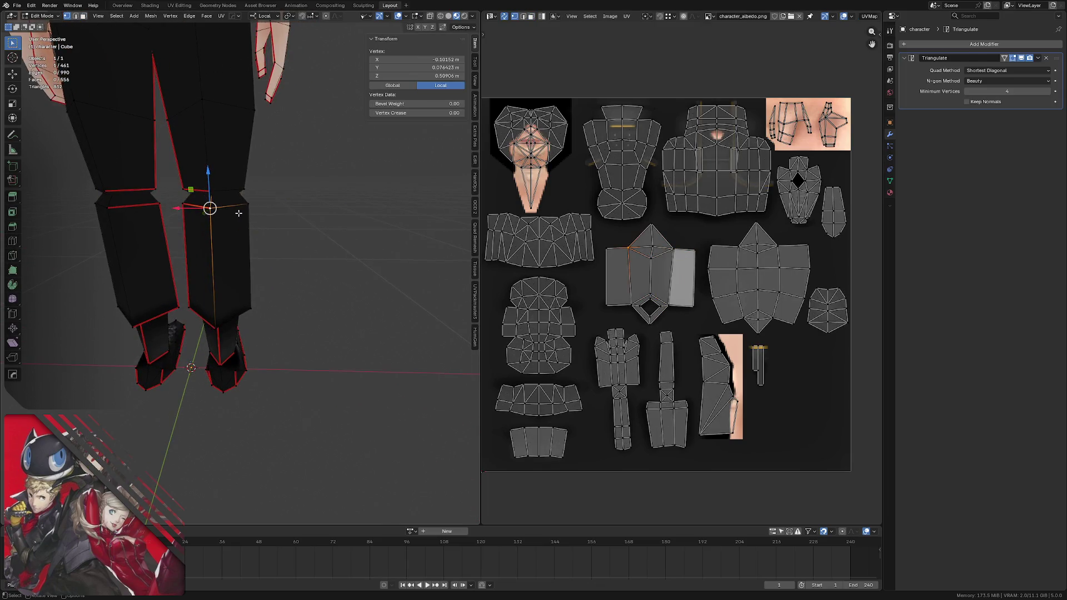
key("3")
left_click(213, 209)
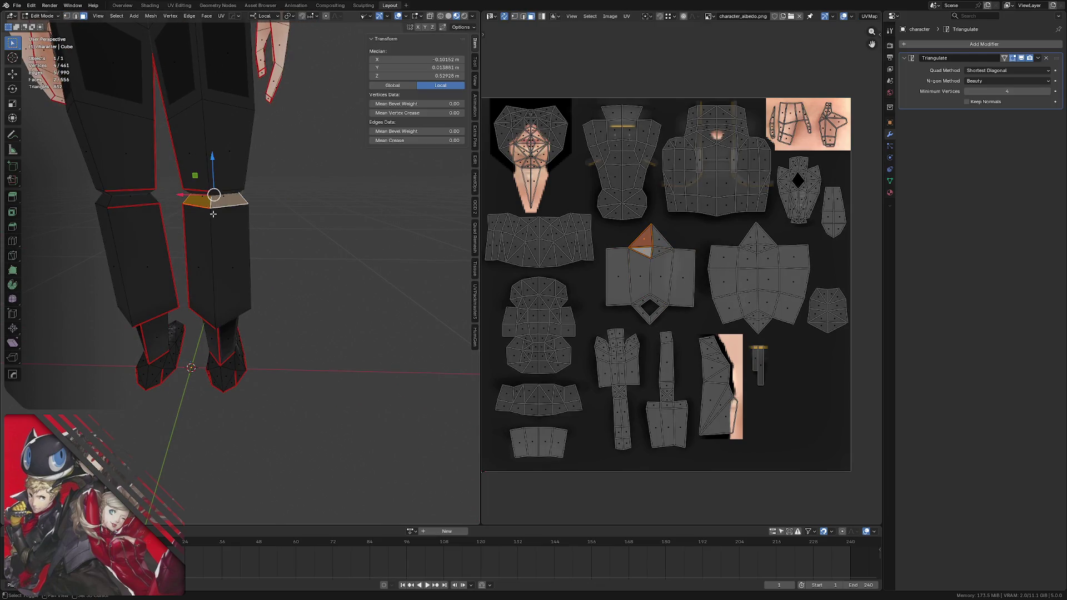
left_click(221, 219, "alt+shift")
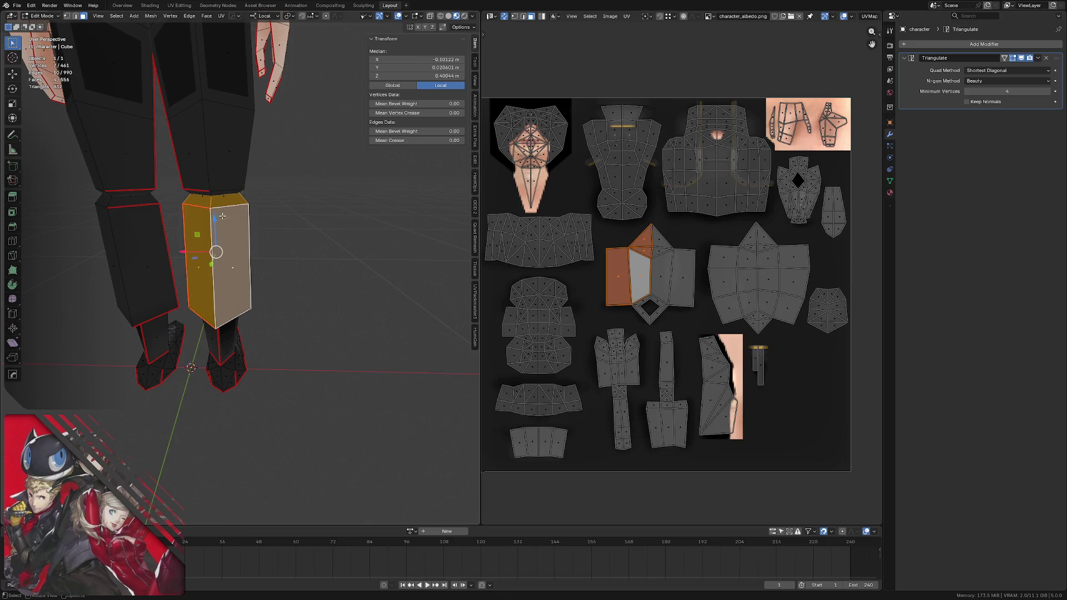
key("1")
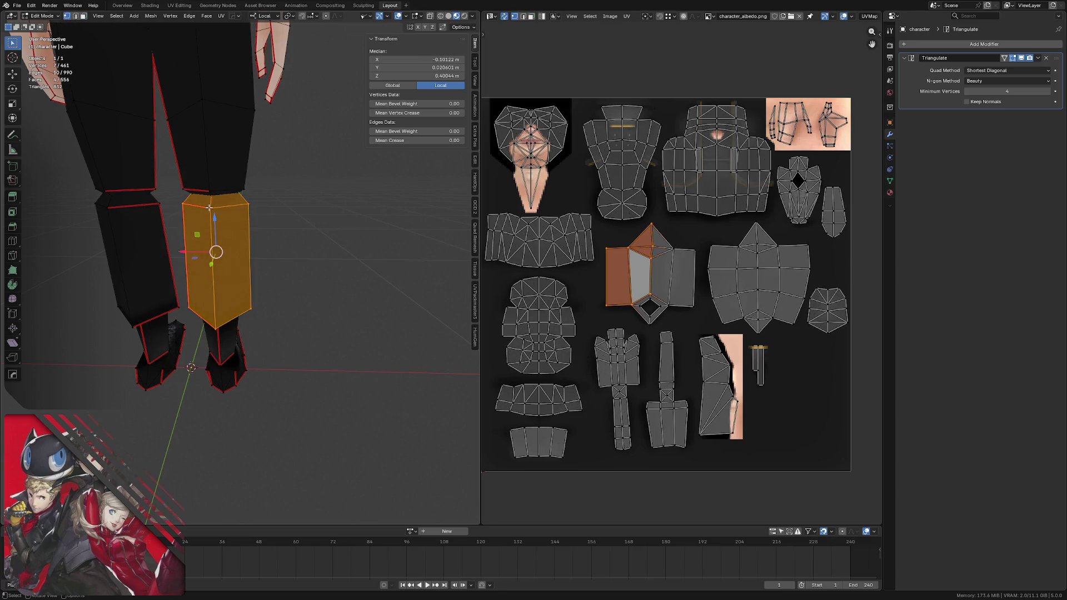
left_click(211, 208)
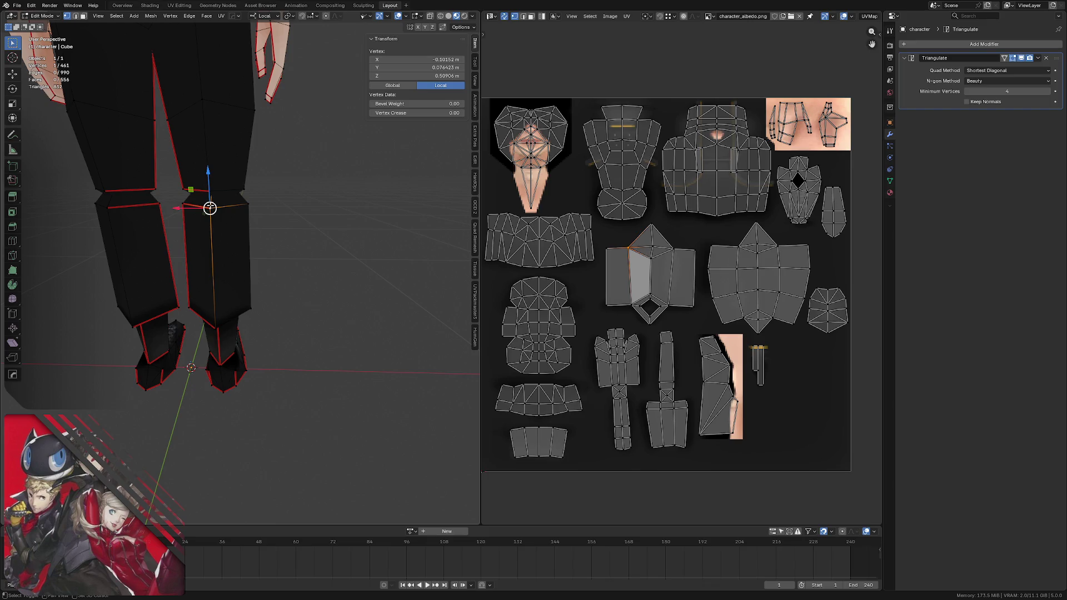
left_click(191, 203, "shift")
middle_click_drag(194, 205, 230, 210)
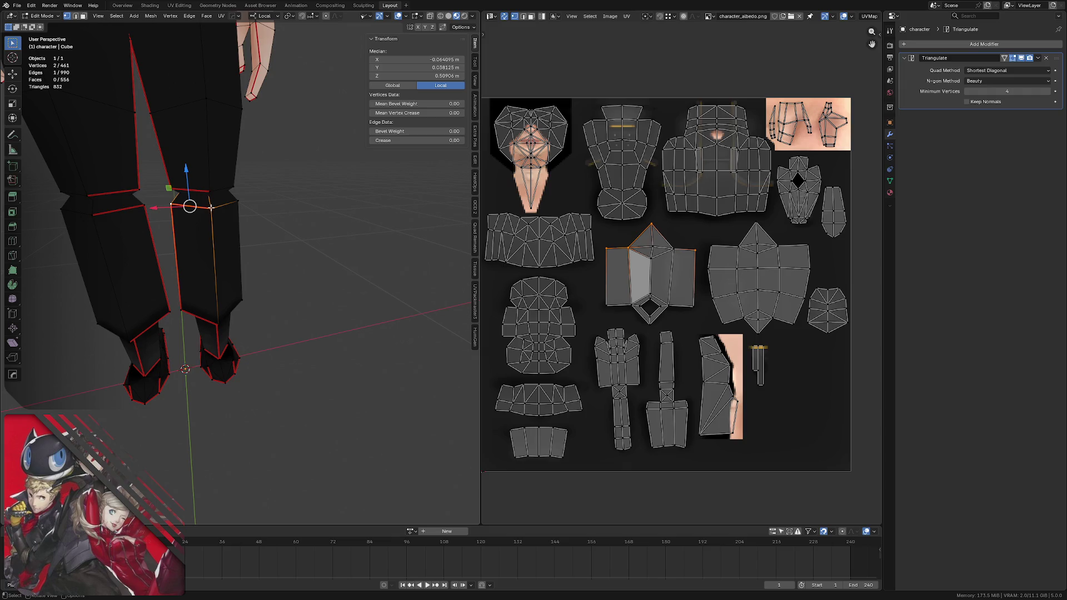
middle_click_drag(212, 208, 187, 212)
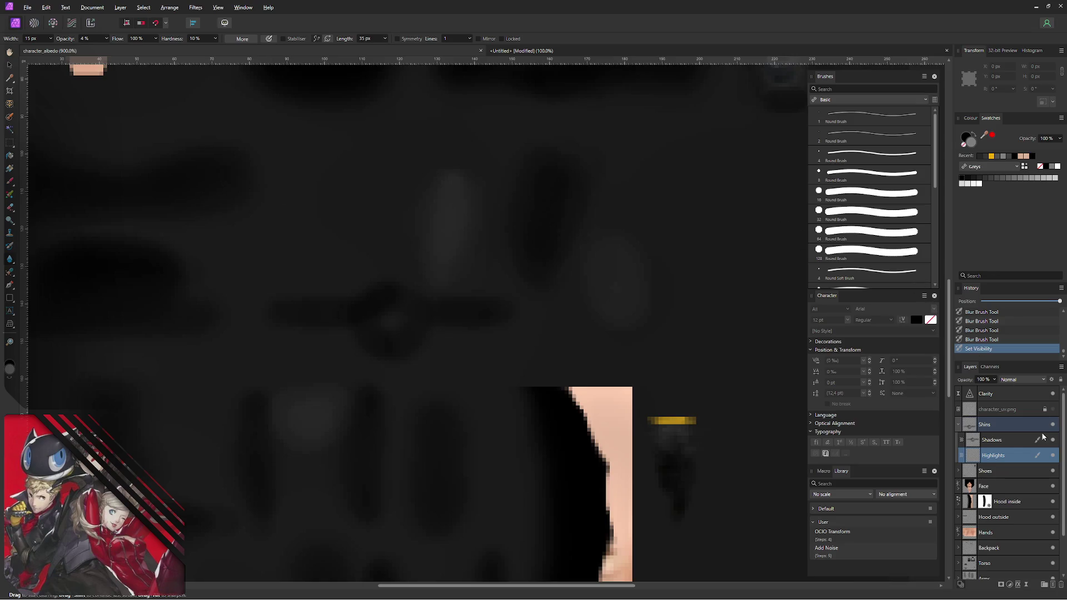
- Show the UV wireframe, paint faint shadow on the leg panel's Shadows layer and erase along its top edge
left_click(1052, 409)
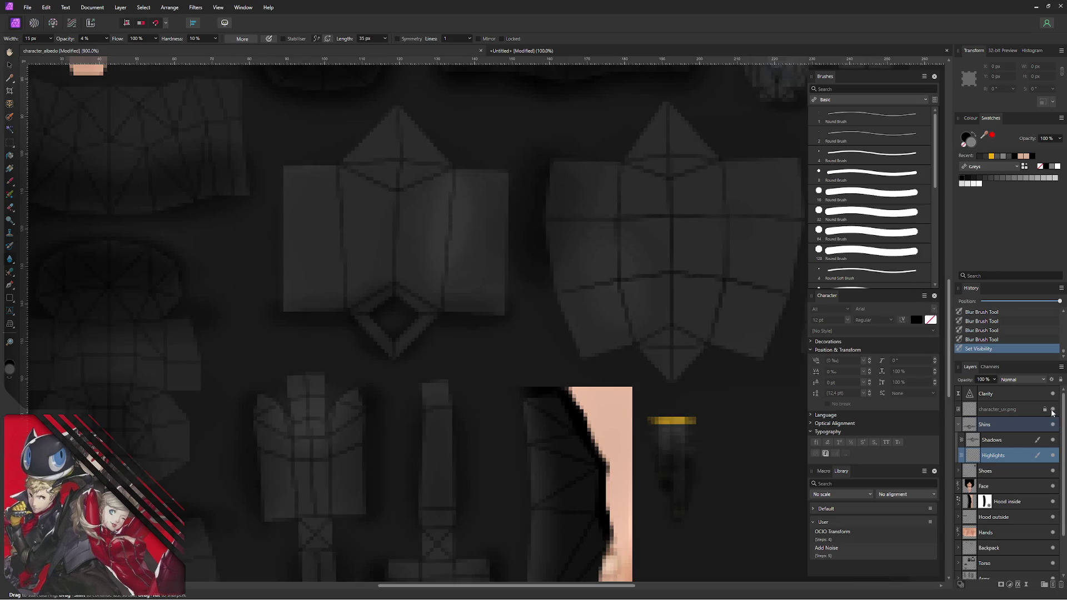
left_click(1008, 443)
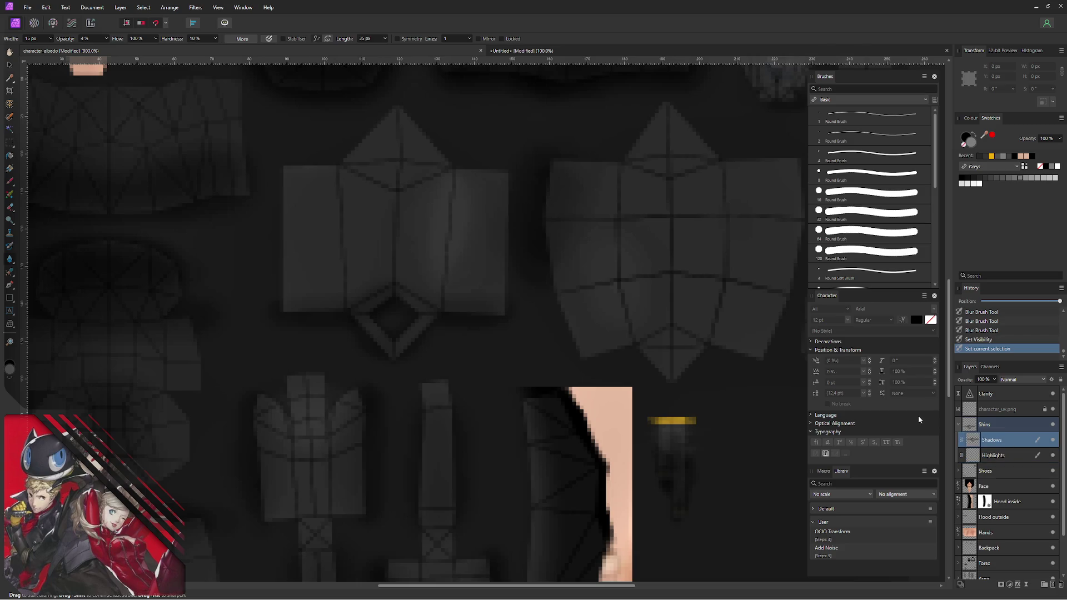
middle_click_drag(423, 148, 402, 186)
mouse_move(362, 194)
left_mouse_down()
mouse_move(381, 187)
mouse_move(346, 182)
mouse_move(400, 179)
mouse_move(367, 193)
left_mouse_up()
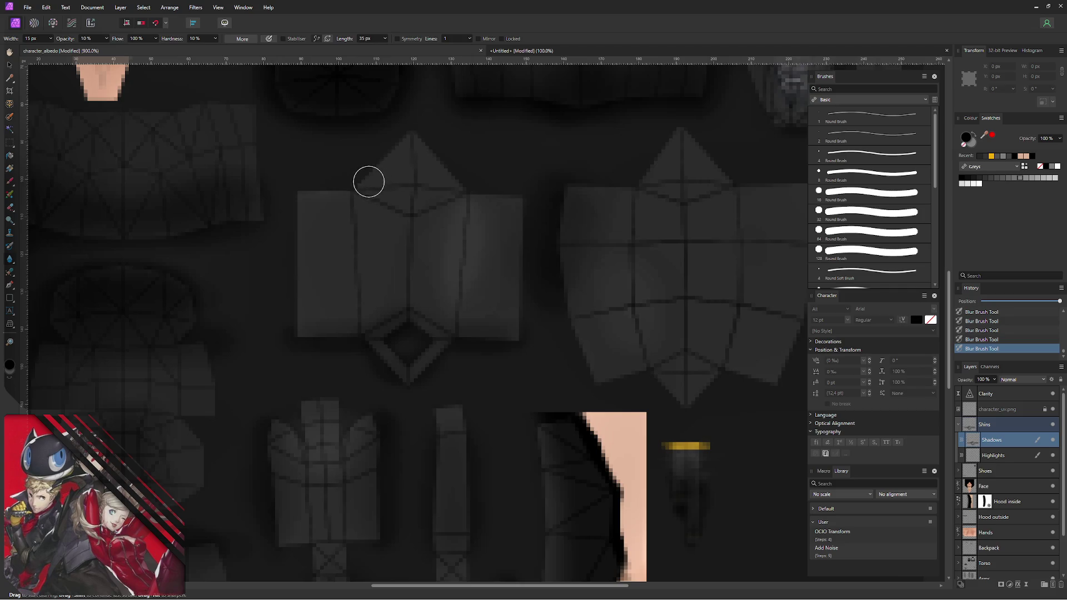
key("b")
mouse_move(367, 184)
left_mouse_down()
mouse_move(396, 155)
mouse_move(333, 207)
left_mouse_up()
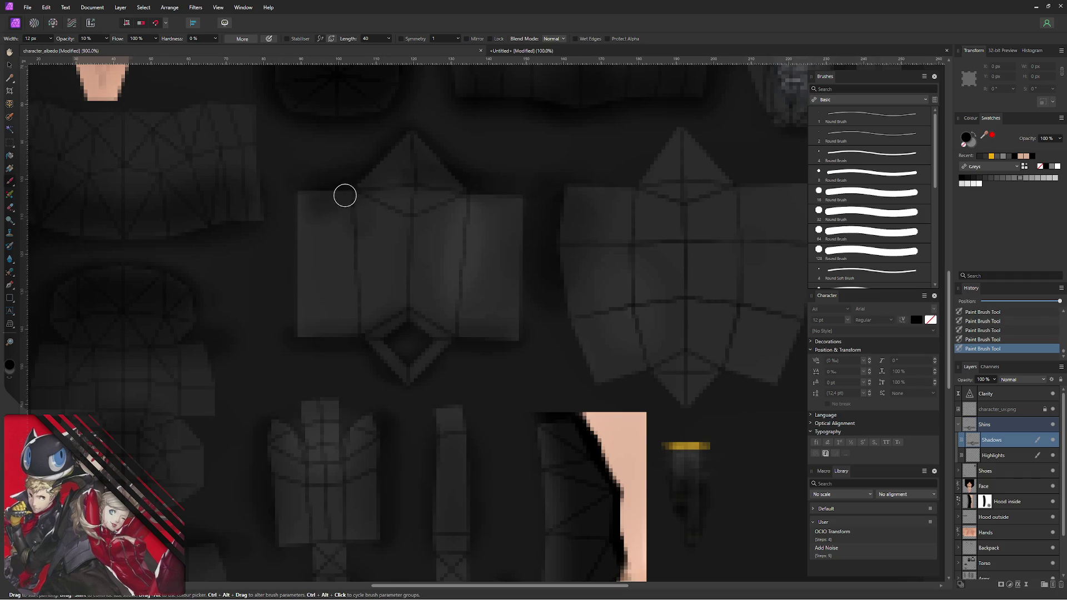
key("e")
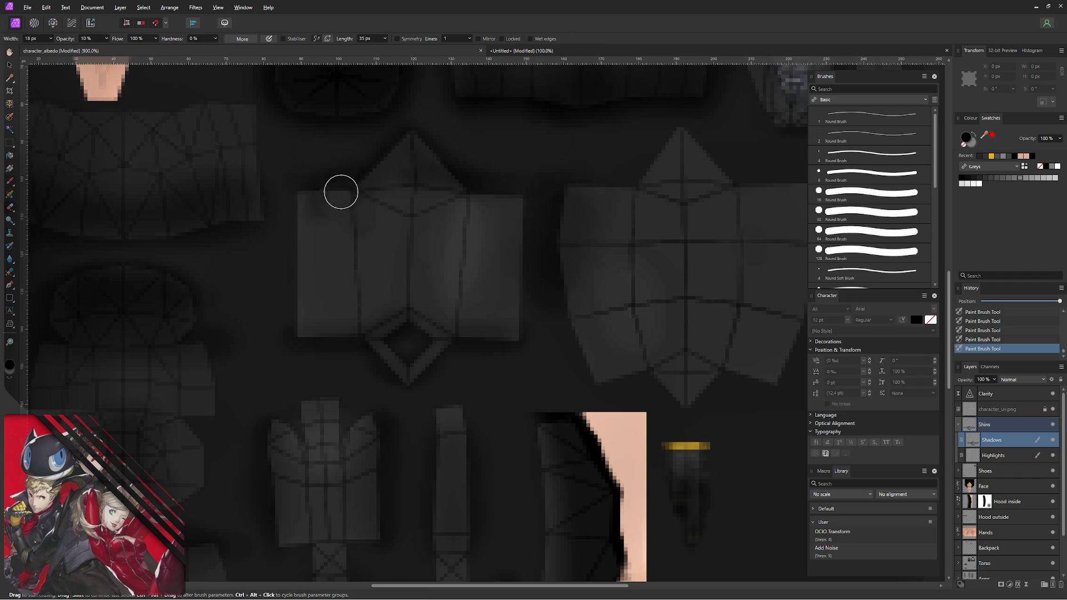
mouse_move(332, 198)
left_mouse_down()
mouse_move(373, 160)
mouse_move(440, 184)
mouse_move(445, 208)
mouse_move(312, 205)
left_mouse_up()
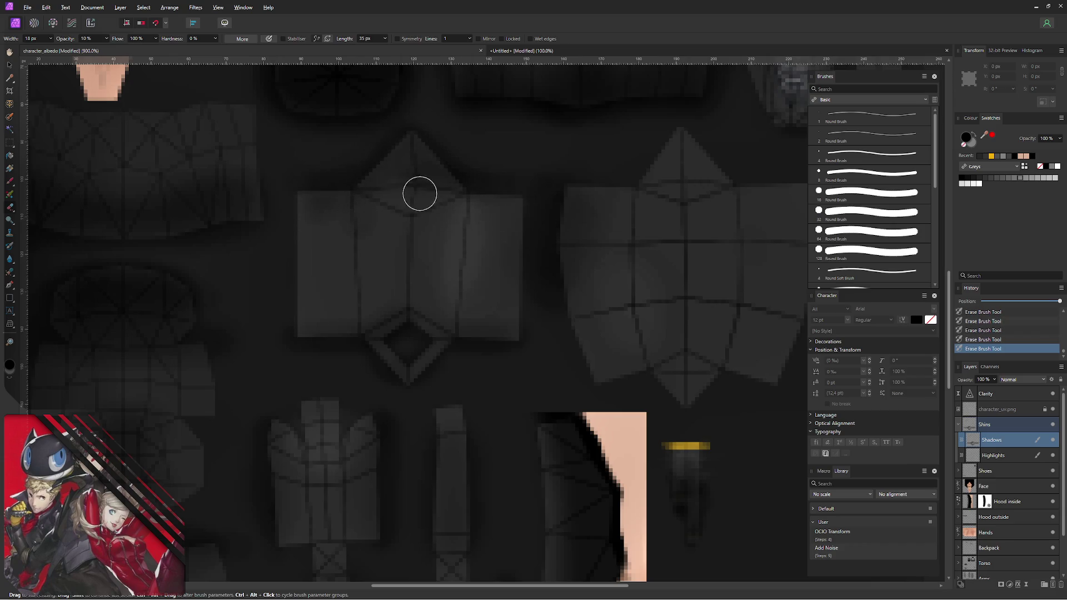
- Add more shading over the leg panel, erase part of it, then hide the UV wireframe again
key("b")
mouse_move(358, 224)
left_mouse_down()
mouse_move(345, 188)
mouse_move(321, 191)
mouse_move(381, 178)
mouse_move(345, 212)
mouse_move(384, 230)
left_mouse_up()
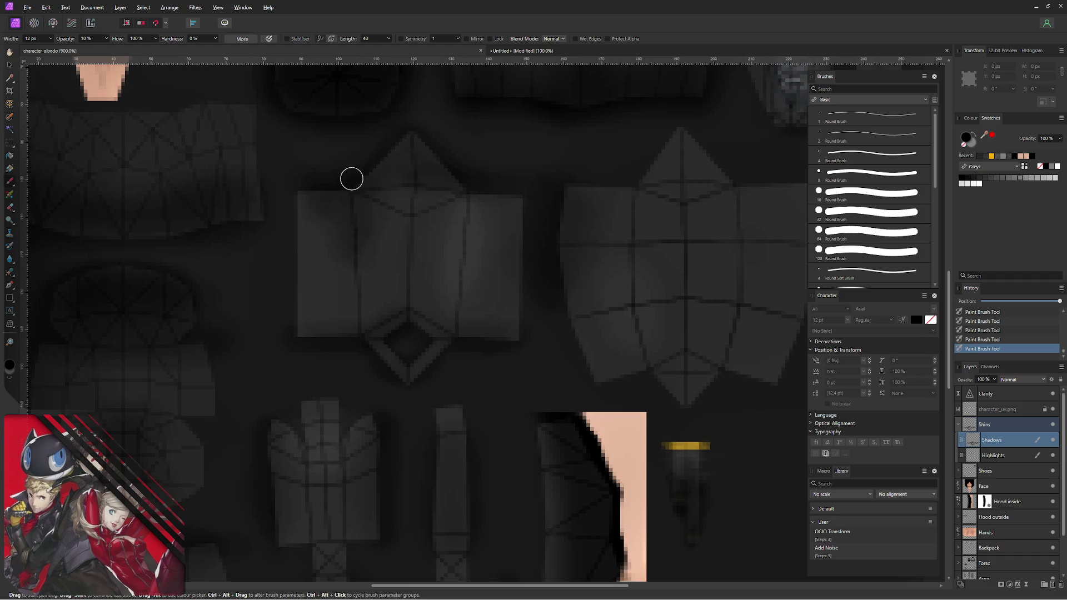
left_click_drag(322, 189, 400, 179)
key("e")
mouse_move(306, 221)
left_mouse_down()
mouse_move(372, 253)
mouse_move(417, 229)
mouse_move(447, 178)
left_mouse_up()
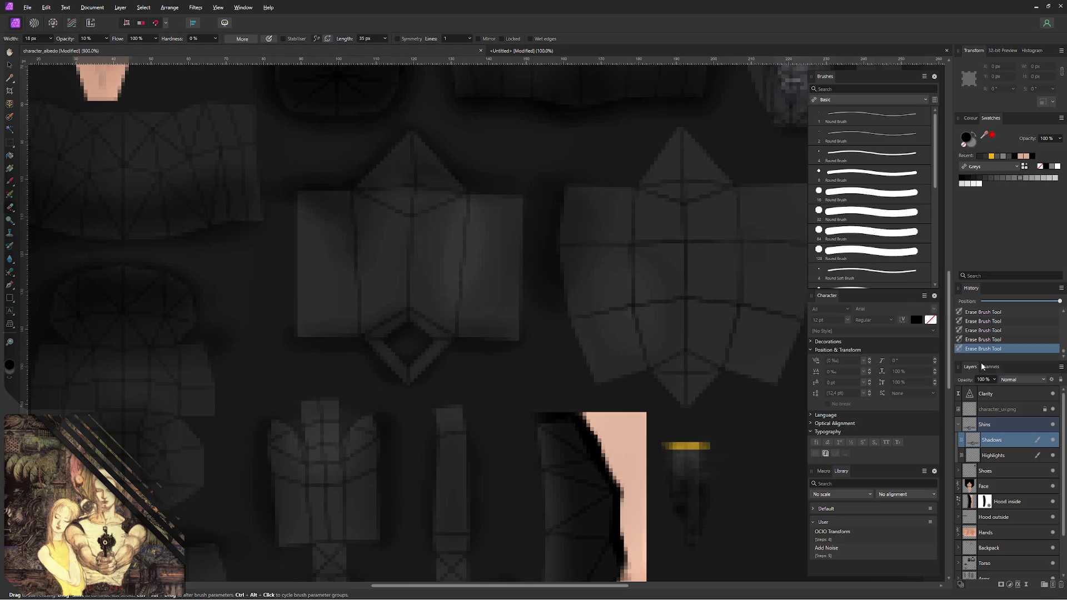
left_click(1052, 409)
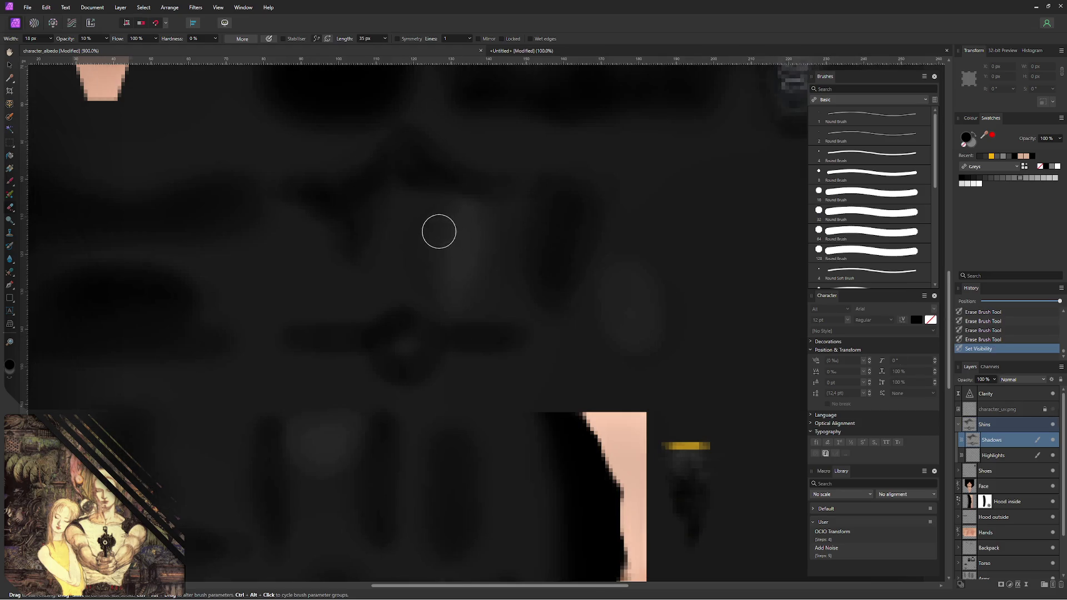
- Export the texture as PNG again, replacing character_albedo.png
key("ctrl+alt+shift+w")
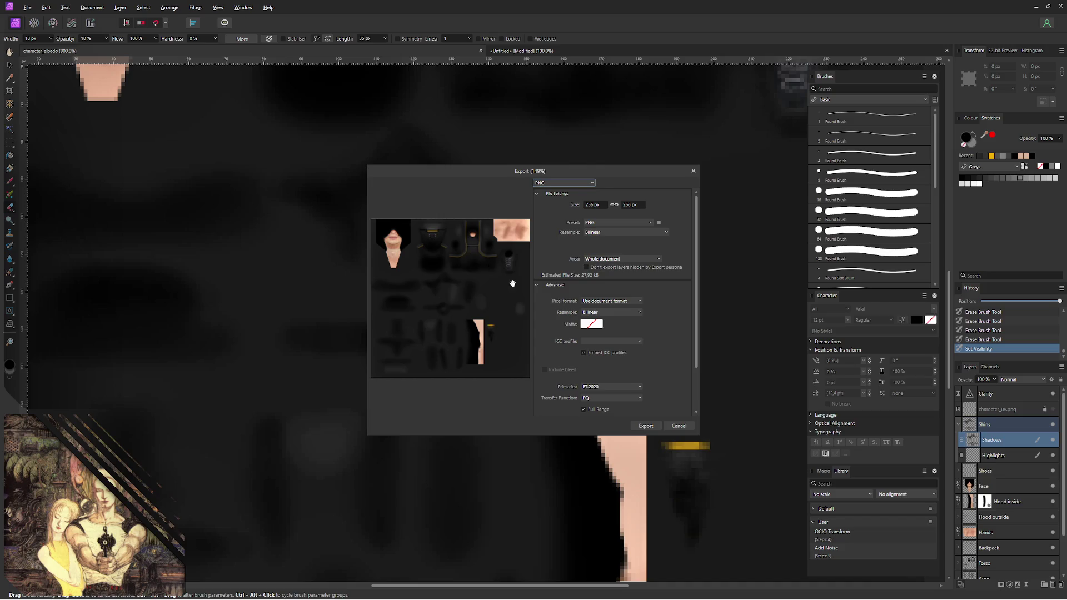
left_click(646, 426)
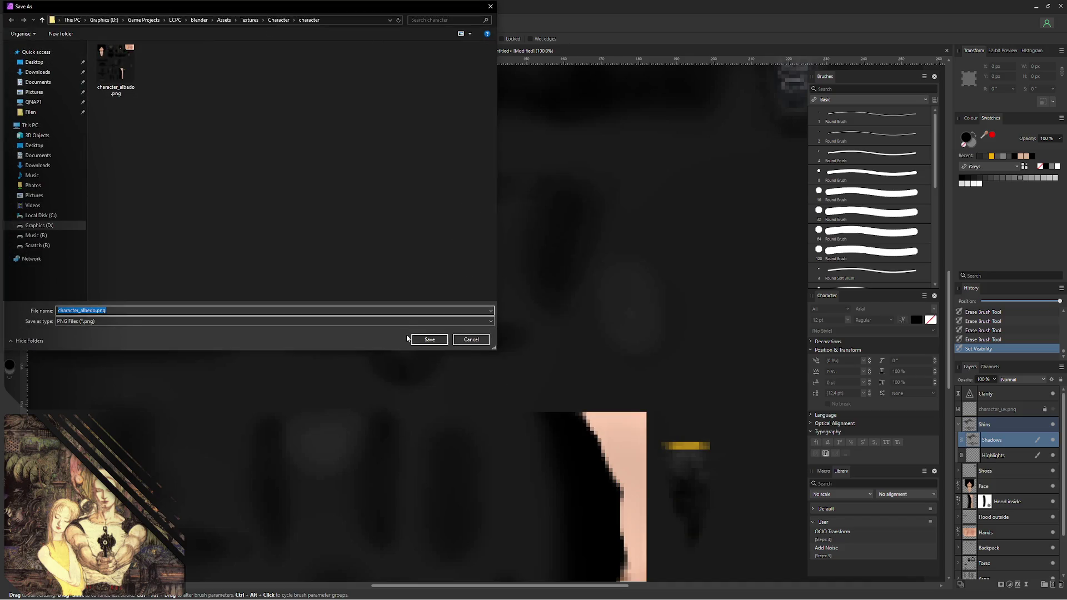
left_click(444, 342)
left_click(565, 338)
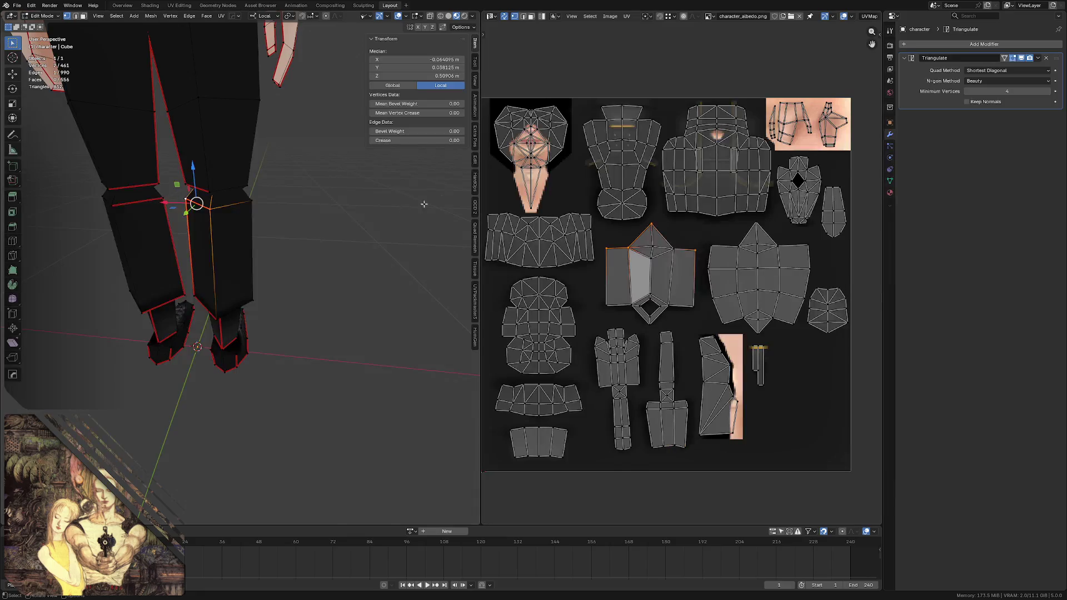
- Reload the albedo image in Blender and orbit to view the reshaded legs
key("alt+r")
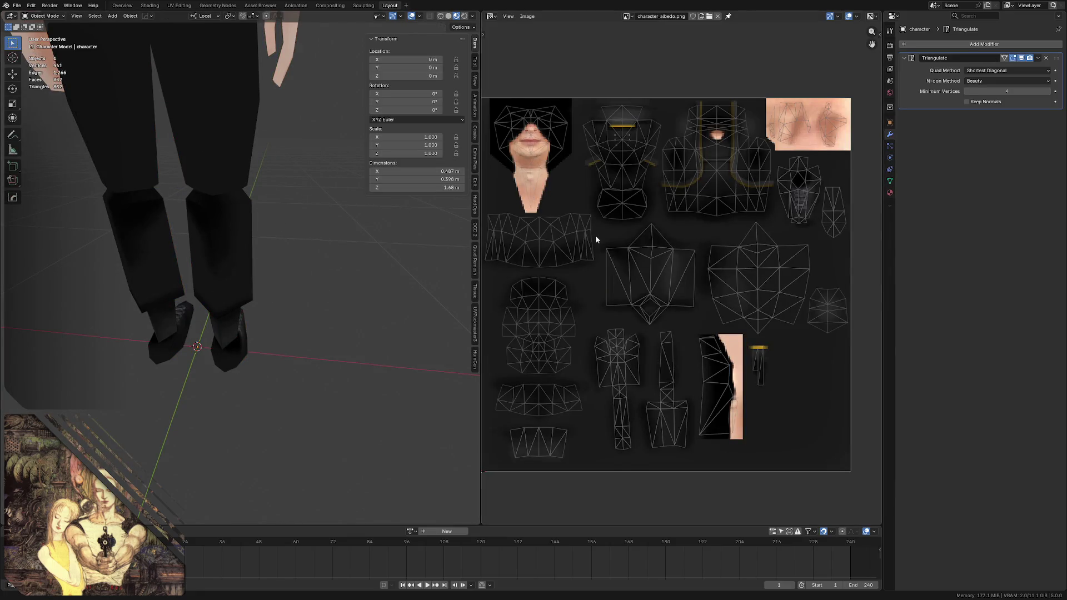
mouse_move(235, 209)
middle_mouse_down()
mouse_move(240, 183)
mouse_move(181, 208)
mouse_move(191, 196)
mouse_move(273, 201)
mouse_move(222, 202)
mouse_move(212, 165)
middle_mouse_up()
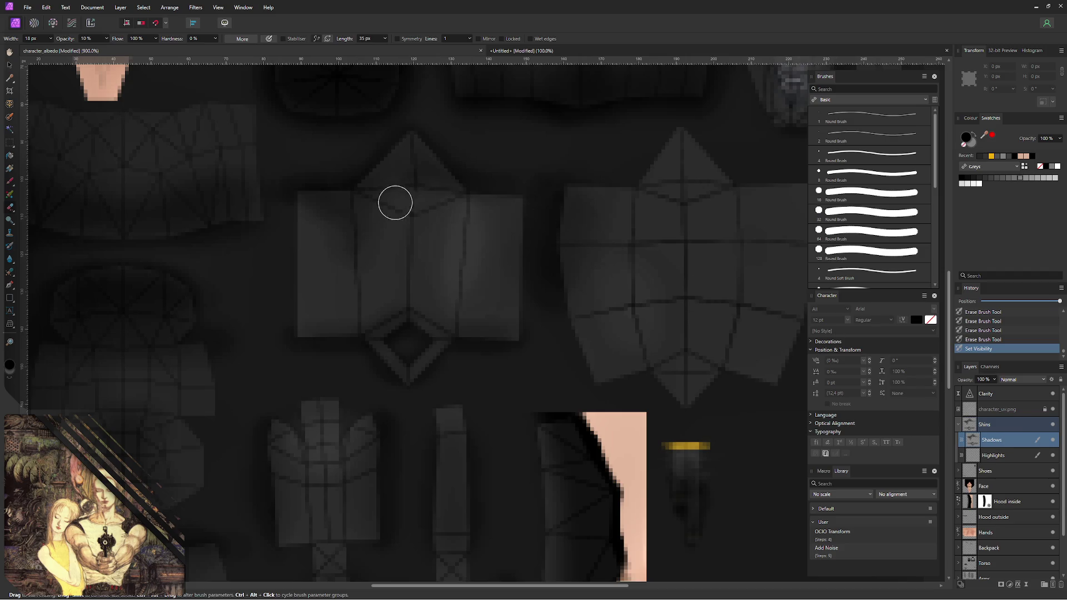
- Erase some leg panel shading, then erase highlight strokes on the Highlights layer
mouse_move(376, 210)
left_mouse_down()
mouse_move(411, 193)
mouse_move(366, 216)
mouse_move(409, 185)
mouse_move(388, 216)
left_mouse_up()
key("b")
key("e")
mouse_move(347, 184)
left_mouse_down()
mouse_move(385, 242)
mouse_move(317, 228)
mouse_move(360, 242)
mouse_move(343, 189)
mouse_move(406, 251)
left_mouse_up()
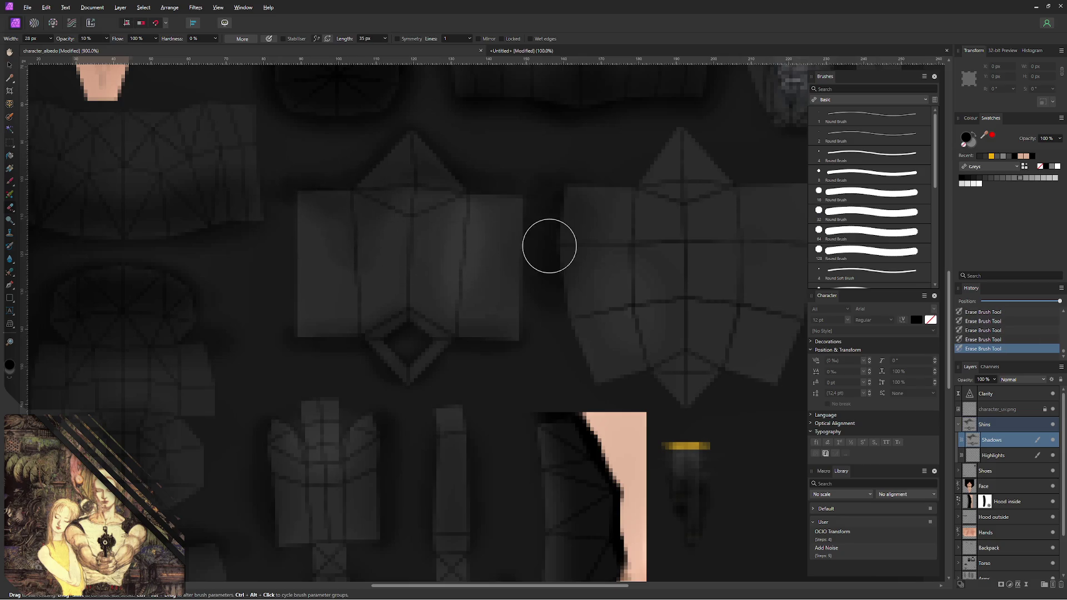
left_click(1006, 455)
mouse_move(467, 245)
left_mouse_down()
mouse_move(464, 280)
mouse_move(555, 286)
left_mouse_up()
left_click_drag(518, 241, 496, 259)
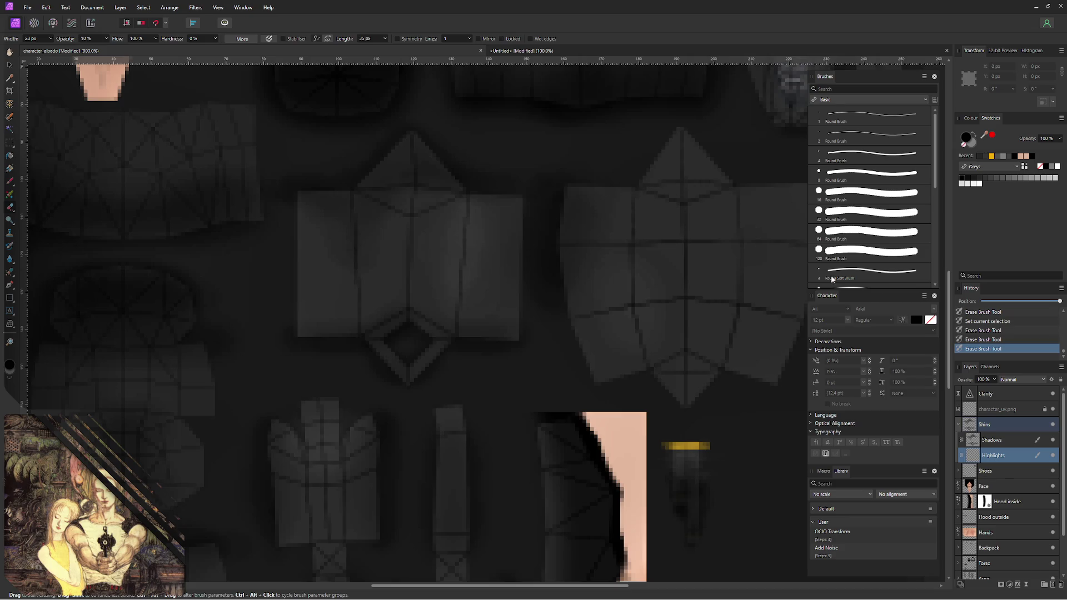
- Hide the UV wireframe and erase more shadow on the Shadows layer of the leg panel
left_click(1046, 412)
middle_click_drag(433, 223, 409, 239)
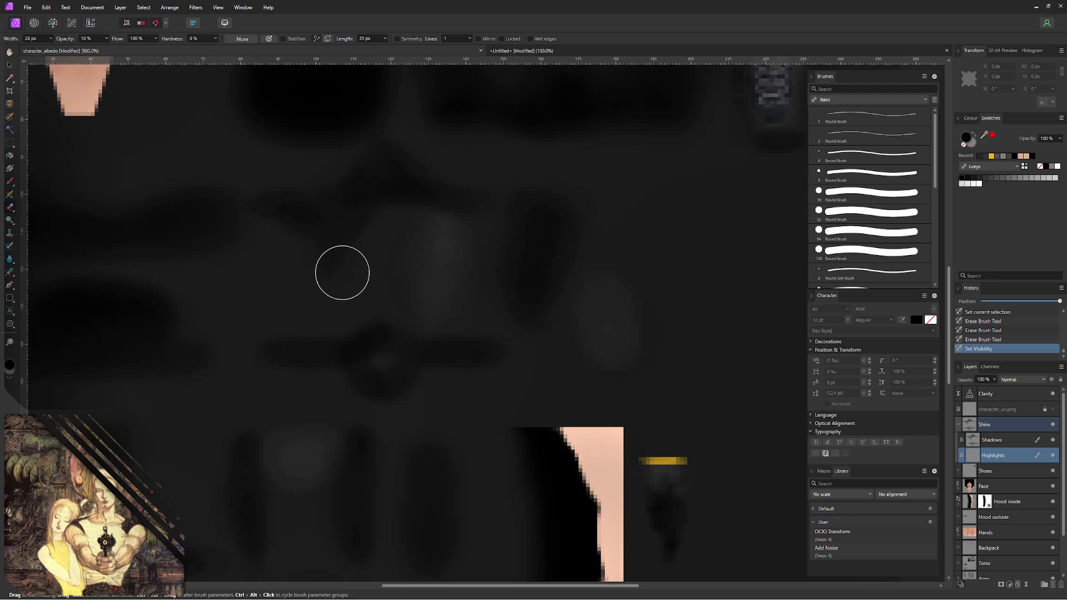
key("alt+bracketright")
mouse_move(435, 191)
left_mouse_down()
mouse_move(347, 176)
mouse_move(341, 190)
left_mouse_up()
left_click_drag(342, 190, 345, 198)
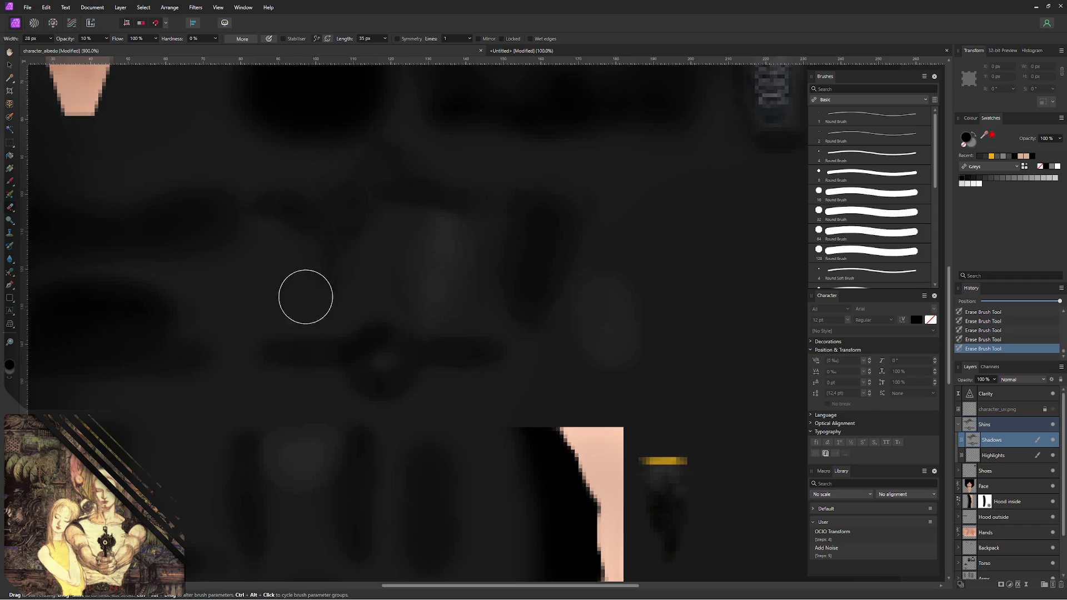
- Re-export the texture over character_albedo.png and switch to Blender to check it
key("ctrl+alt+shift+w")
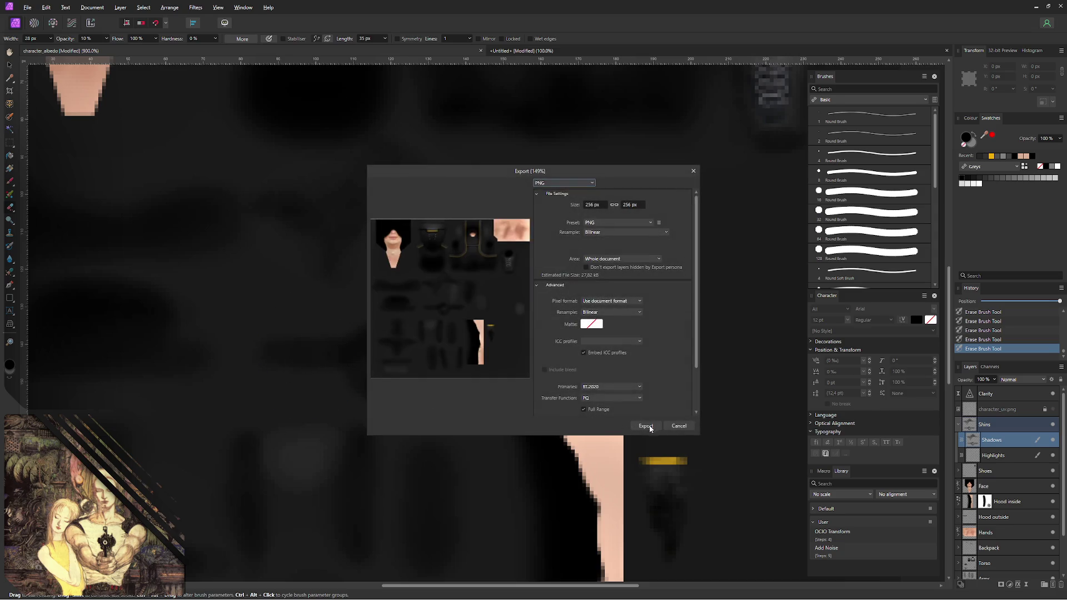
left_click(650, 429)
key("Return")
left_click(566, 338)
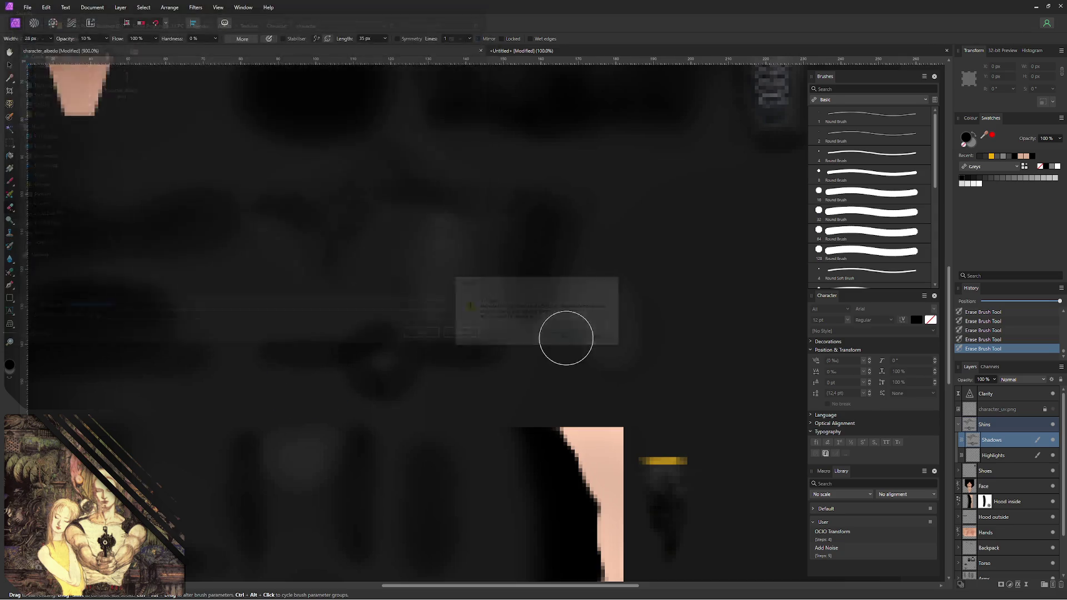
key("alt+Tab")
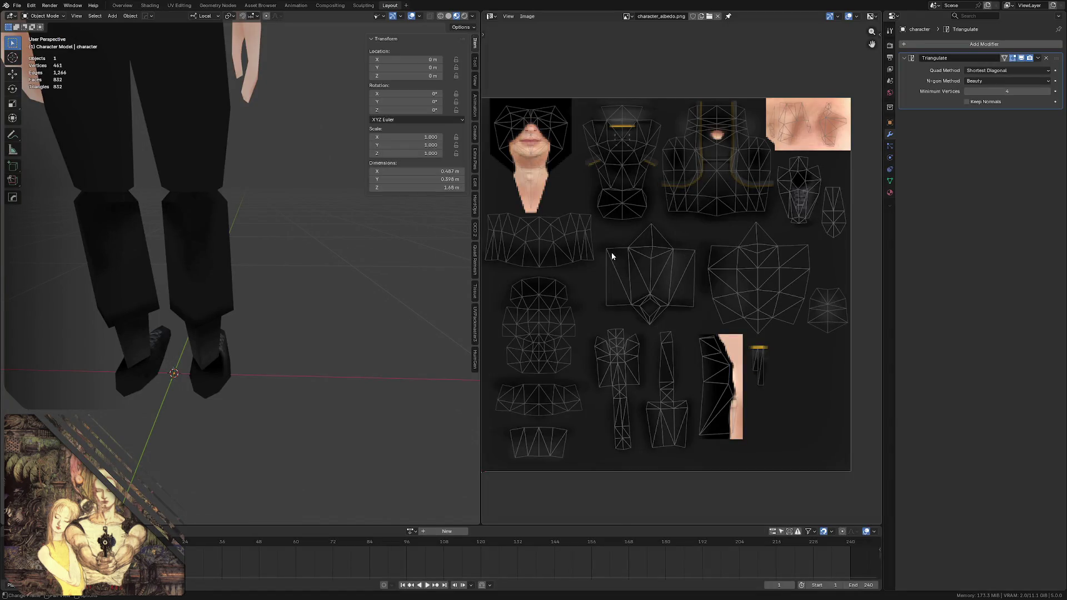
middle_click_drag(184, 224, 178, 225)
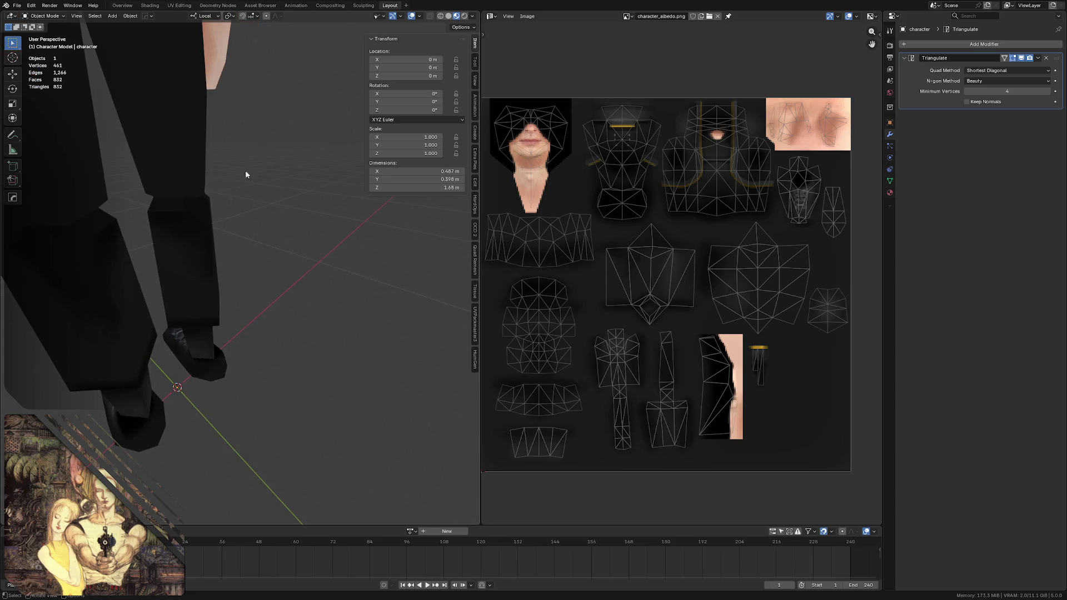
middle_click_drag(245, 174, 204, 140)
mouse_move(187, 205)
middle_mouse_down()
mouse_move(189, 197)
mouse_move(161, 196)
mouse_move(151, 208)
mouse_move(267, 215)
mouse_move(112, 214)
mouse_move(192, 206)
mouse_move(162, 205)
mouse_move(208, 213)
mouse_move(145, 217)
mouse_move(245, 234)
mouse_move(212, 225)
mouse_move(239, 226)
mouse_move(263, 202)
middle_mouse_up()
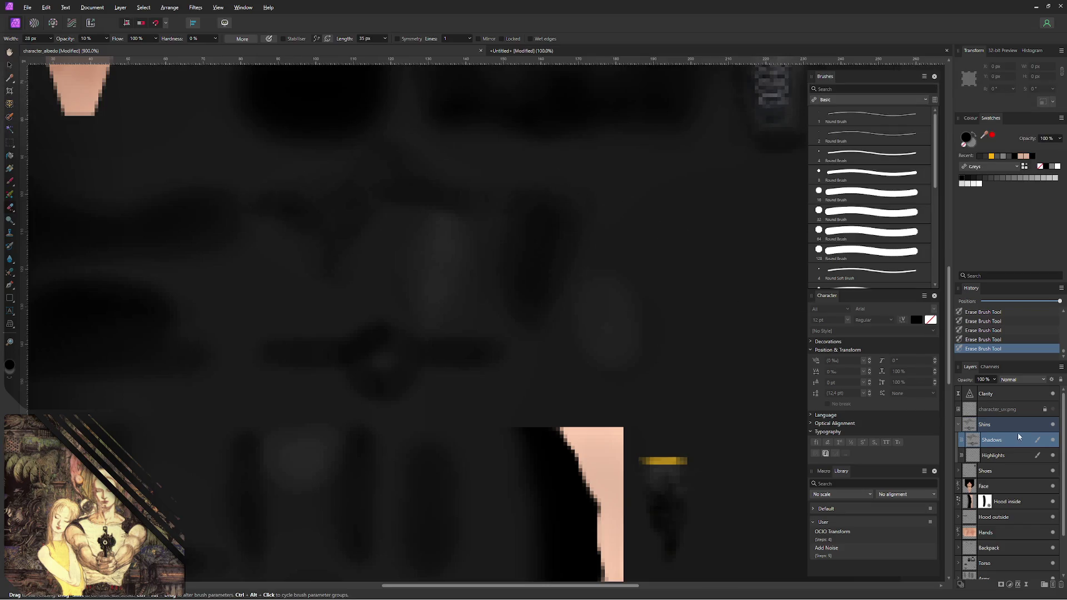
- Show the UV grid layer and paint faint 10 px brush strokes on the leg panel's Shadows layer
left_click(1053, 410)
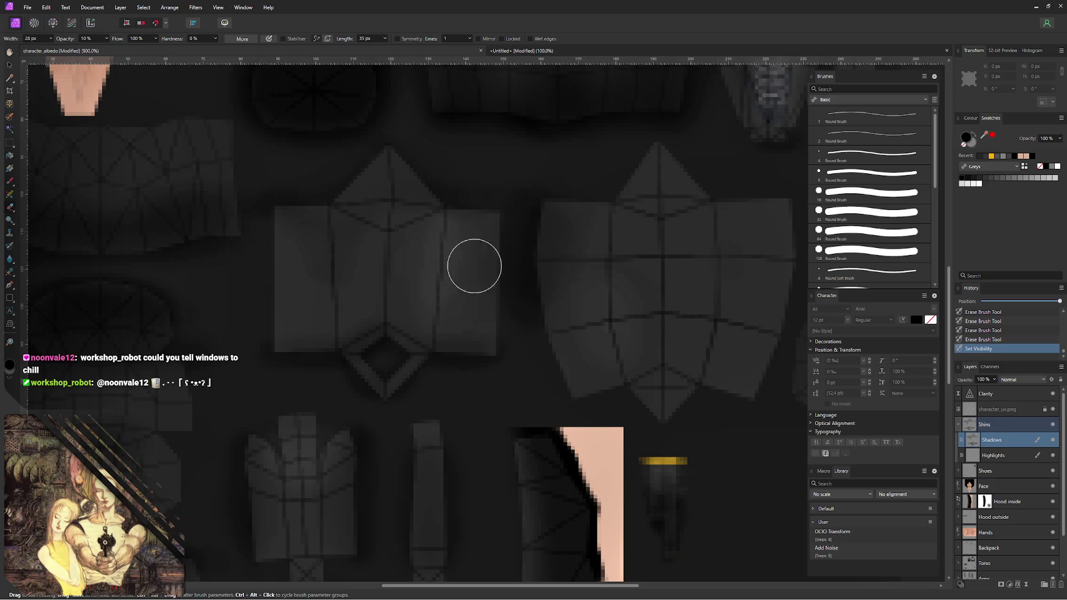
key("b")
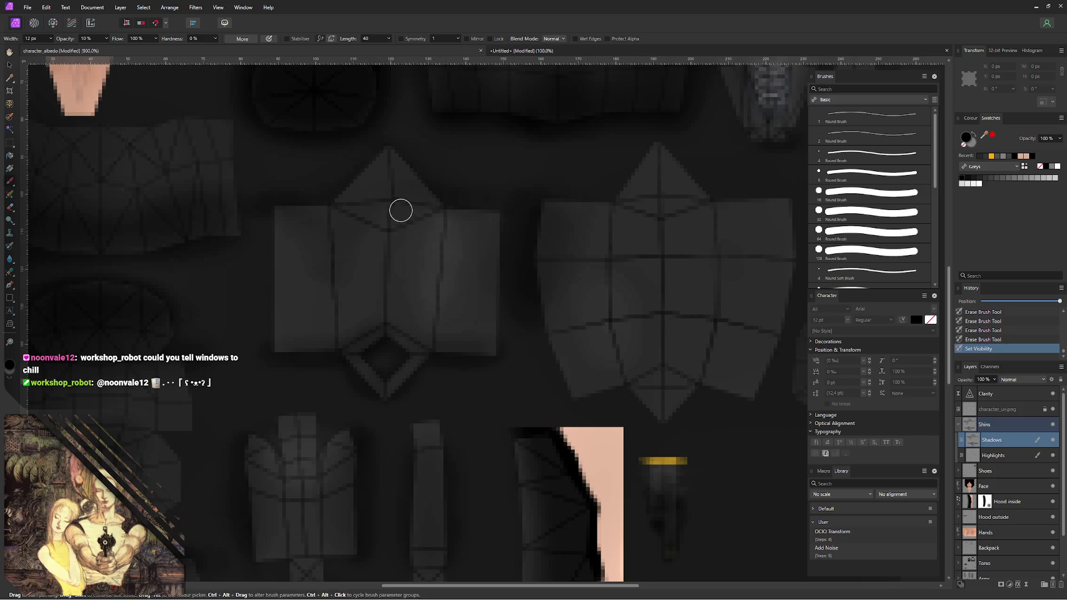
left_click_drag(390, 208, 408, 214, "ctrl+alt")
mouse_move(408, 214)
left_mouse_down()
mouse_move(419, 207)
mouse_move(379, 226)
mouse_move(419, 206)
left_mouse_up()
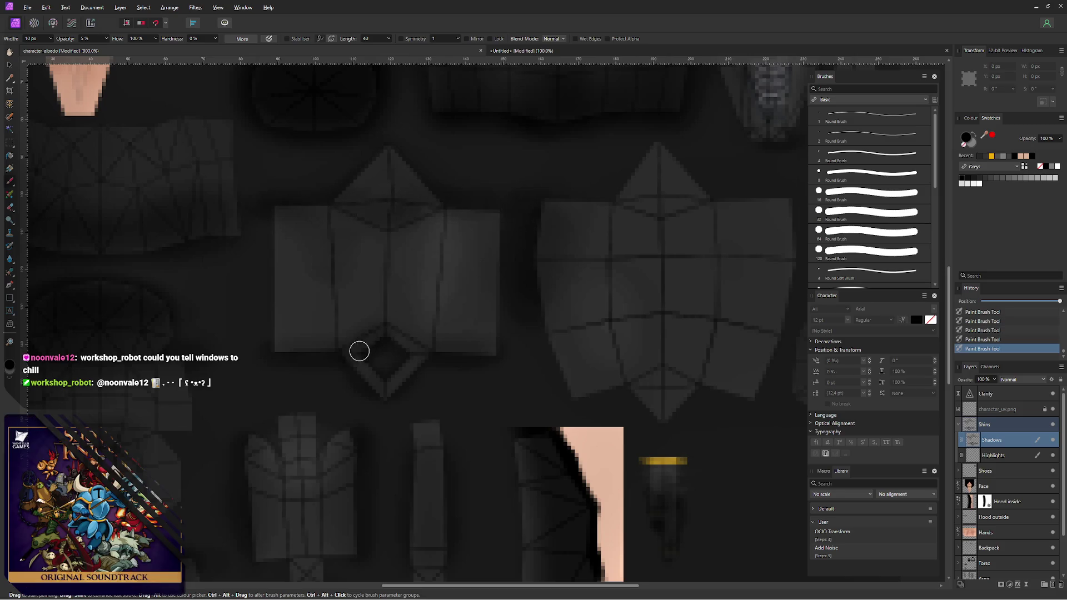
middle_click_drag(553, 187, 350, 266)
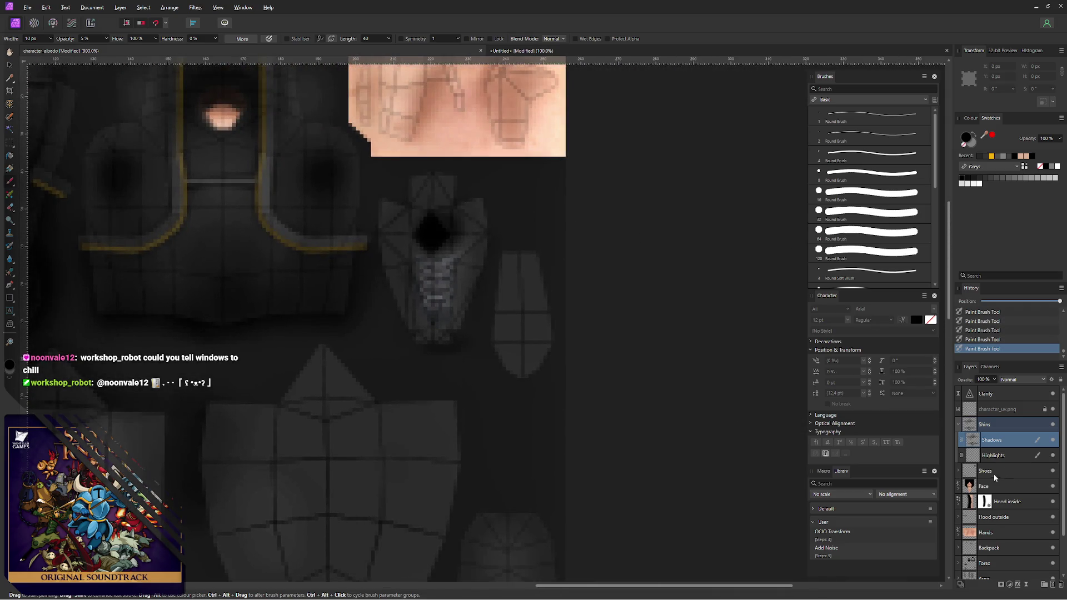
- Erase the dark blob above the shoe from the Shoes group's Shadows layer, hiding the UV grid
left_click(958, 471)
left_click(1009, 485)
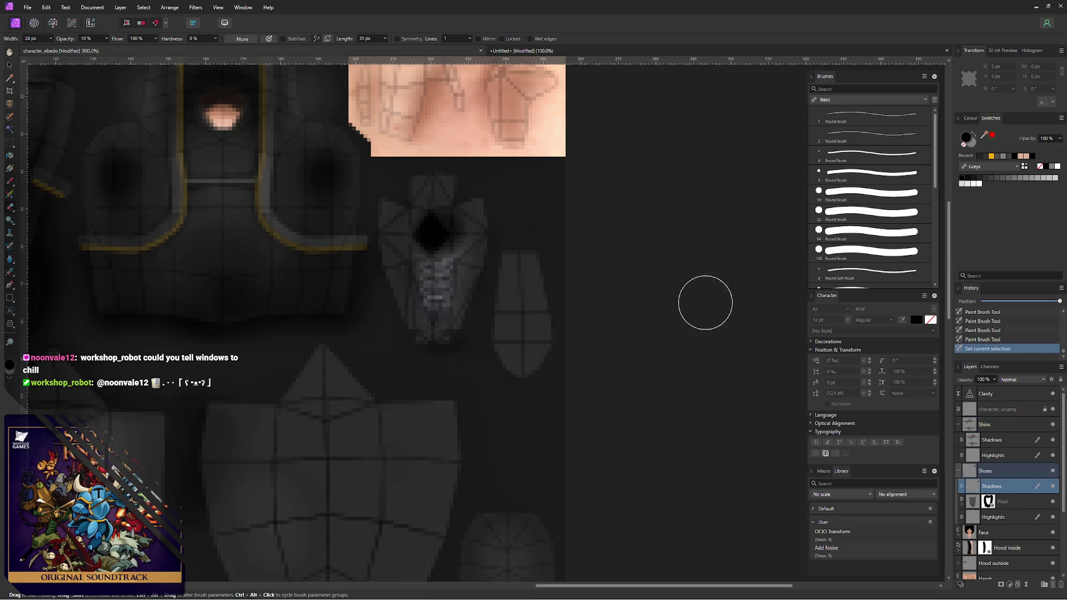
left_click_drag(427, 223, 451, 223)
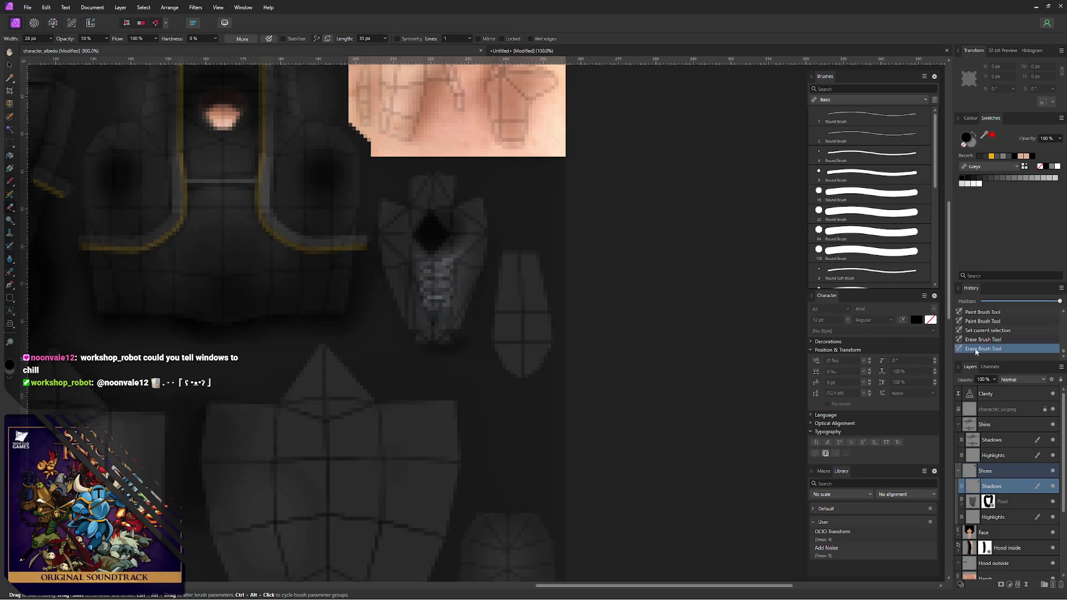
left_click(1053, 409)
mouse_move(445, 223)
left_mouse_down()
mouse_move(417, 228)
mouse_move(434, 239)
mouse_move(442, 222)
mouse_move(463, 219)
left_mouse_up()
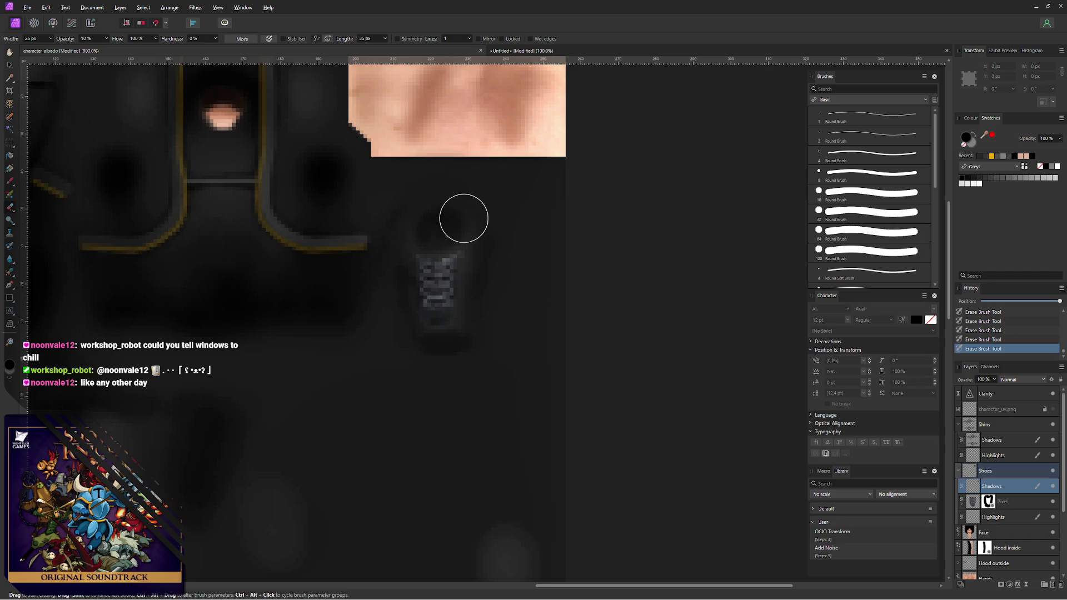
left_click_drag(453, 308, 449, 311, "ctrl+alt")
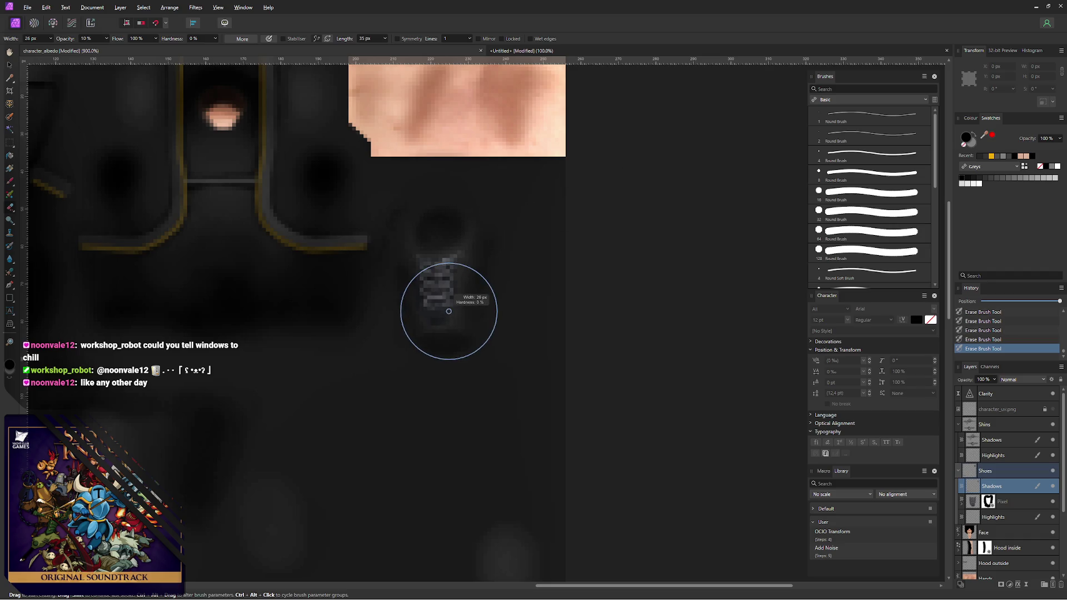
- Bring up the PNG export with its settings confirmed
key("ctrl+alt+shift+w")
left_click(646, 425)
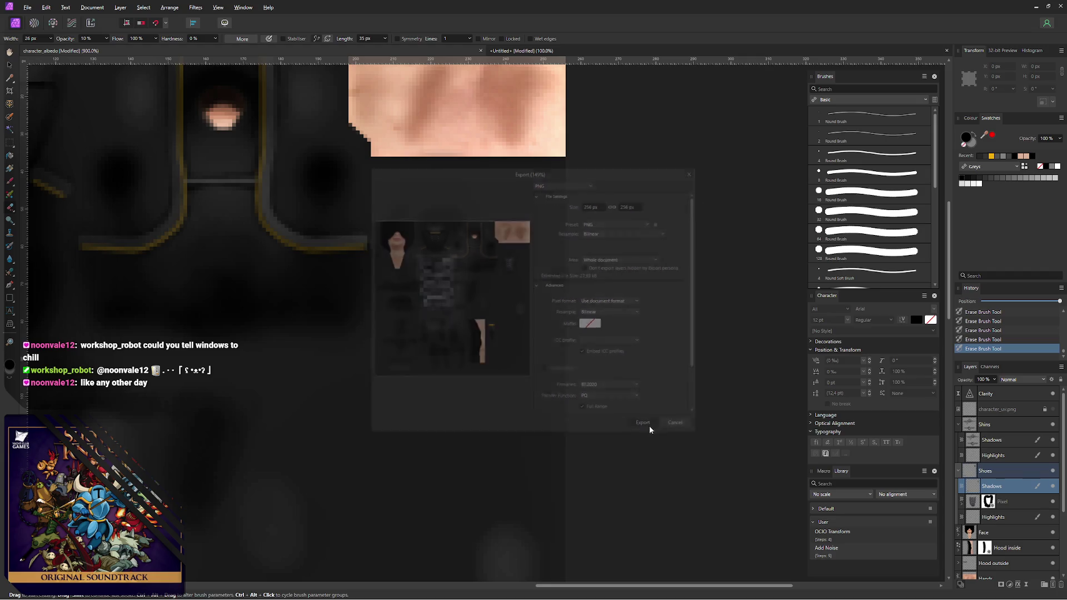
- Export over character_albedo.png, confirming the replace, and return to Blender
left_click(430, 342)
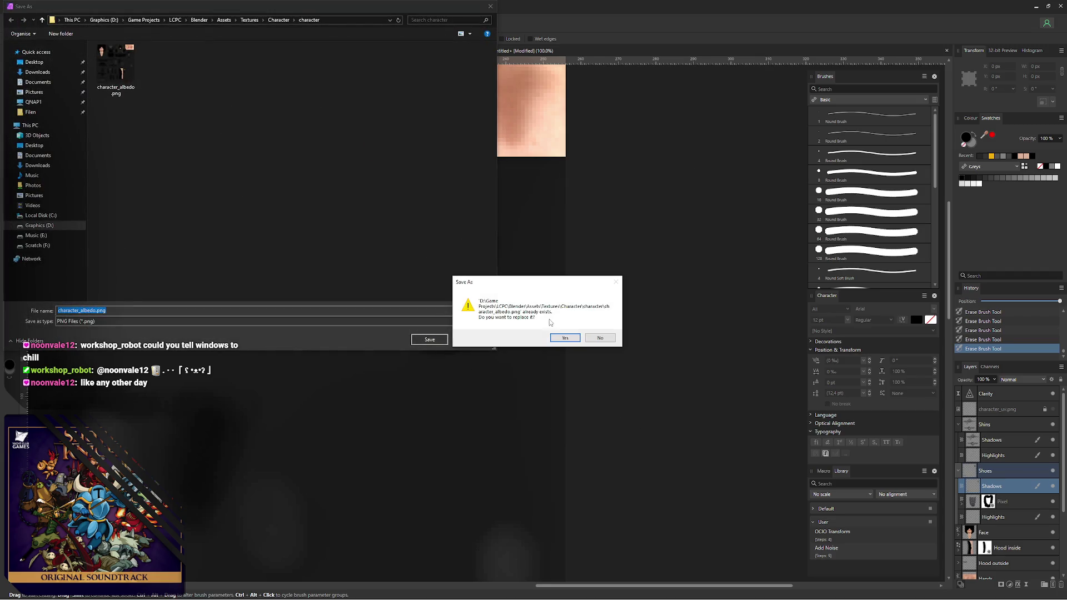
left_click(563, 340)
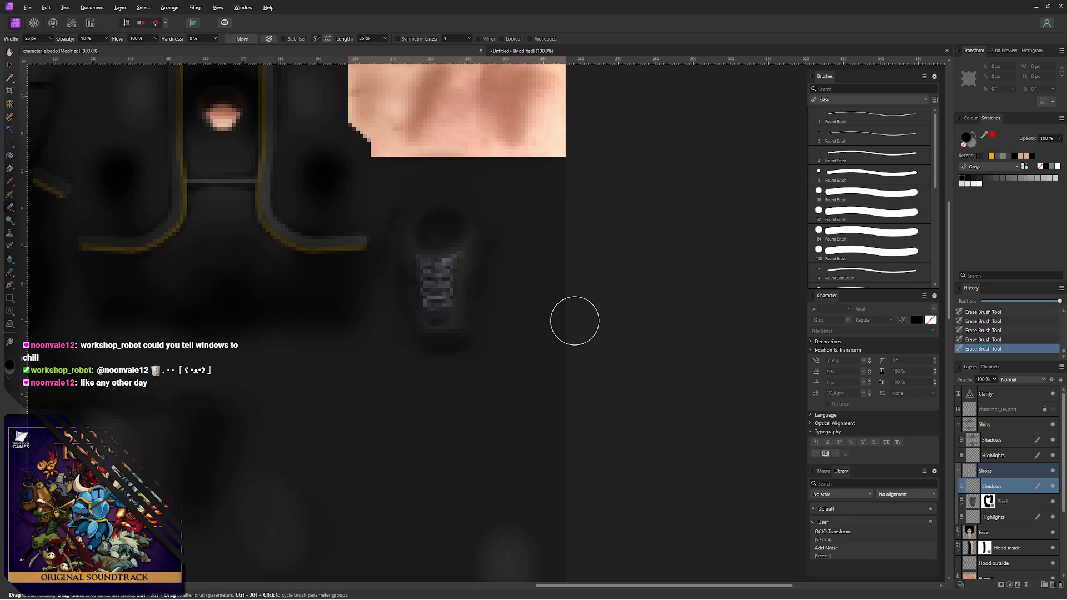
key("alt+Tab")
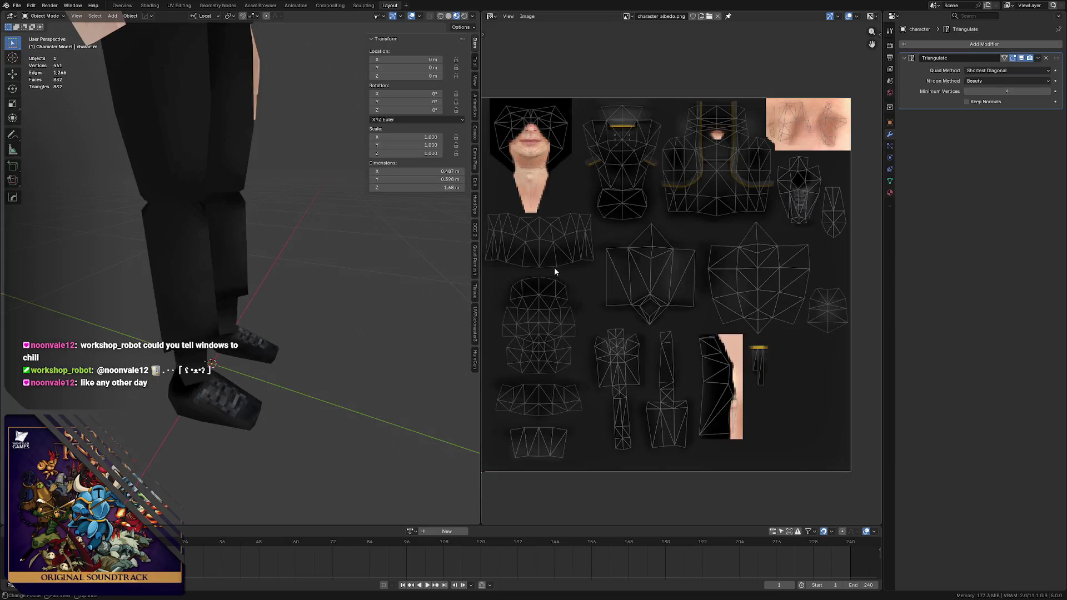
- Check the legs, save LCPC - Character.blend, and enter Edit Mode with nothing selected
mouse_move(167, 250)
middle_mouse_down()
mouse_move(210, 237)
mouse_move(196, 207)
mouse_move(266, 203)
mouse_move(203, 205)
mouse_move(193, 228)
mouse_move(214, 214)
mouse_move(215, 287)
mouse_move(260, 259)
mouse_move(306, 258)
mouse_move(277, 254)
mouse_move(242, 268)
mouse_move(269, 261)
mouse_move(220, 235)
mouse_move(236, 216)
middle_mouse_up()
scroll(207, 211, "up", 3)
scroll(199, 206, "up", 2)
scroll(224, 191, "down", 3)
scroll(269, 261, "up", 2)
key("ctrl+s")
middle_click_drag(251, 167, 211, 207)
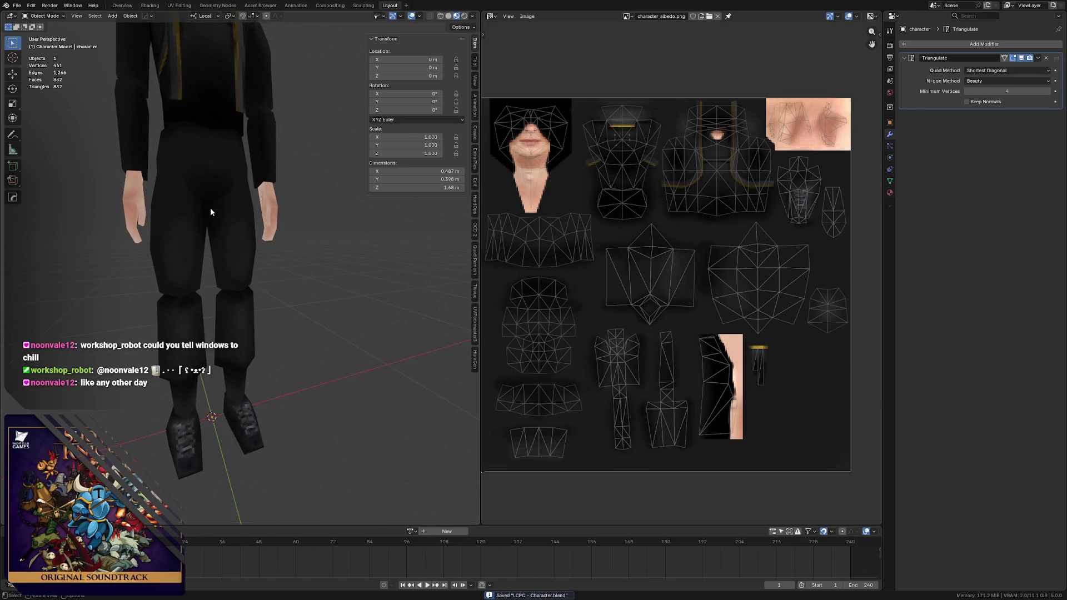
scroll(211, 207, "up", 2)
key("Tab")
key("alt+a")
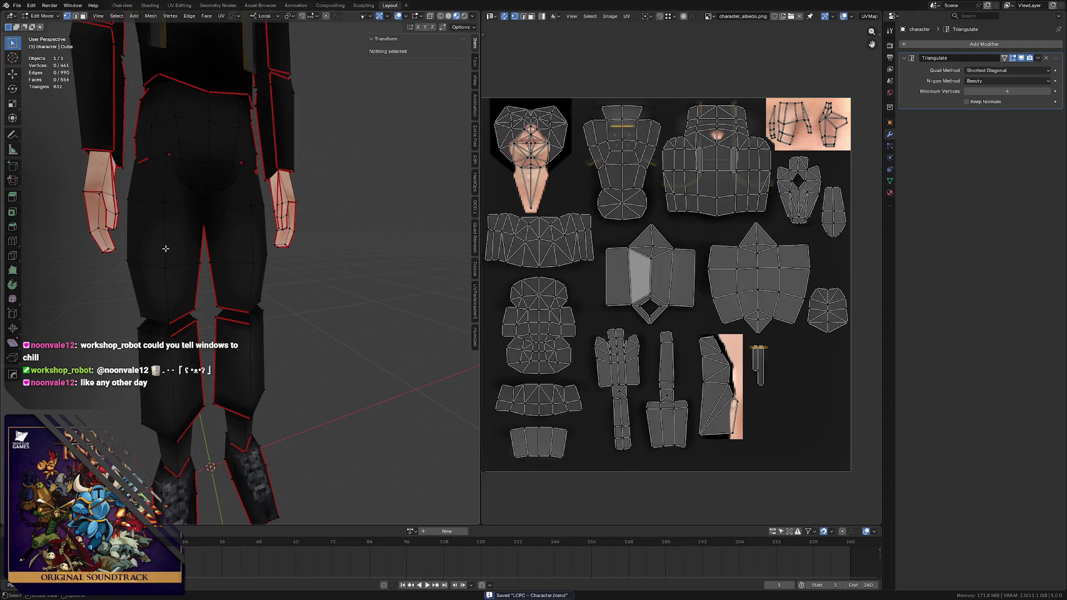
- Briefly select the upper-leg faces, inspect the arm, then return to Object Mode
key("3")
key("l")
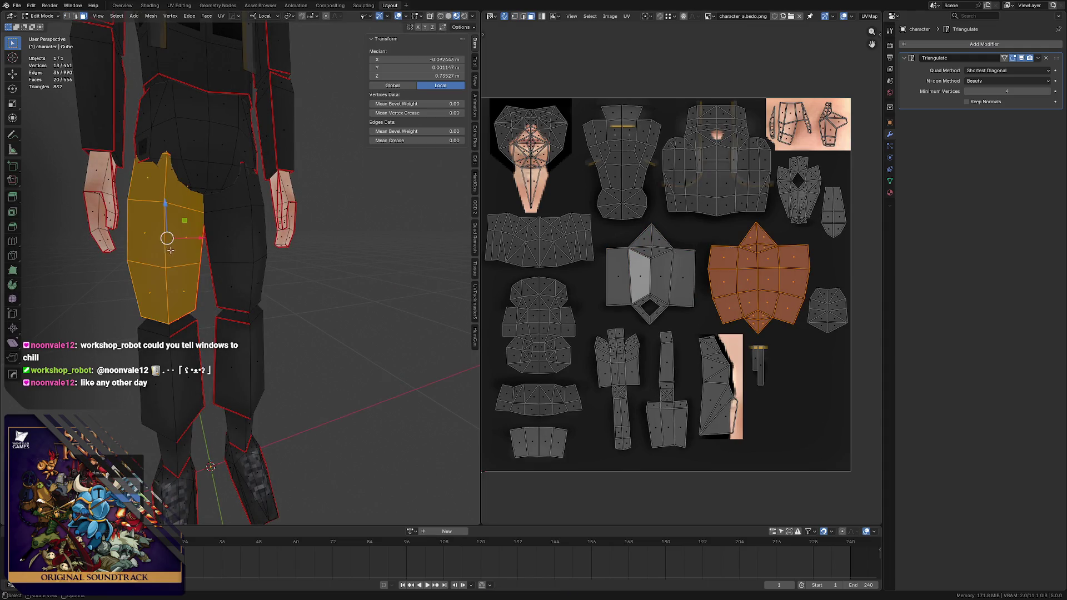
key("alt+a")
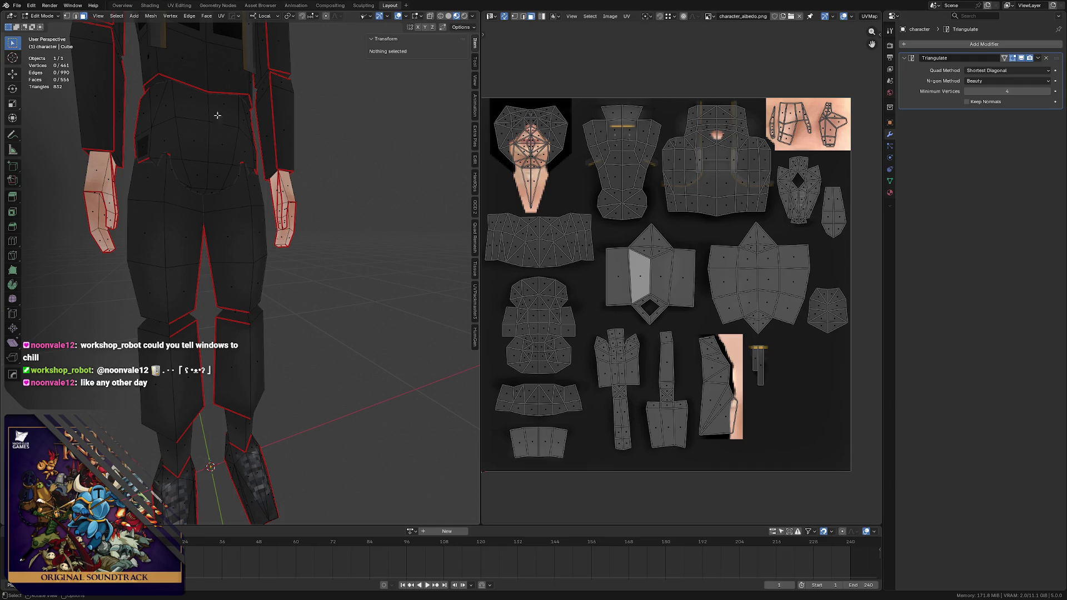
middle_click_drag(181, 170, 279, 167)
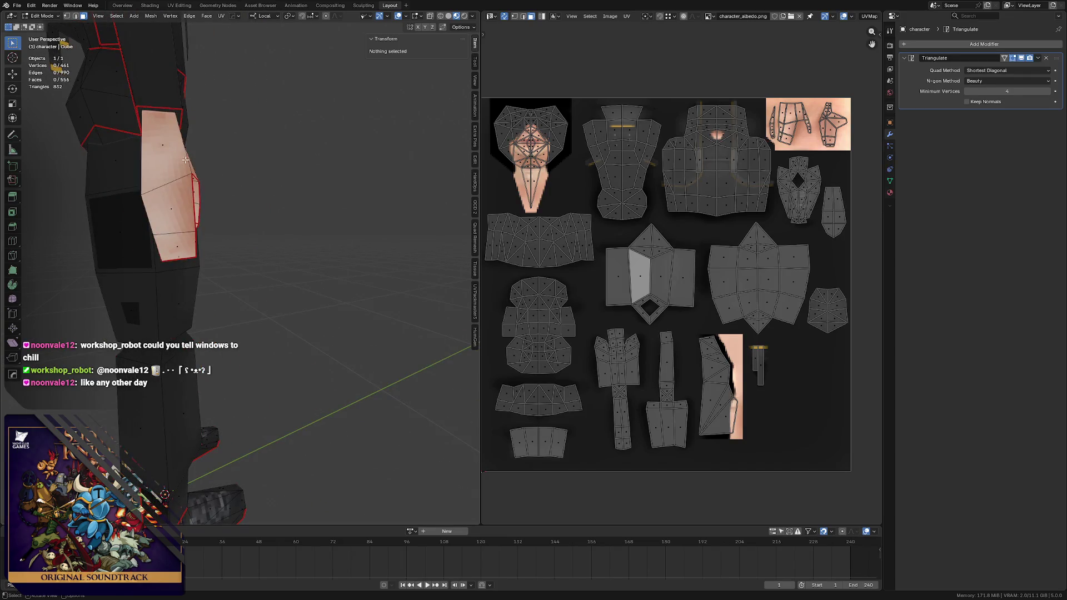
scroll(279, 167, "down", 5)
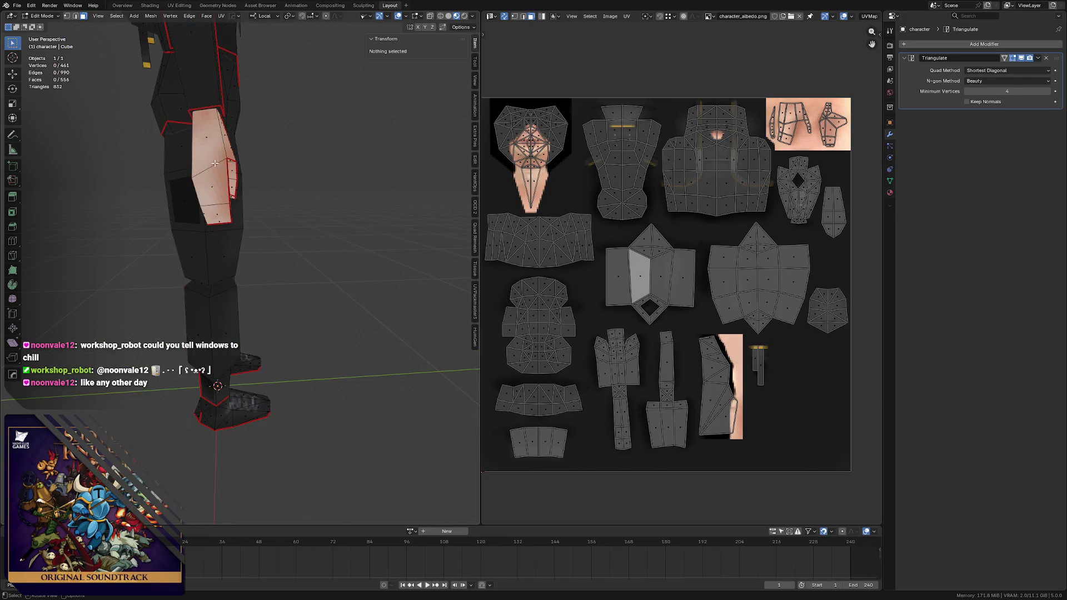
scroll(209, 159, "down", 3)
key("Tab")
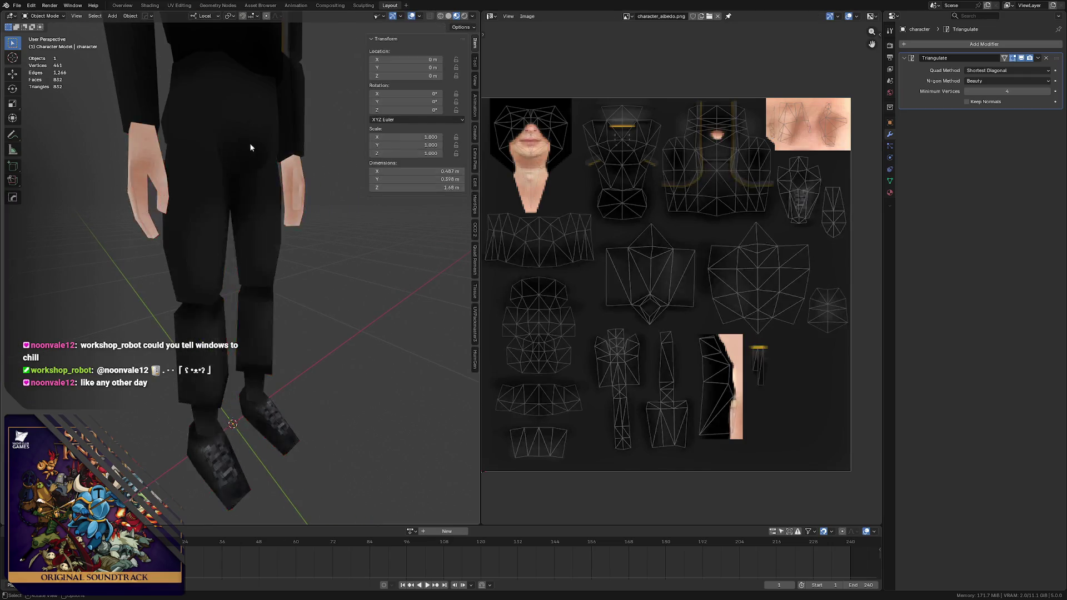
scroll(209, 180, "down", 3)
- Save the character file while inspecting the lower body, then re-enter Edit Mode
mouse_move(209, 181)
middle_mouse_down()
mouse_move(250, 125)
mouse_move(333, 121)
middle_mouse_up()
scroll(257, 116, "up", 2)
key("ctrl+s")
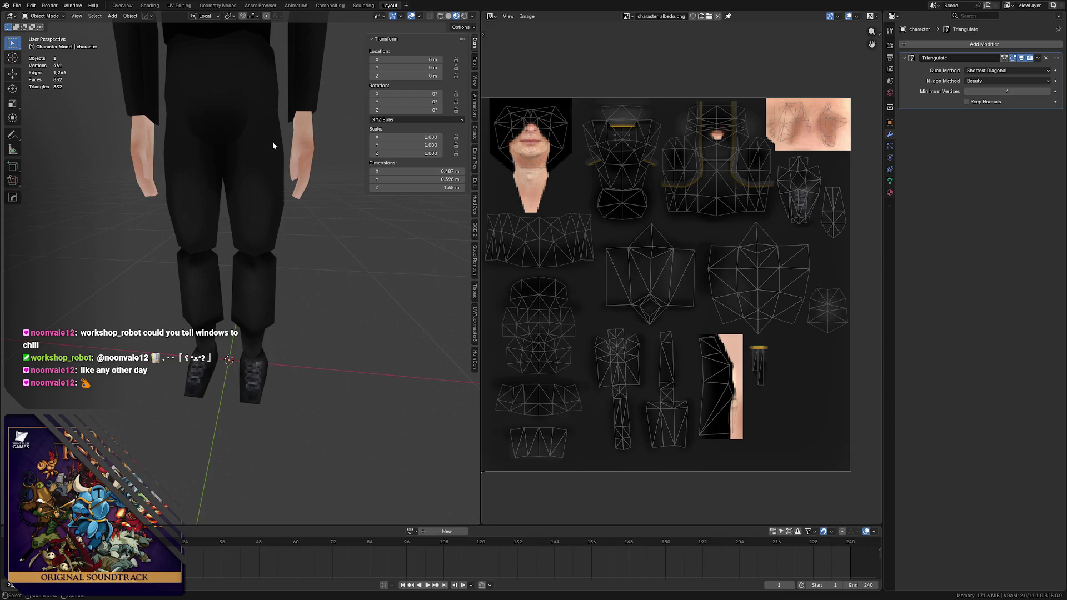
mouse_move(220, 165)
middle_mouse_down()
mouse_move(204, 144)
mouse_move(237, 184)
mouse_move(298, 136)
mouse_move(250, 156)
mouse_move(260, 166)
mouse_move(189, 153)
mouse_move(193, 176)
mouse_move(358, 177)
mouse_move(236, 183)
middle_mouse_up()
scroll(259, 164, "up", 3)
key("ctrl+s")
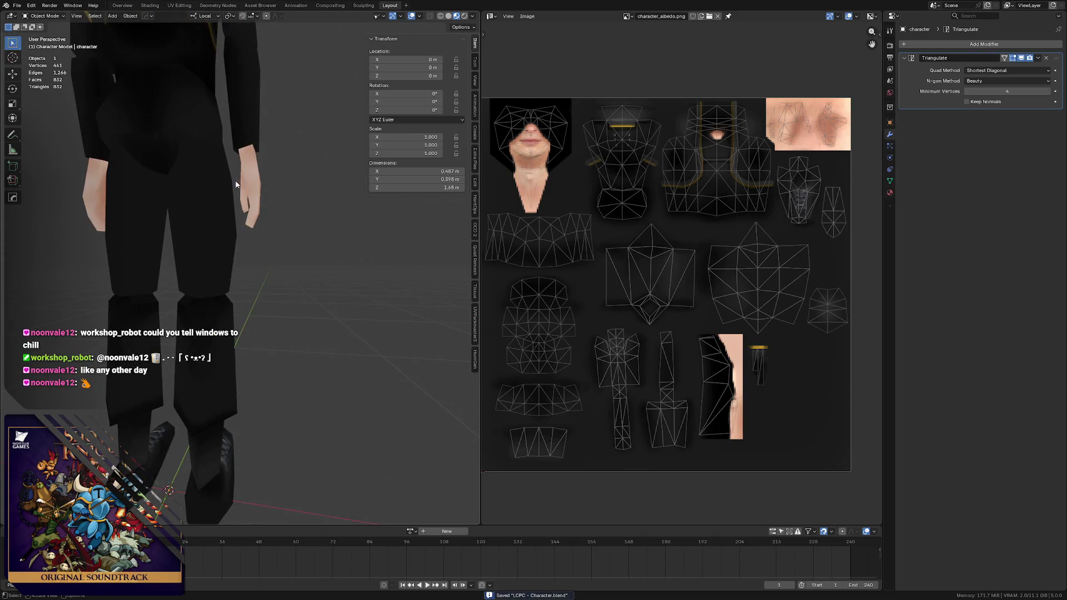
key("Tab")
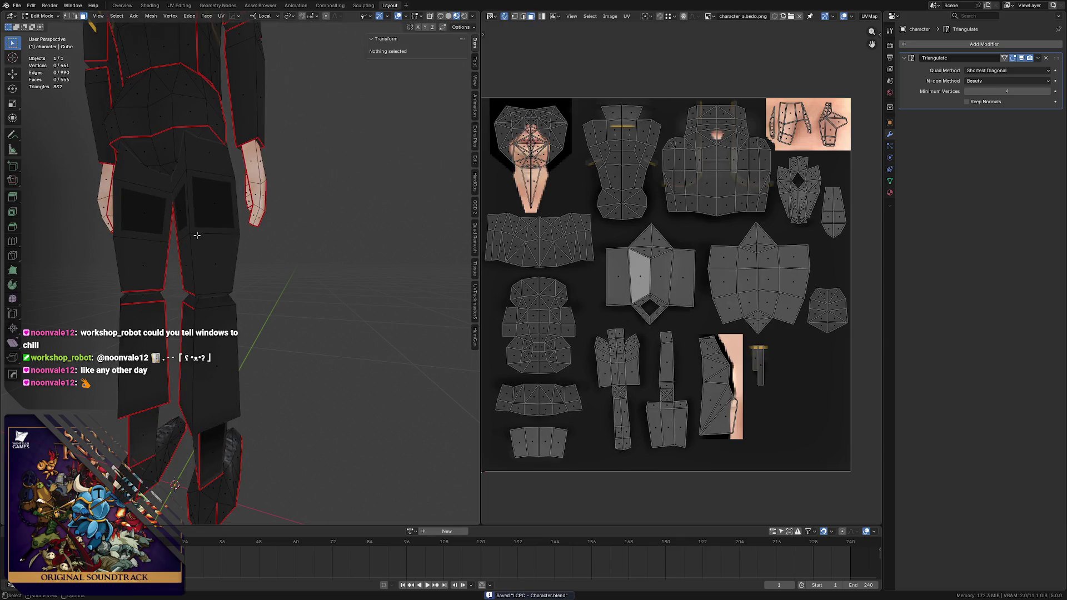
- Select the rear thigh faces on both legs to find their UV island, then switch to Affinity Photo
left_click(199, 240)
left_click(204, 216, "shift")
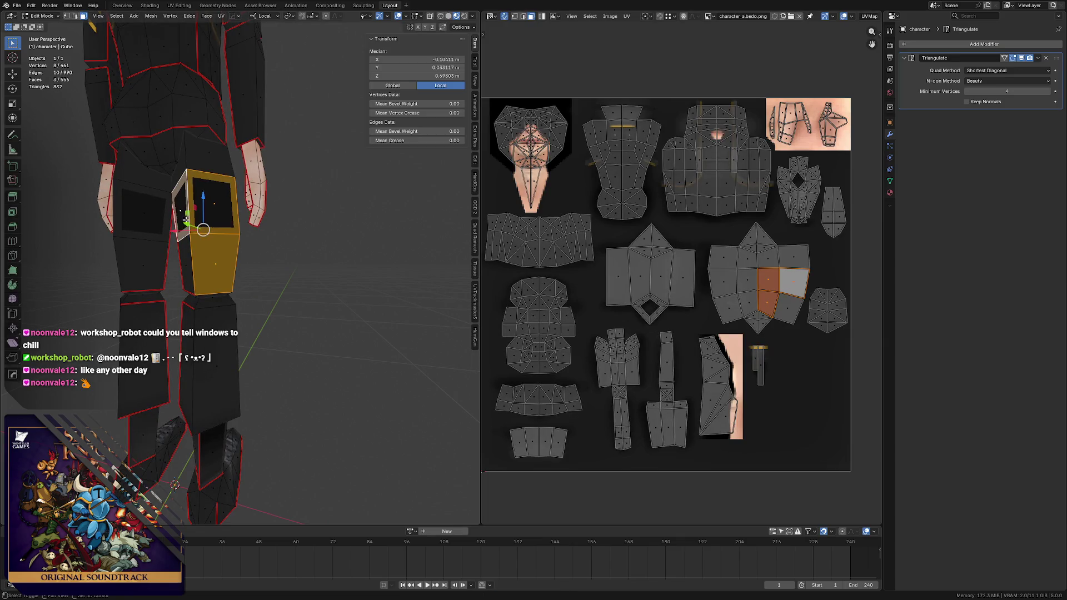
left_click(187, 250, "shift")
middle_click_drag(188, 219, 142, 215)
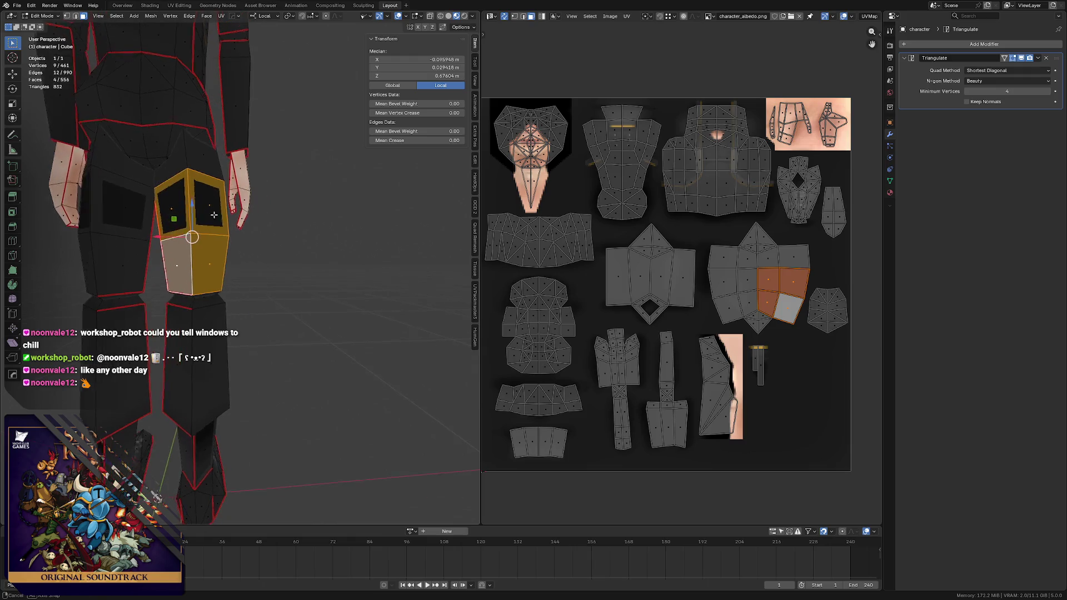
left_click(105, 215)
left_click(121, 266, "shift")
left_click(90, 208, "shift")
left_click(90, 267, "shift")
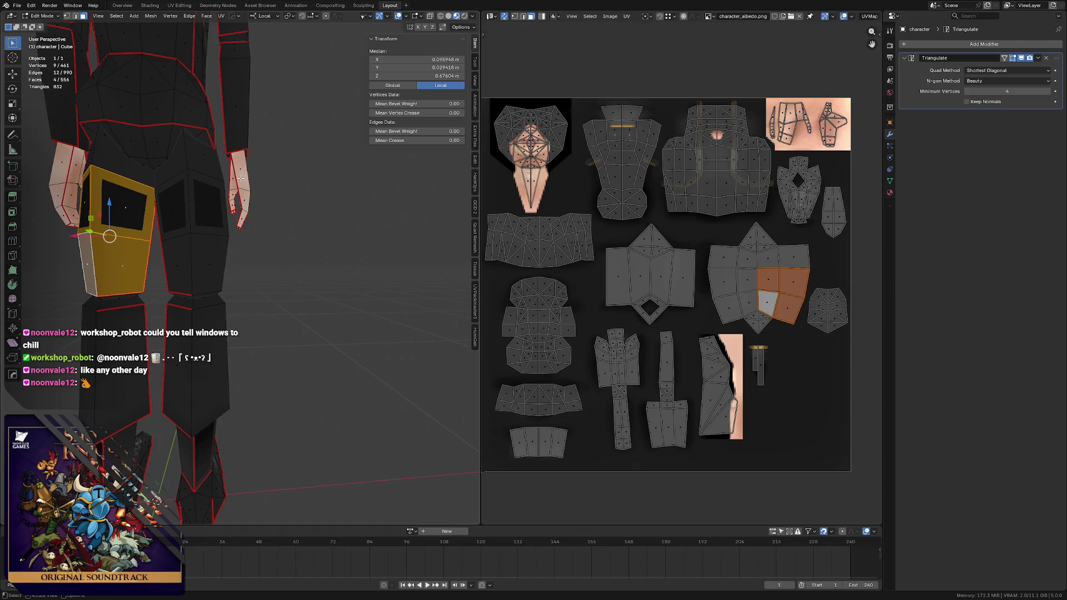
key("alt+Tab")
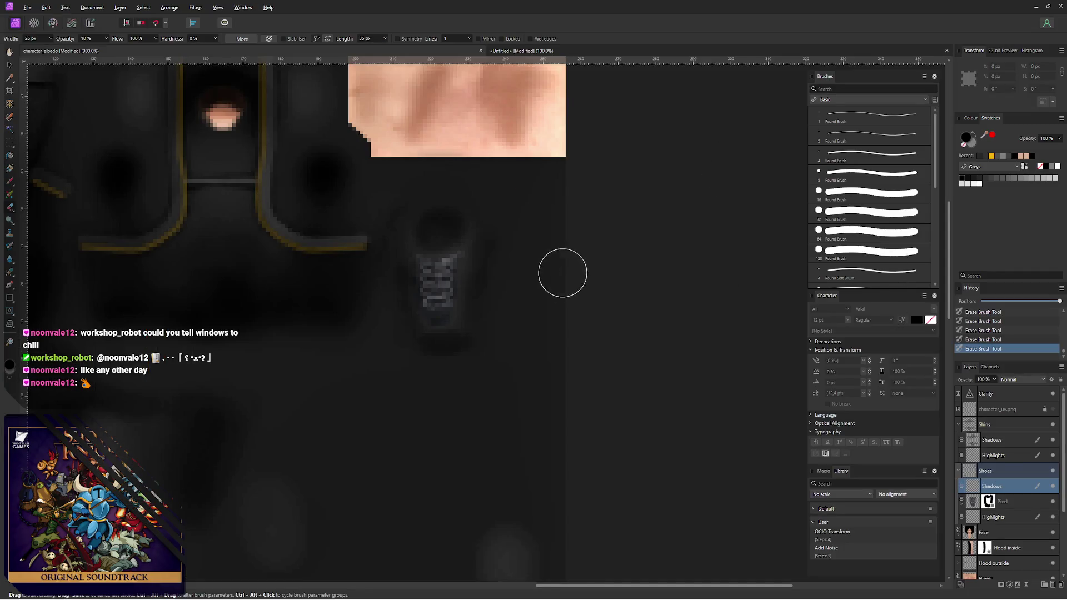
scroll(397, 180, "up", 5, "ctrl")
- Hide the Legs layer group to see which texture area it covers
middle_click_drag(417, 282, 492, 193)
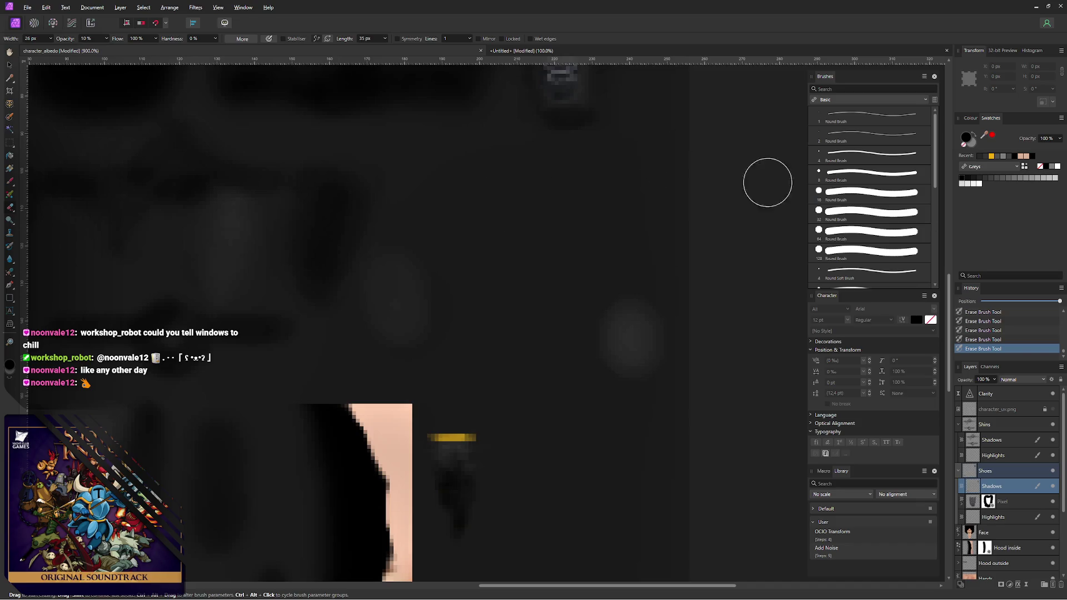
scroll(1059, 501, "down", 3)
scroll(1035, 534, "down", 3)
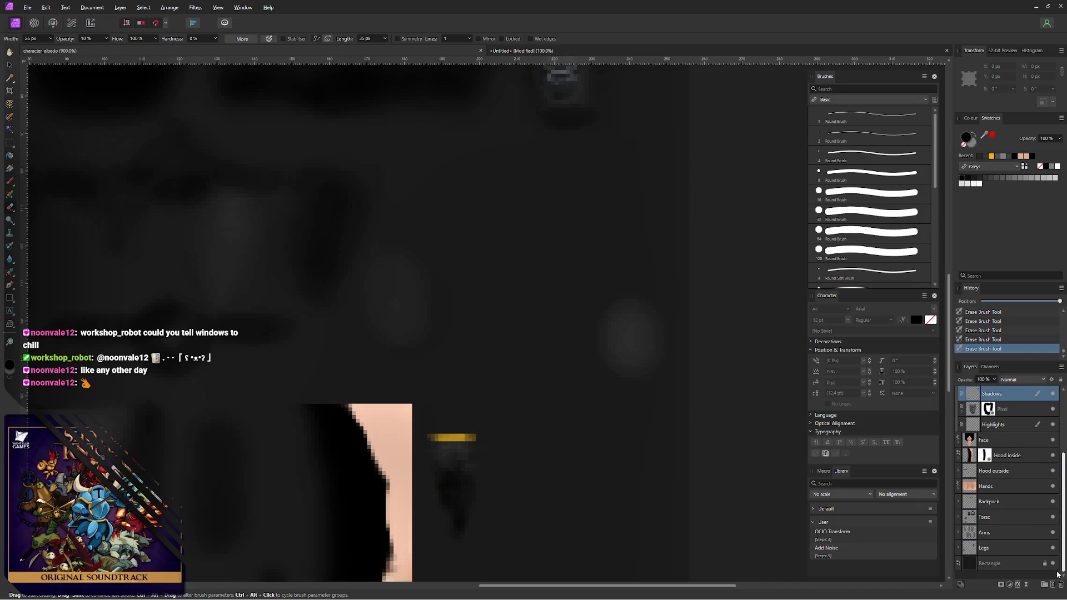
left_click(984, 549)
scroll(981, 538, "down", 2)
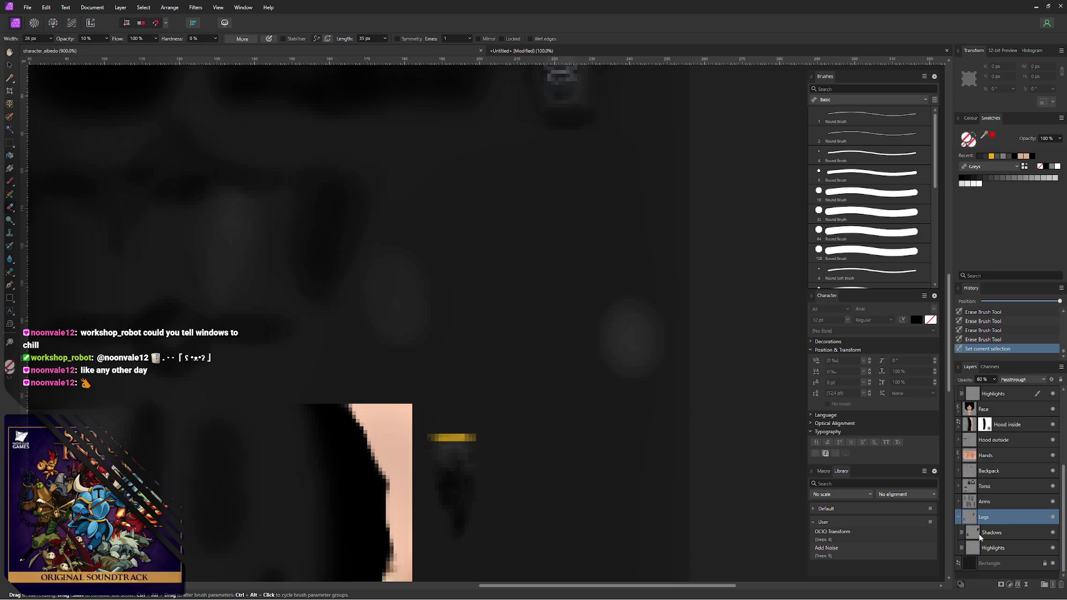
left_click(959, 518)
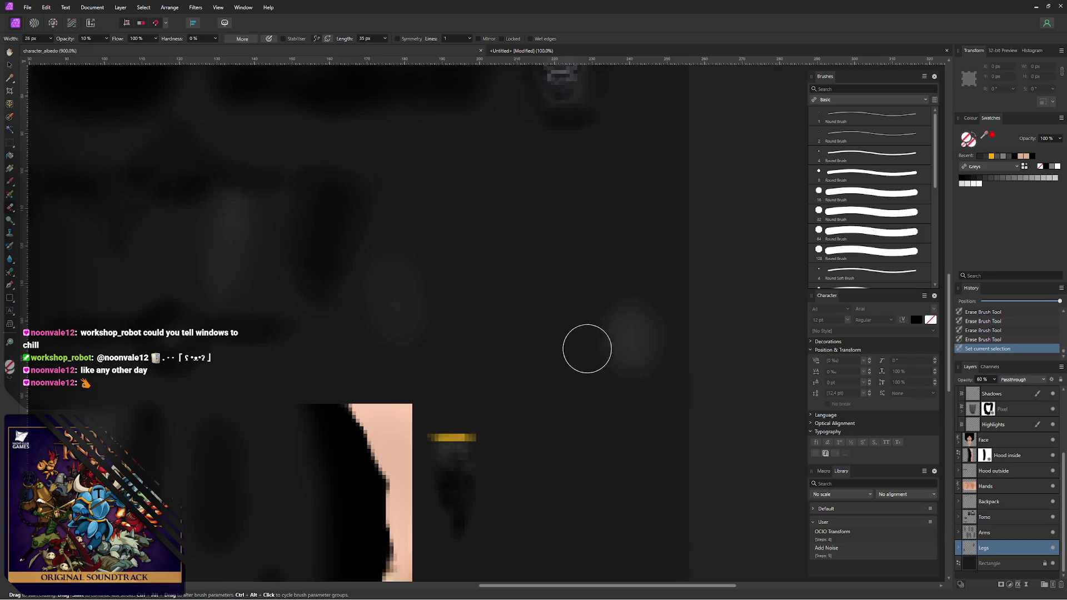
left_click(960, 548)
left_click(1052, 549)
scroll(1059, 574, "down", 2)
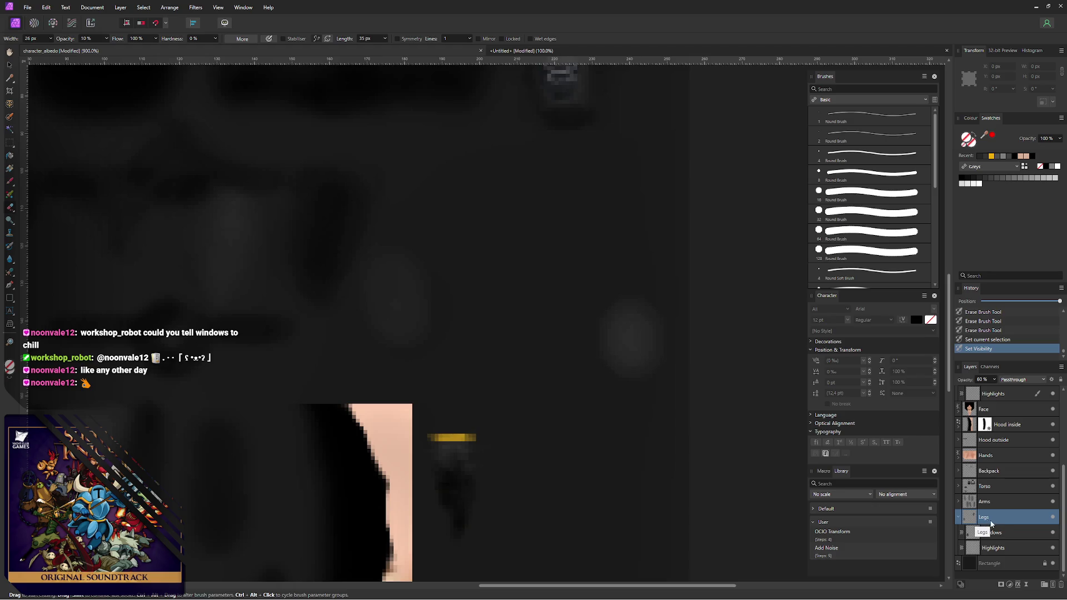
scroll(417, 334, "left", 5)
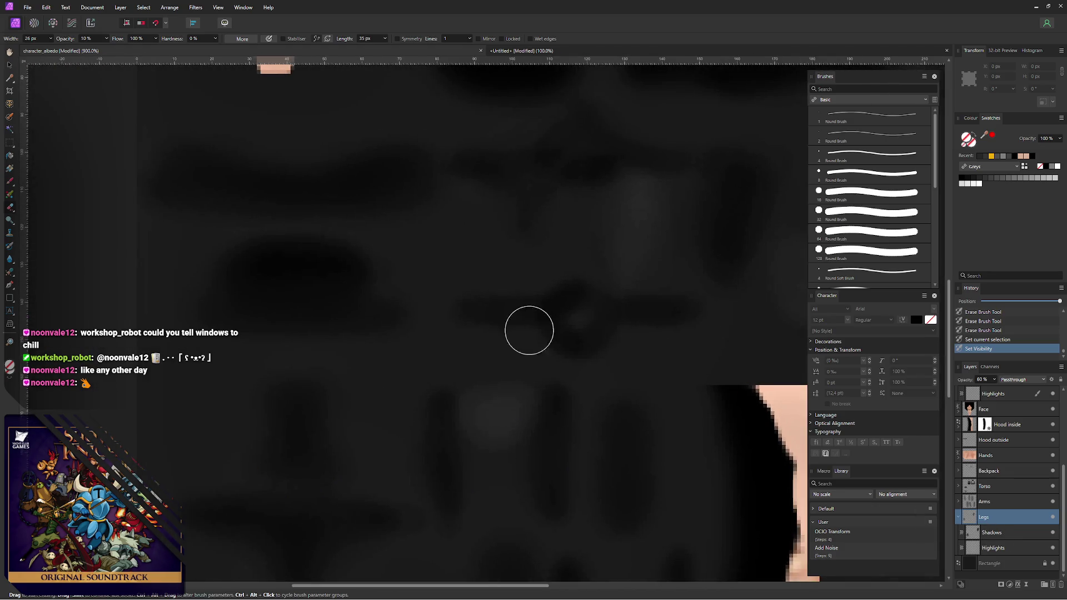
scroll(540, 337, "right", 1)
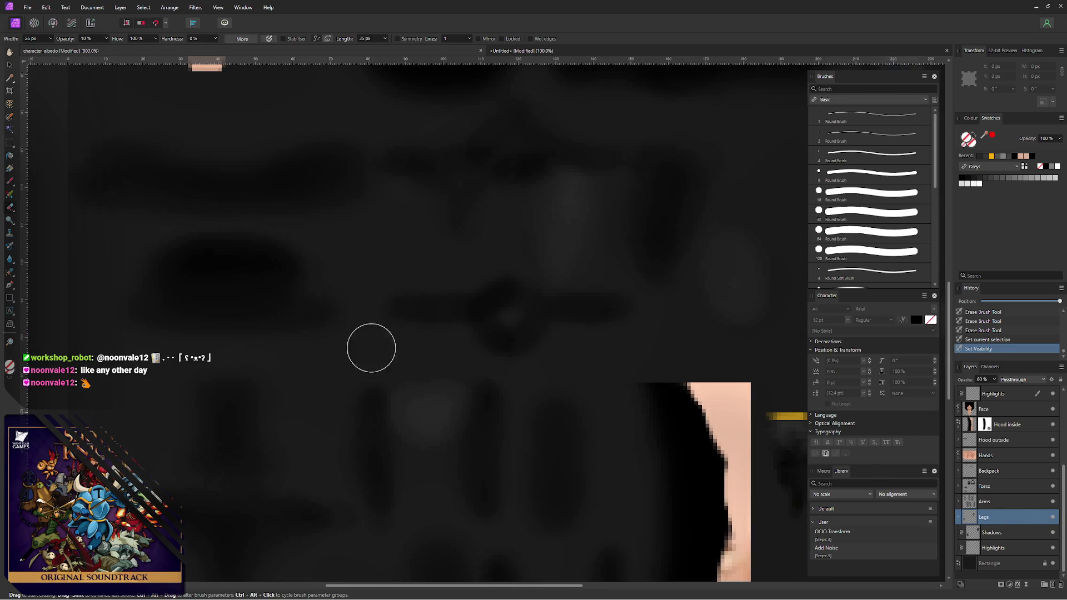
middle_click_drag(369, 351, 342, 241)
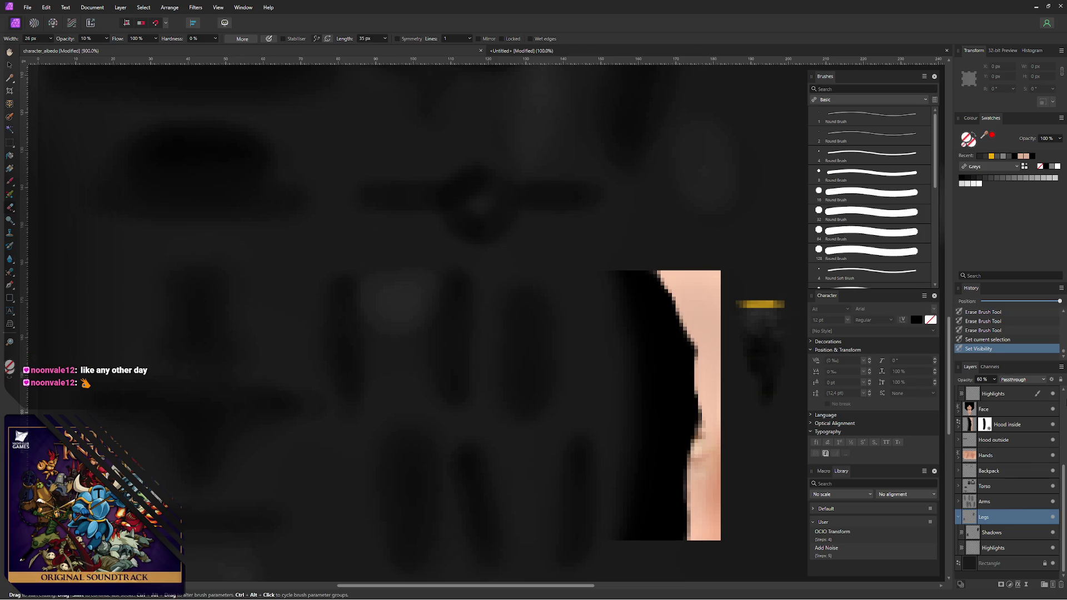
scroll(1042, 404, "up", 3)
- Show the UV grid over the leg islands, restore the Legs layer, and return to Blender
left_click(1053, 410)
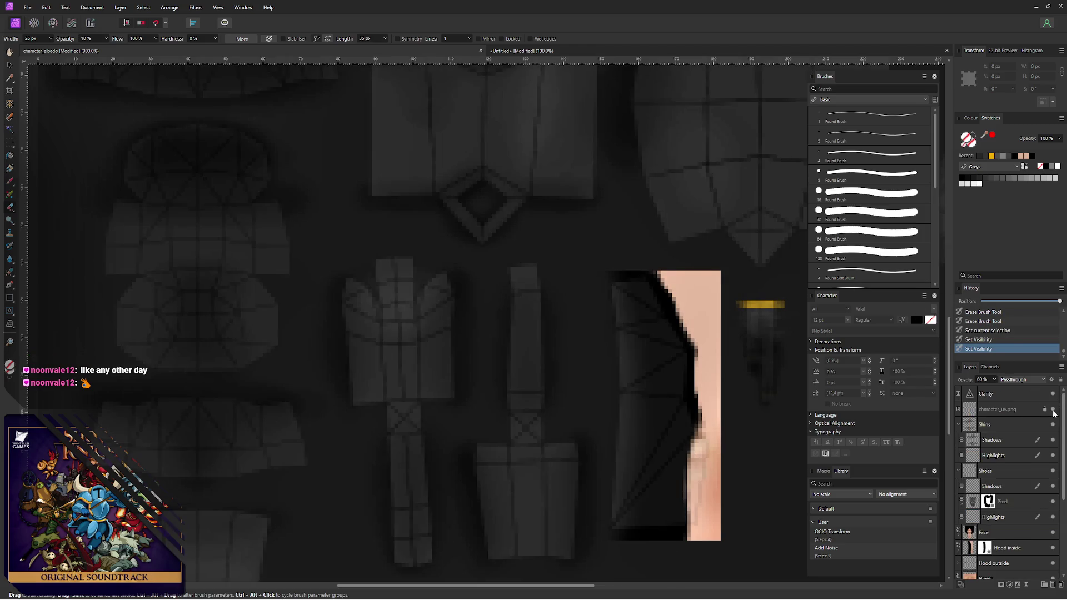
middle_click_drag(446, 371, 472, 286)
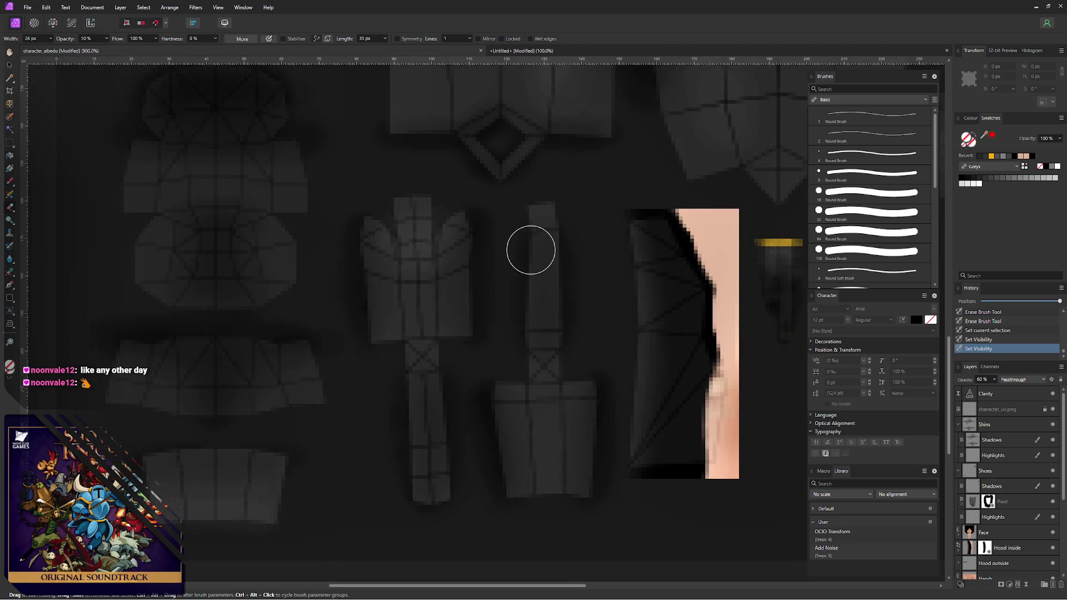
scroll(1062, 534, "down", 3)
left_click(1053, 518)
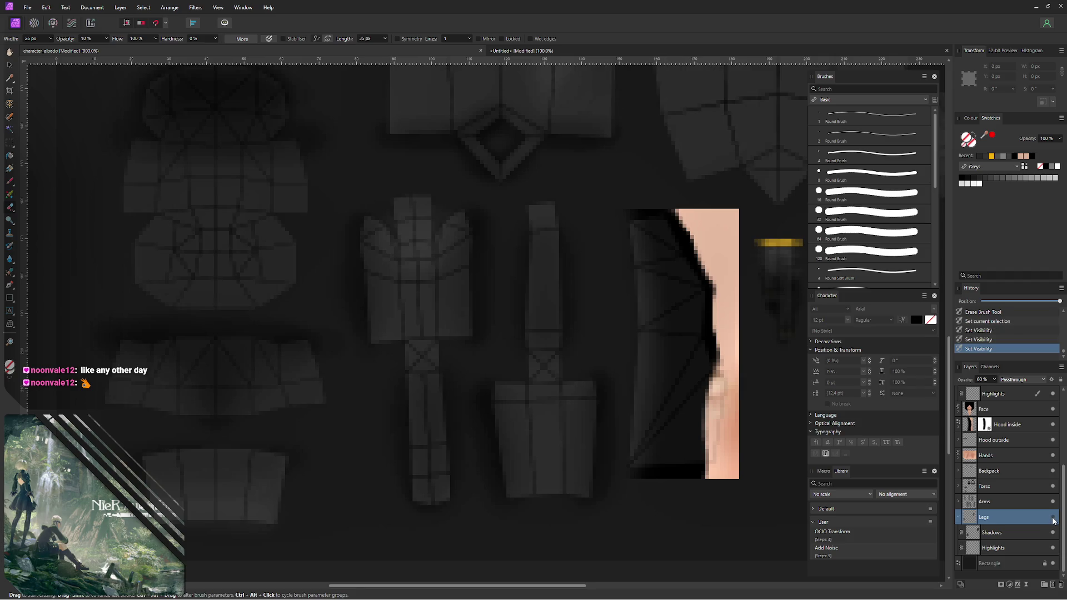
middle_click_drag(409, 258, 429, 310)
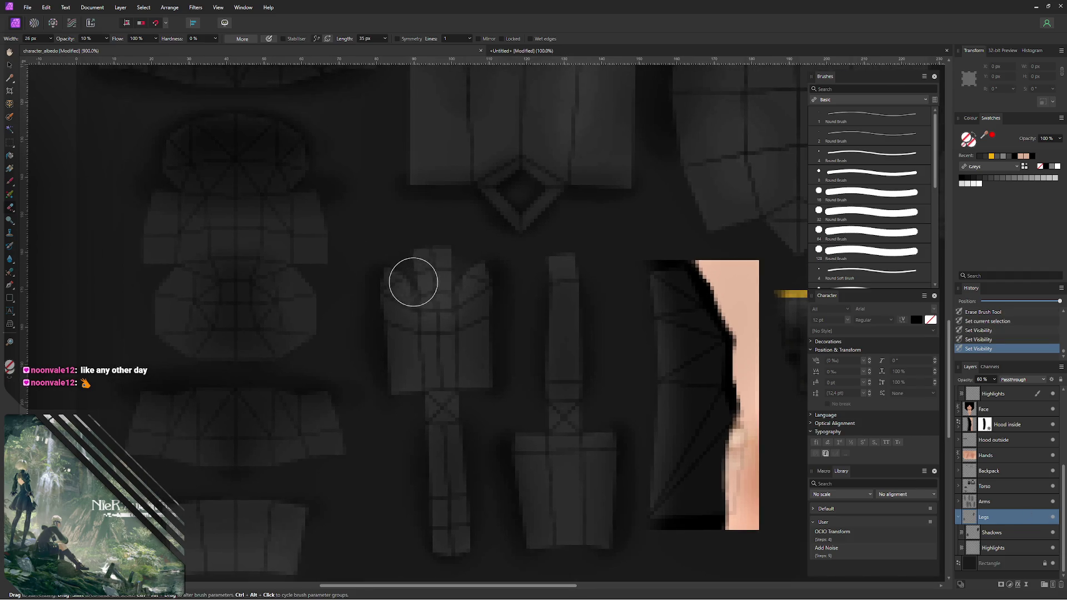
key("alt+Tab")
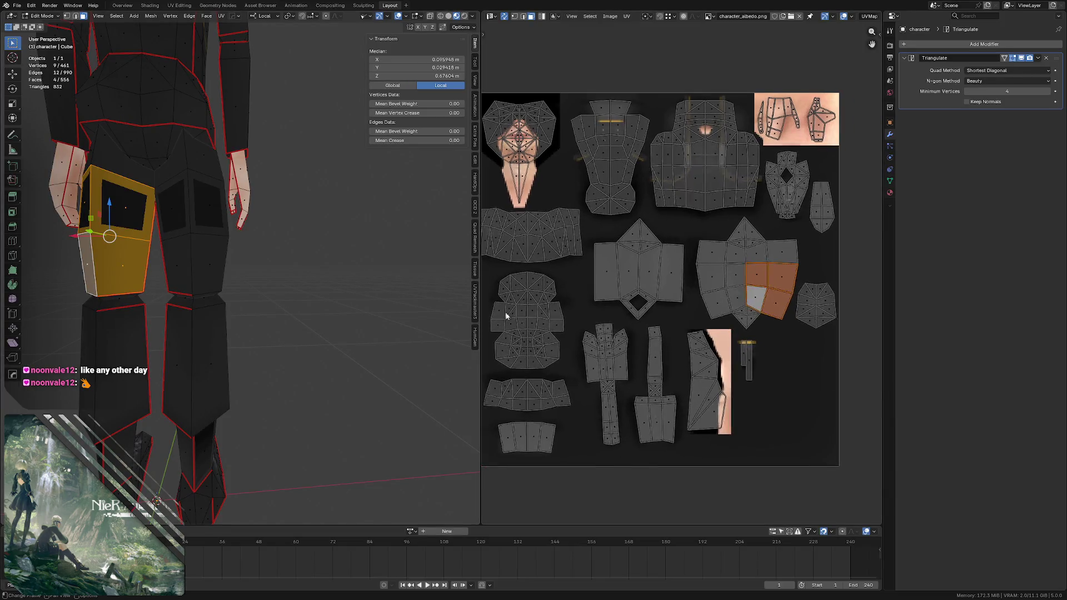
- Select the rounded waist UV island with L, save the file, and switch to Affinity Photo
key("alt+a")
key("l")
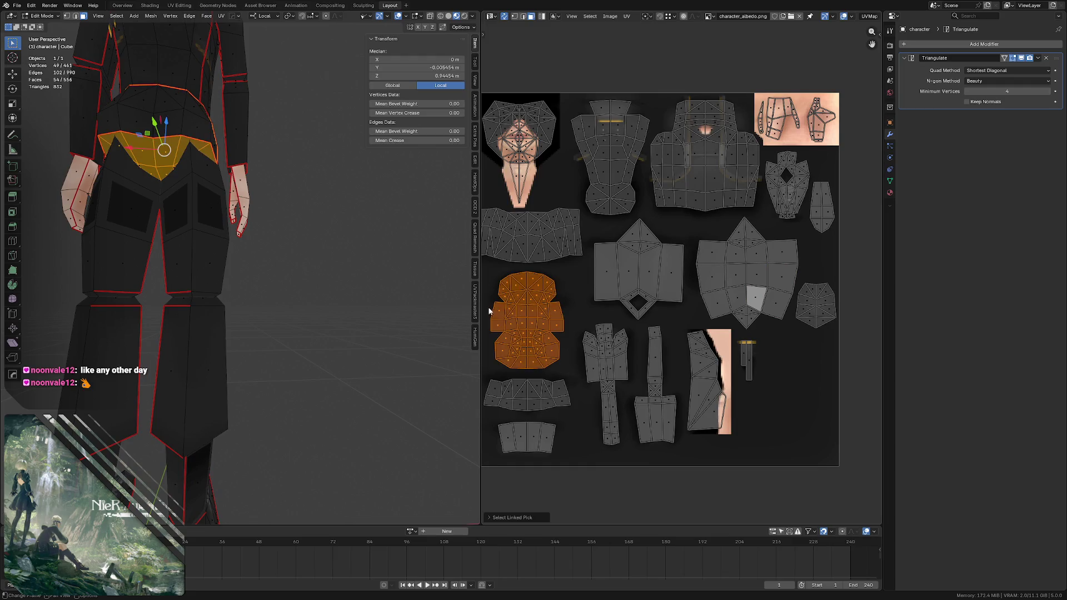
mouse_move(340, 269)
middle_mouse_down()
mouse_move(142, 243)
mouse_move(288, 191)
middle_mouse_up()
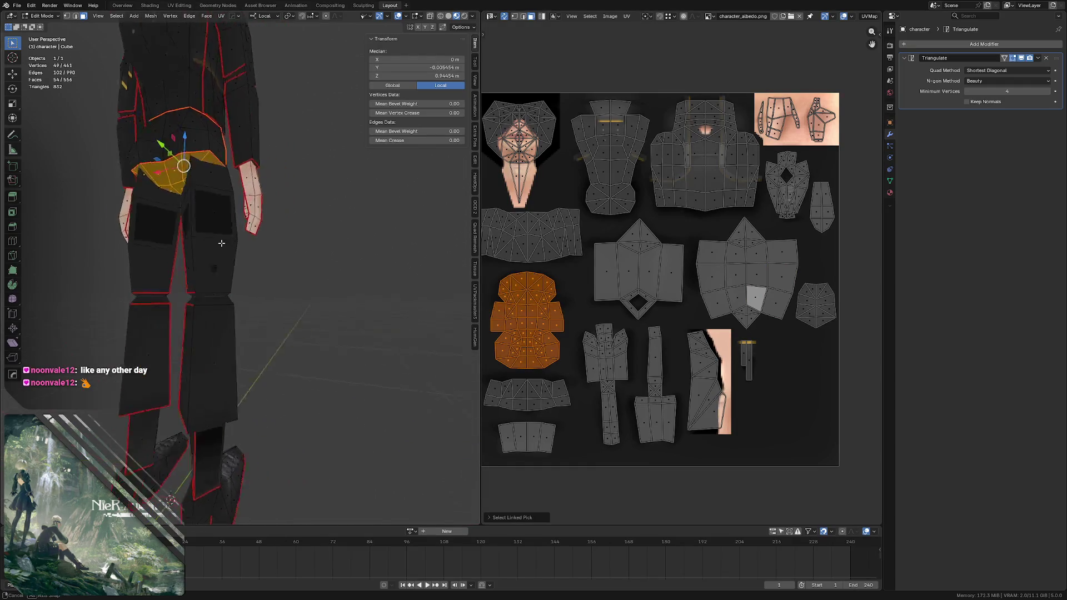
mouse_move(175, 177)
middle_mouse_down()
mouse_move(142, 178)
mouse_move(180, 186)
mouse_move(171, 184)
mouse_move(212, 173)
mouse_move(209, 148)
middle_mouse_up()
key("ctrl+s")
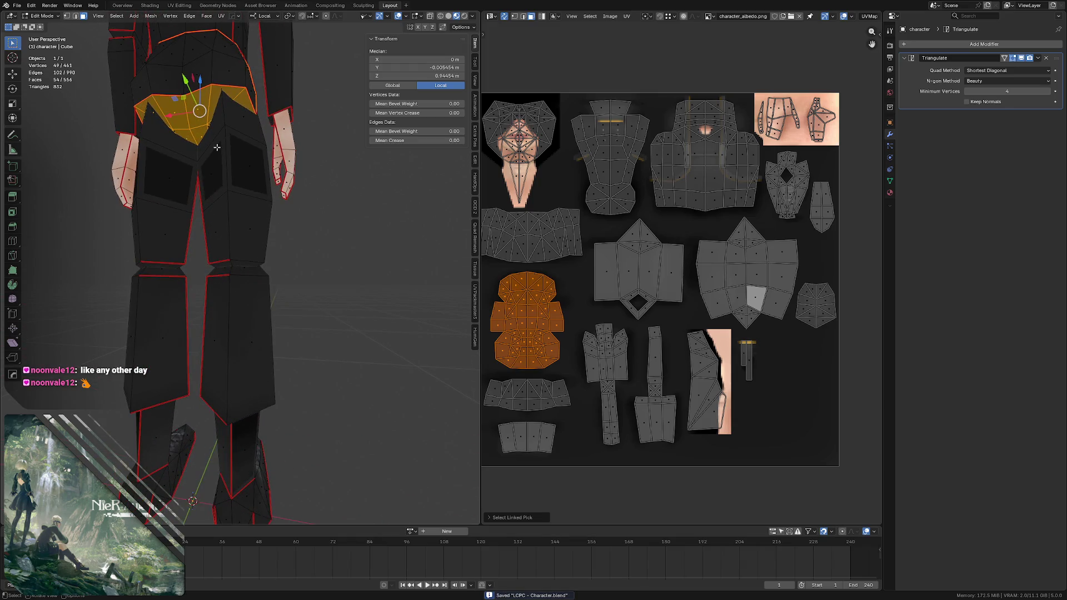
key("alt+Tab")
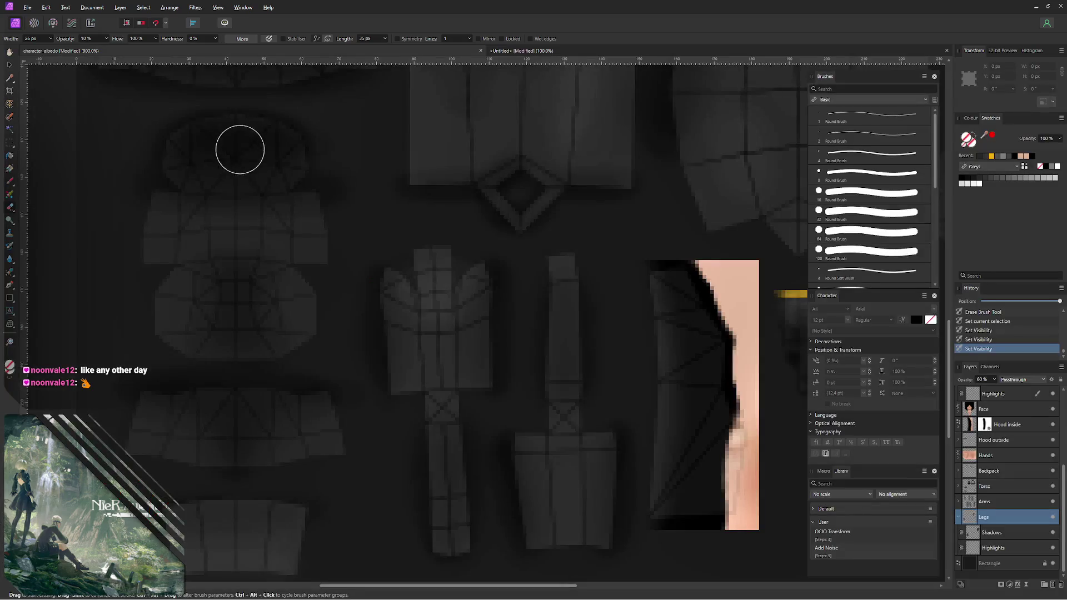
- Rename the Legs layer group to Thighs, reopening the name to fix a typo
double_click(984, 518)
type("Thigh")
type("s")
key("Return")
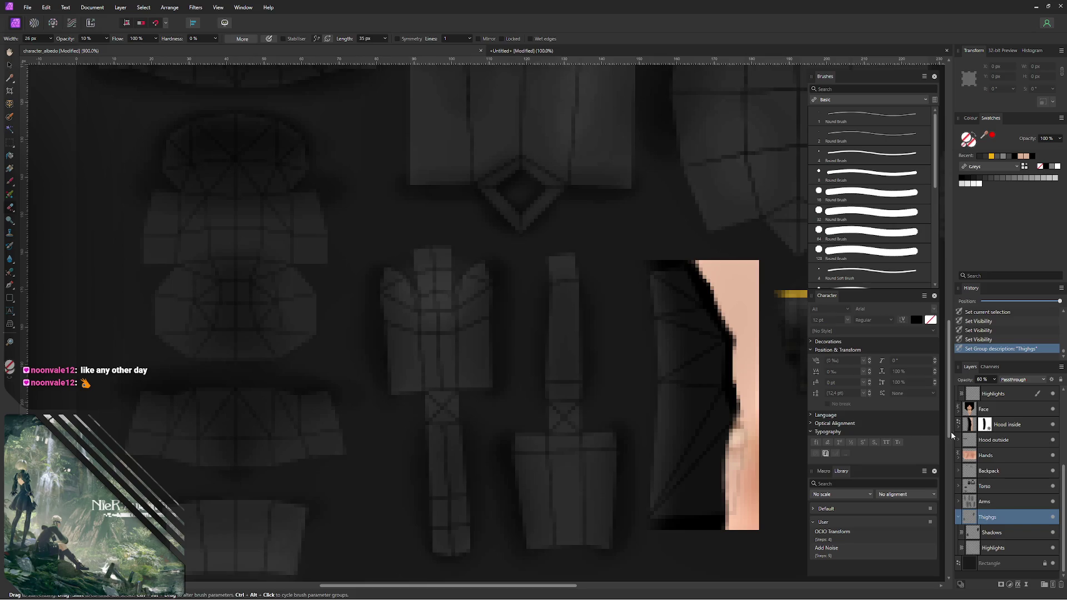
double_click(991, 517)
key("Left")
scroll(501, 284, "right", 3)
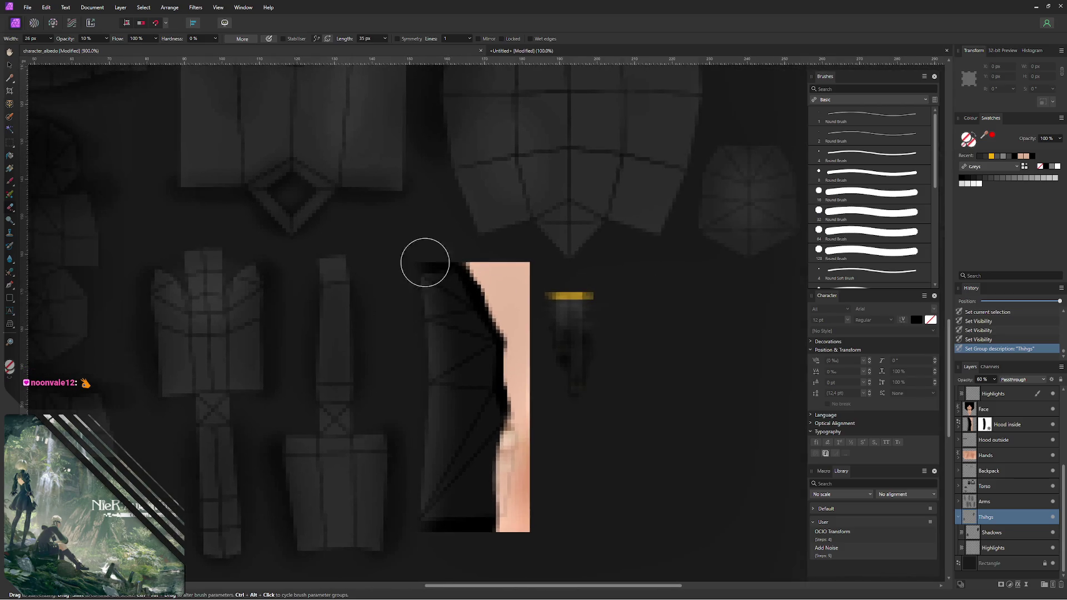
scroll(392, 284, "up", 1)
scroll(359, 306, "up", 2)
scroll(367, 312, "right", 1)
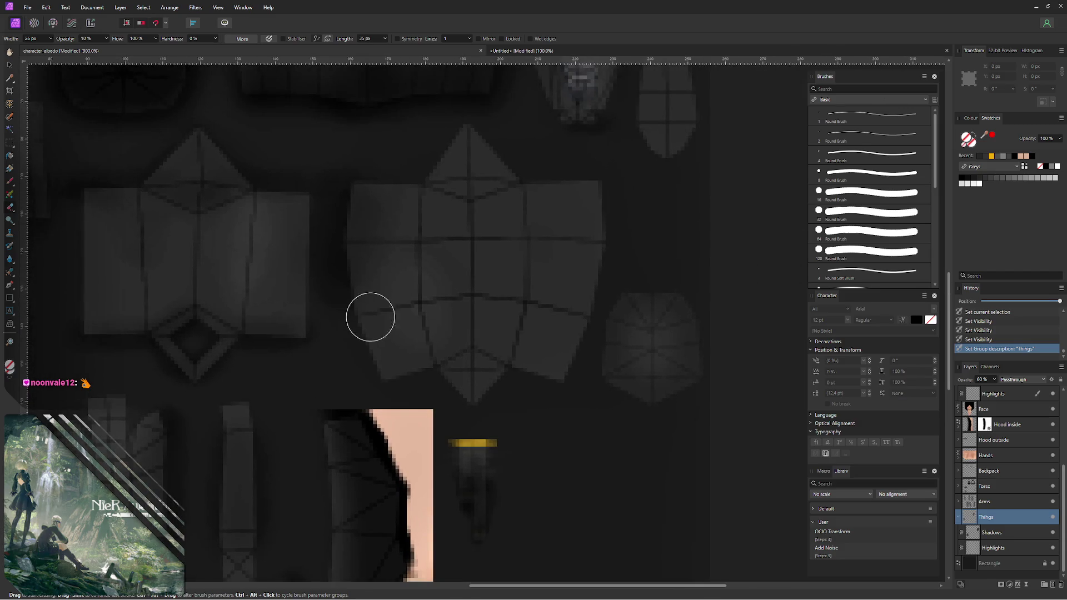
- On the Thighs group's Shadows layer, erase a bit then paint faint soft-brush shading down the torso panel
left_click(1008, 534)
mouse_move(533, 229)
left_mouse_down()
mouse_move(525, 284)
mouse_move(526, 223)
left_mouse_up()
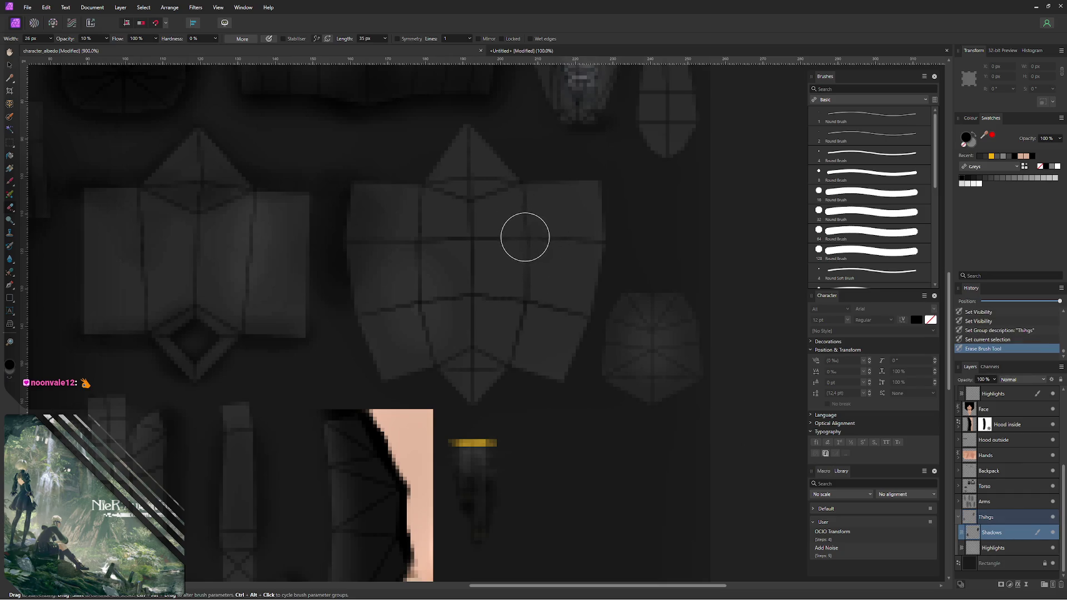
key("b")
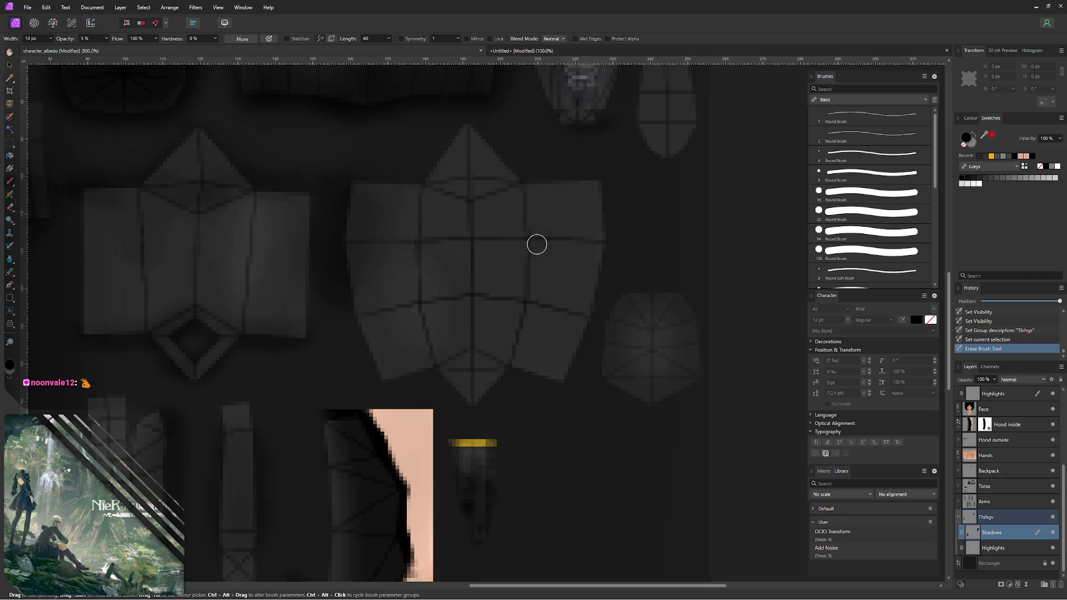
left_click_drag(528, 233, 534, 215)
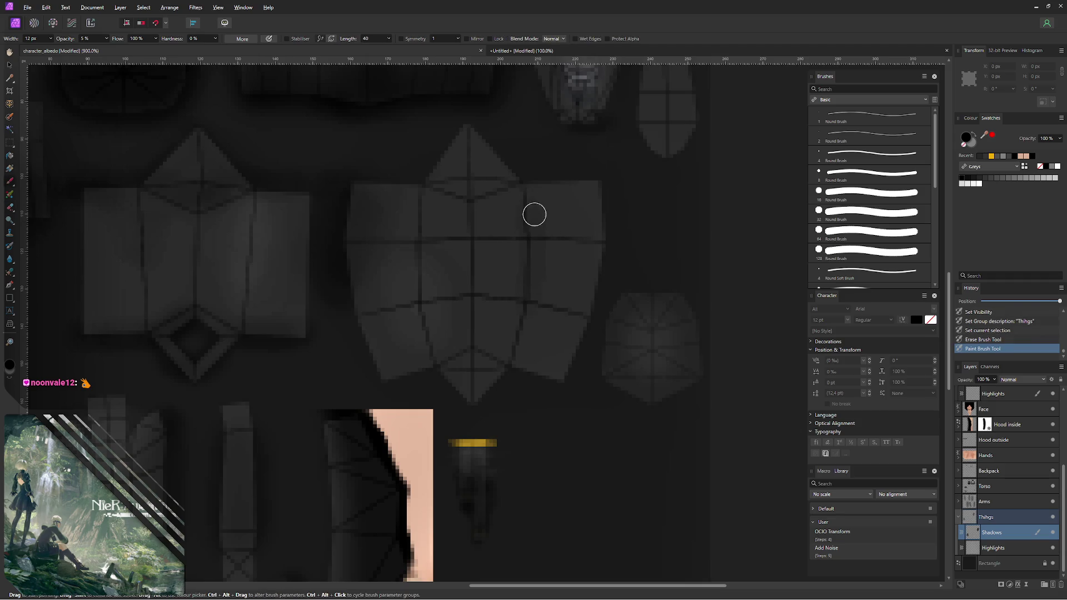
left_click(526, 202)
left_click_drag(525, 274, 508, 344)
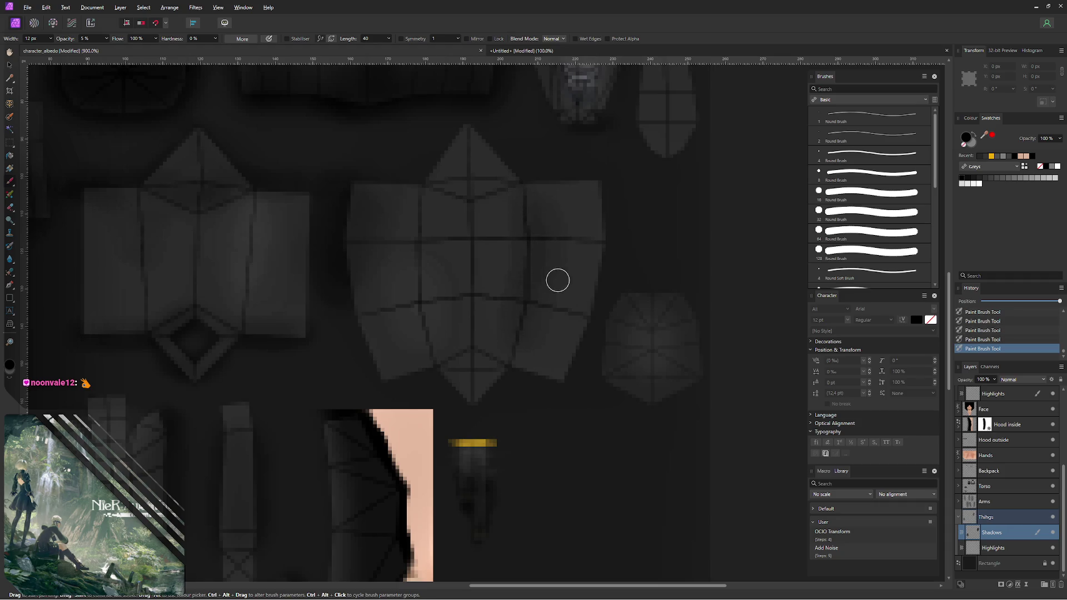
- With the brush enlarged to about 23 px, brighten the torso's right side with faint light patches
left_click_drag(525, 243, 534, 243, "ctrl+alt")
left_click_drag(544, 198, 593, 172)
left_click_drag(536, 287, 540, 340)
left_click_drag(543, 204, 558, 259)
mouse_move(550, 315)
left_mouse_down()
mouse_move(535, 226)
mouse_move(489, 326)
mouse_move(553, 268)
left_mouse_up()
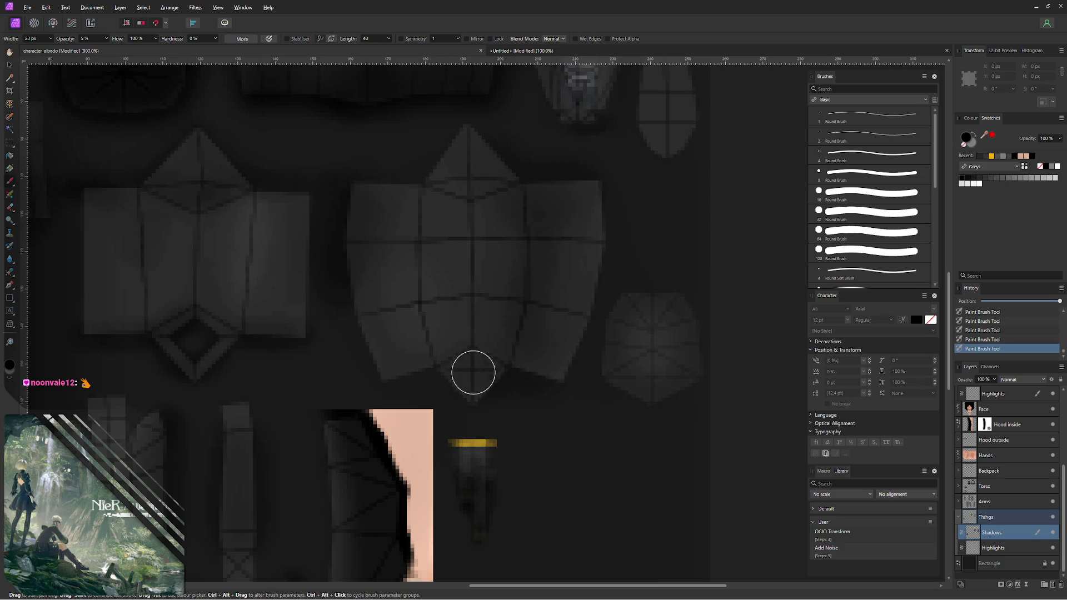
scroll(1061, 409, "up", 5)
- Hide the UV wireframe overlay and undo a stray paint stroke
left_click(1052, 409)
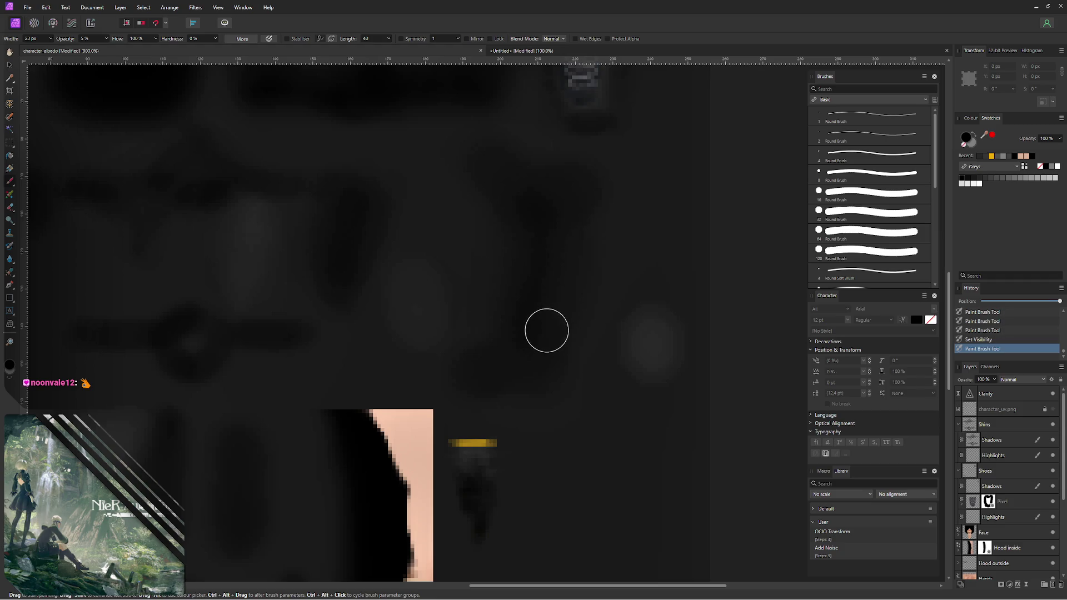
mouse_move(557, 322)
left_mouse_down()
mouse_move(514, 353)
mouse_move(510, 321)
left_mouse_up()
key("ctrl+z")
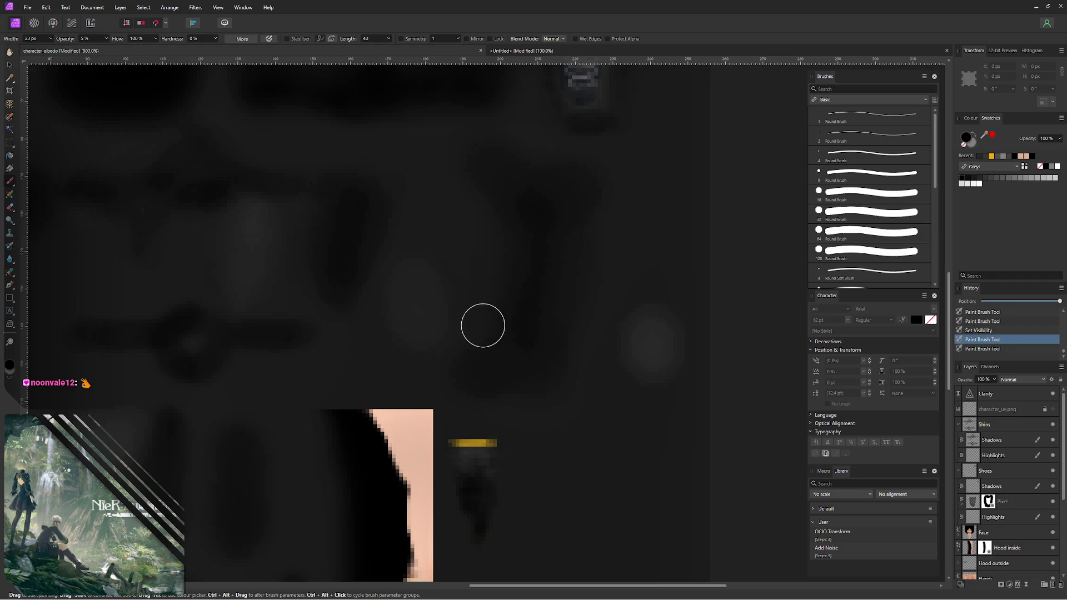
- Export the texture as PNG over the existing albedo file, then switch to Blender
key("ctrl+alt+shift+w")
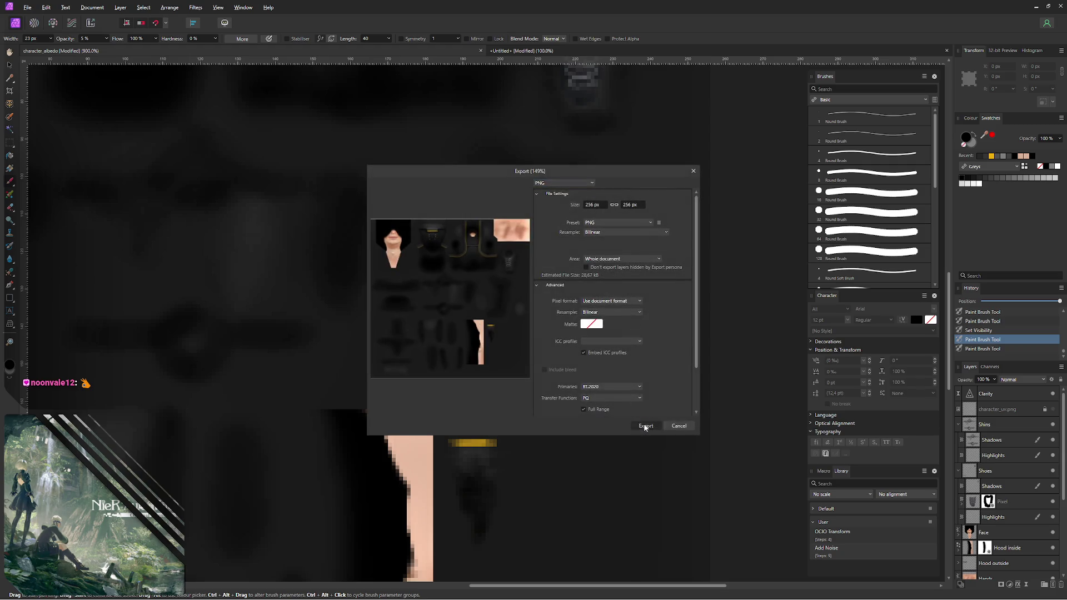
left_click(645, 427)
left_click(429, 339)
left_click(567, 340)
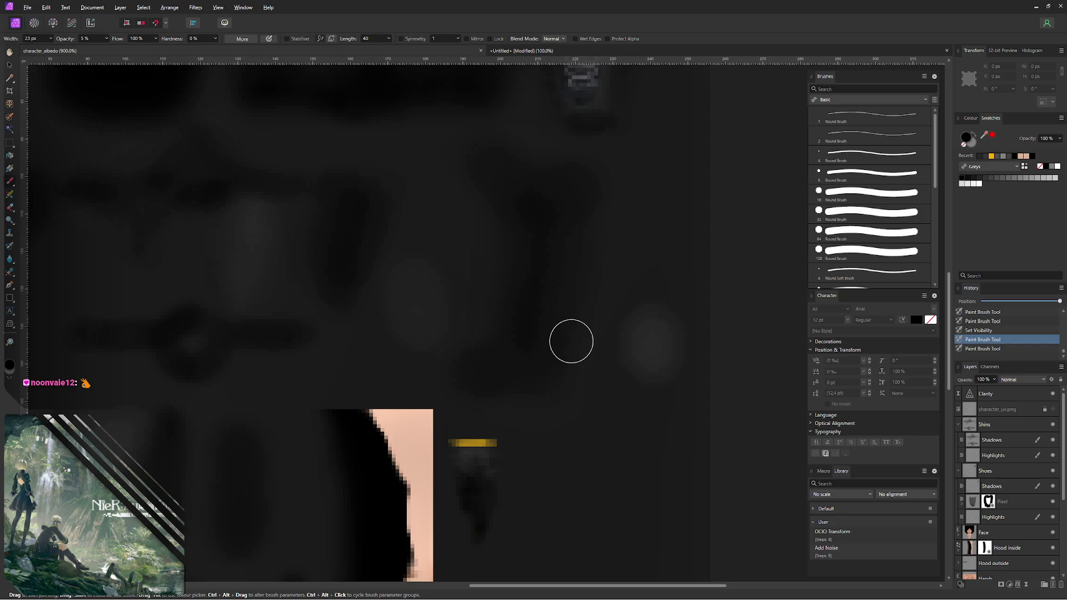
key("alt+Tab")
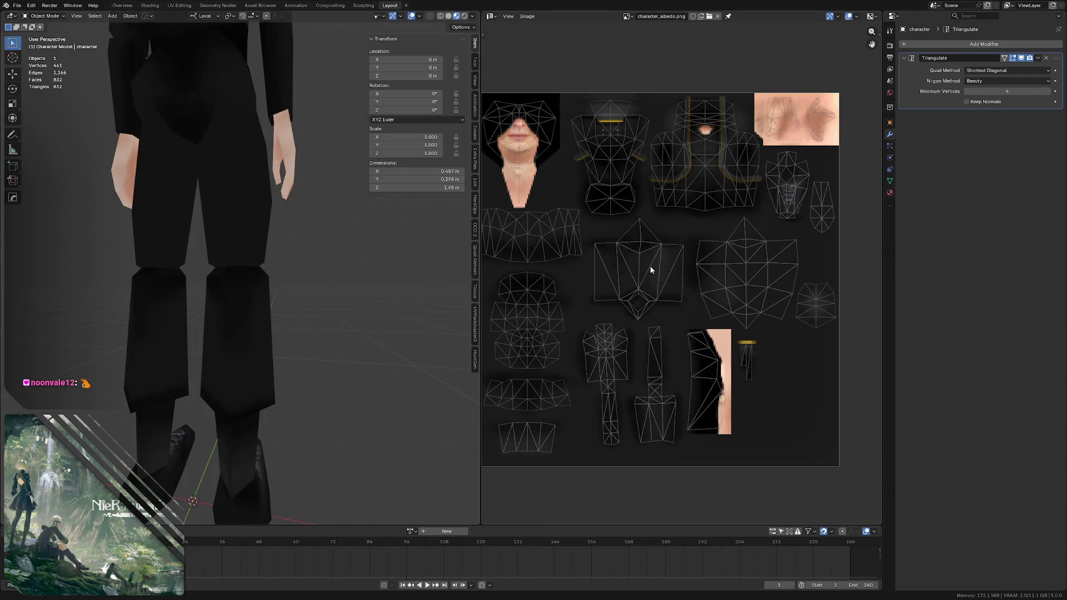
scroll(295, 219, "down", 3)
- Zoom out and orbit around the character's legs to check the updated seat shading
mouse_move(239, 207)
middle_mouse_down()
mouse_move(299, 219)
mouse_move(210, 237)
middle_mouse_up()
scroll(223, 202, "up", 3)
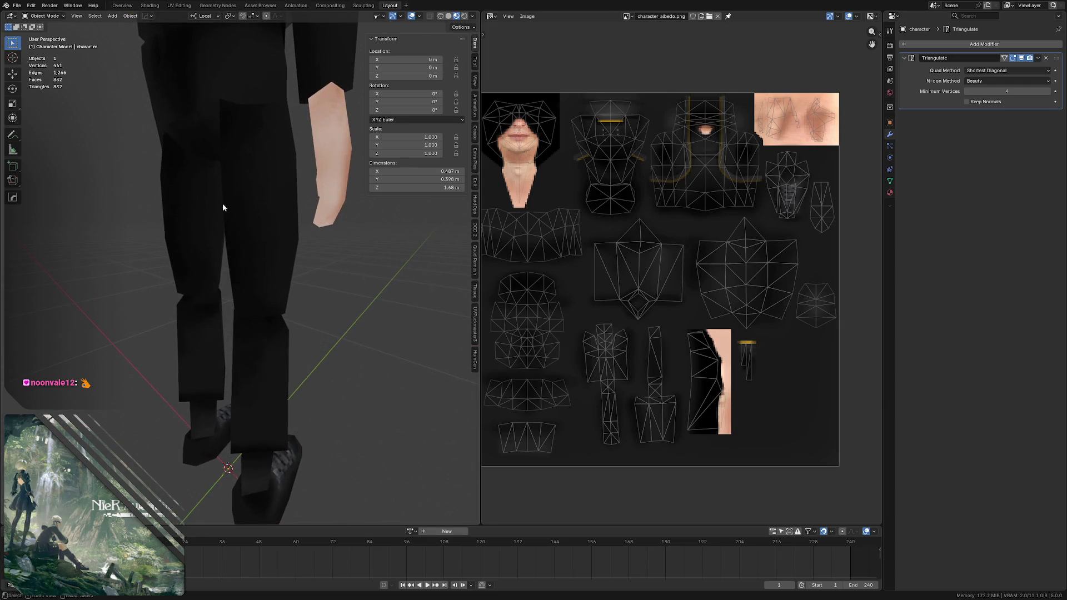
mouse_move(290, 142)
middle_mouse_down()
mouse_move(247, 193)
mouse_move(145, 183)
mouse_move(269, 175)
mouse_move(272, 158)
mouse_move(291, 167)
mouse_move(252, 156)
middle_mouse_up()
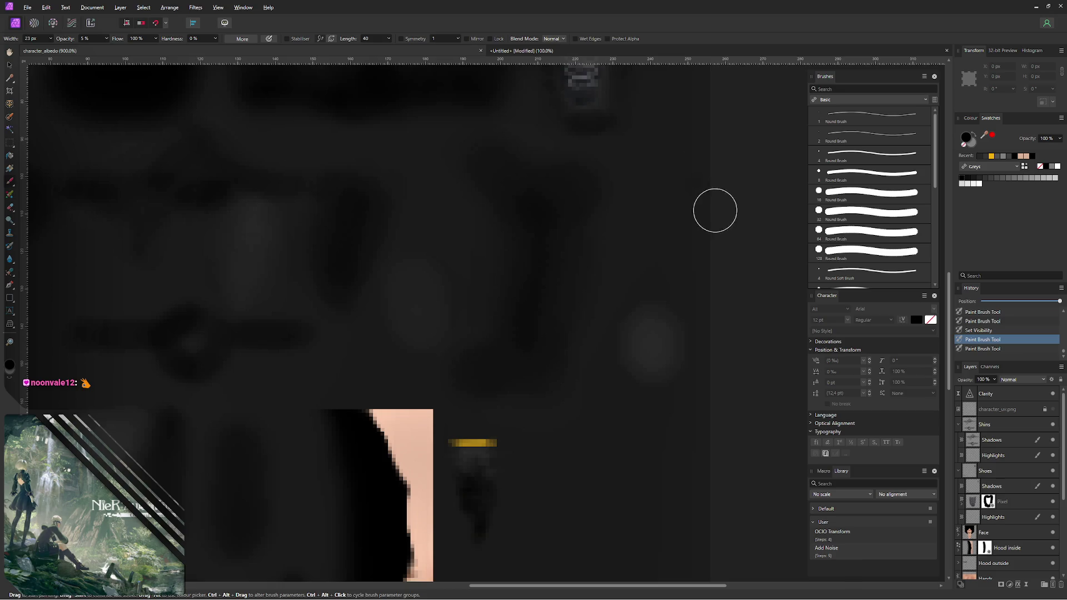
- Erase some torso shading with the standard Erase Brush, keeping its opacity at 10%
key("e")
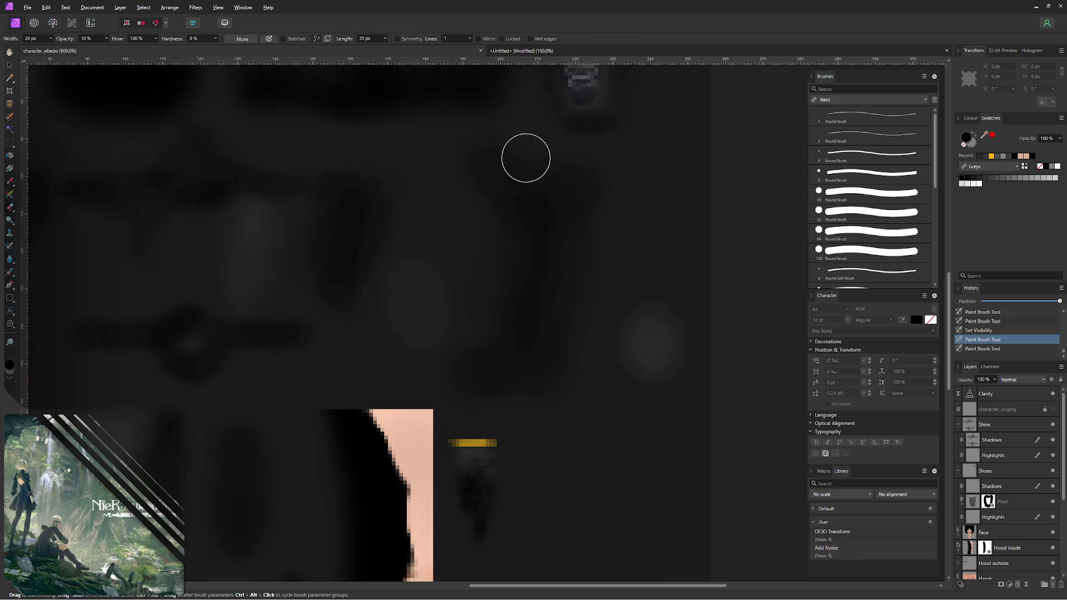
mouse_move(474, 159)
left_mouse_down()
mouse_move(561, 182)
mouse_move(552, 174)
left_mouse_up()
left_click_drag(553, 175, 476, 150)
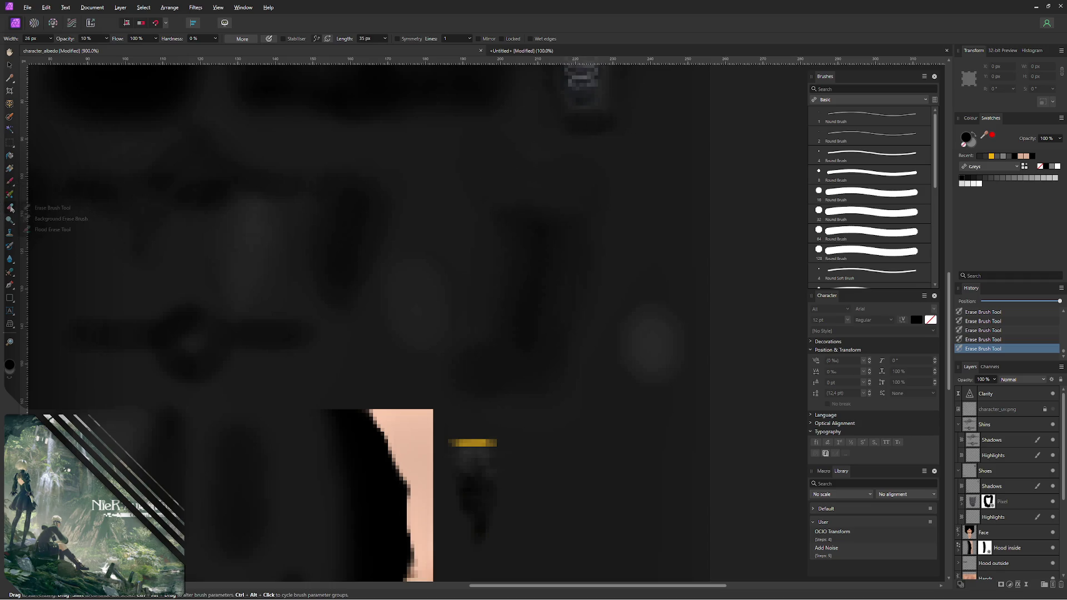
left_click(25, 208)
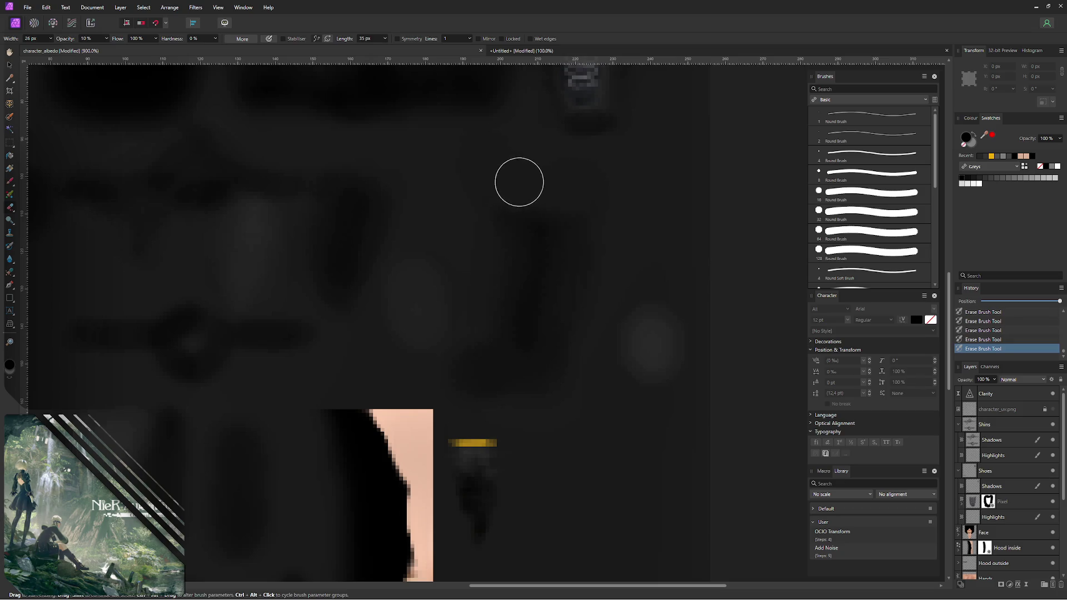
key("0")
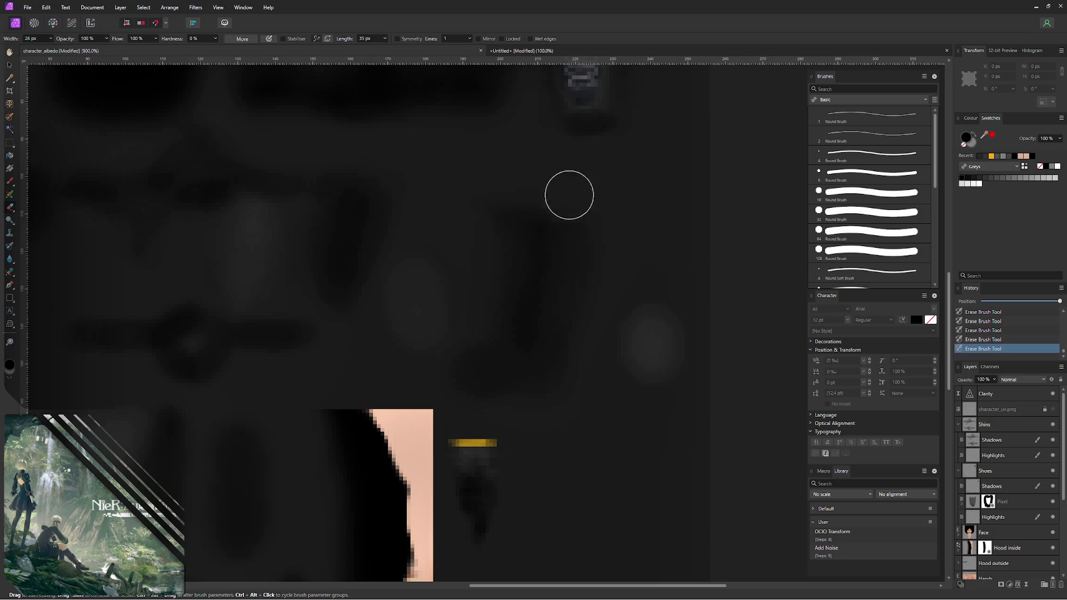
key("1")
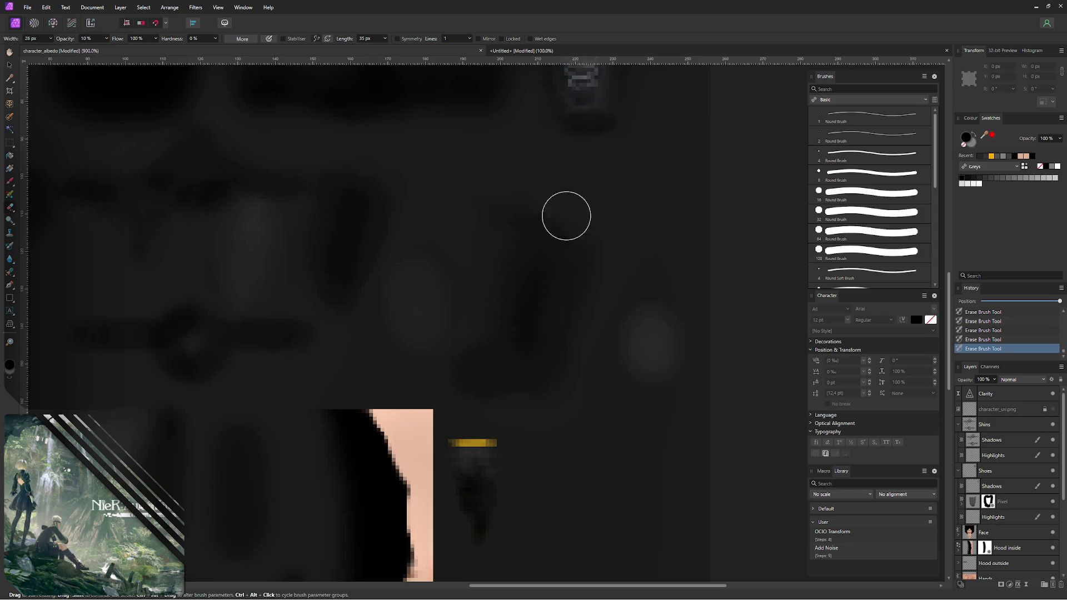
- Re-export the texture as PNG replacing the albedo file, then switch to Blender
key("ctrl+alt+shift+w")
left_click(643, 426)
left_click(429, 338)
left_click(573, 338)
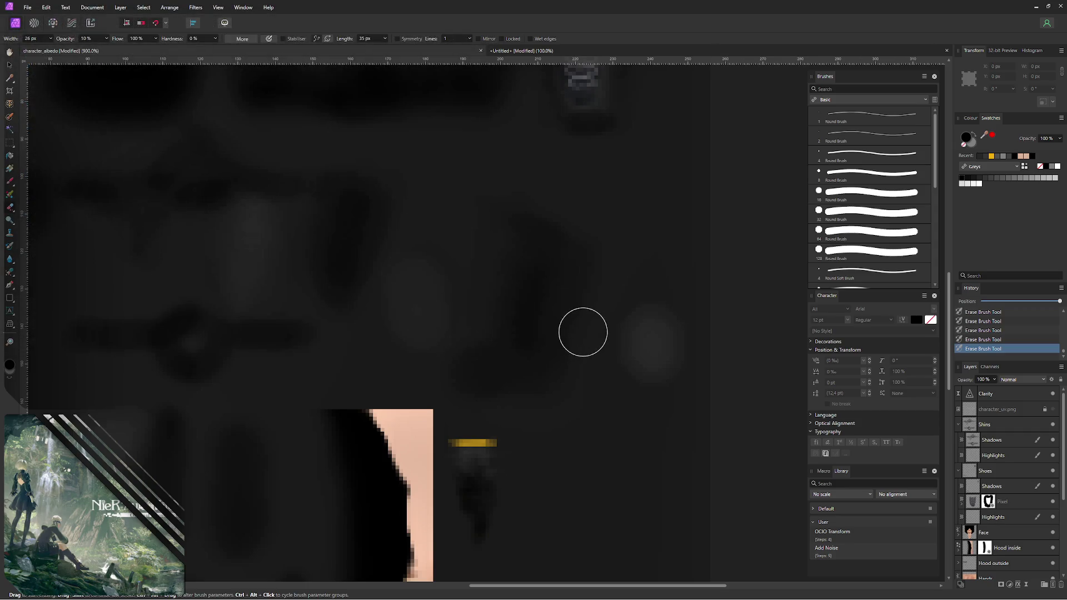
key("alt+Tab")
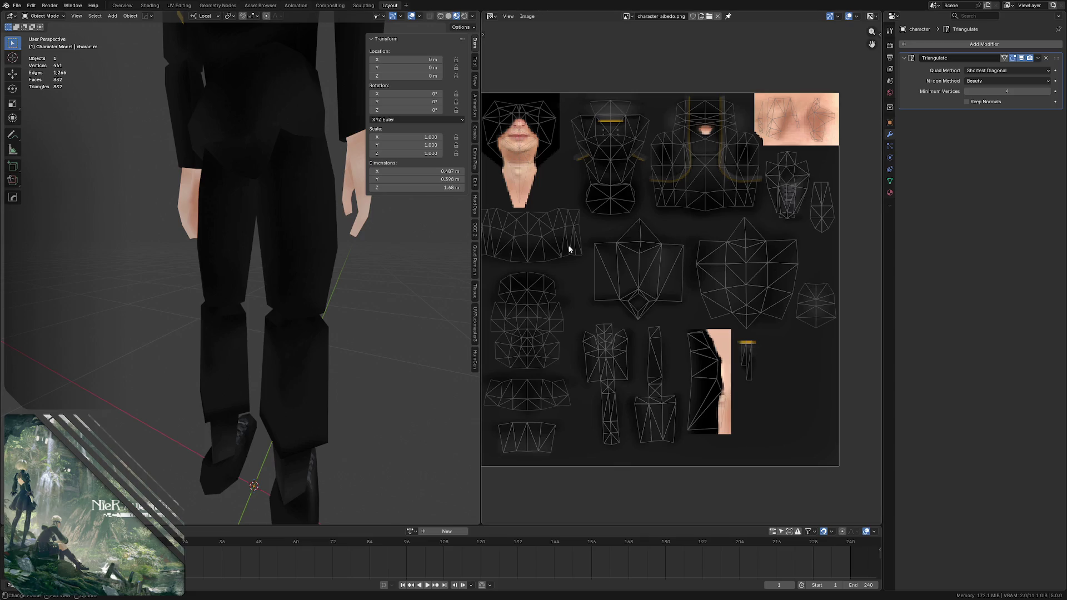
- View the whole textured figure and save LCPC - Character.blend
key("alt+r")
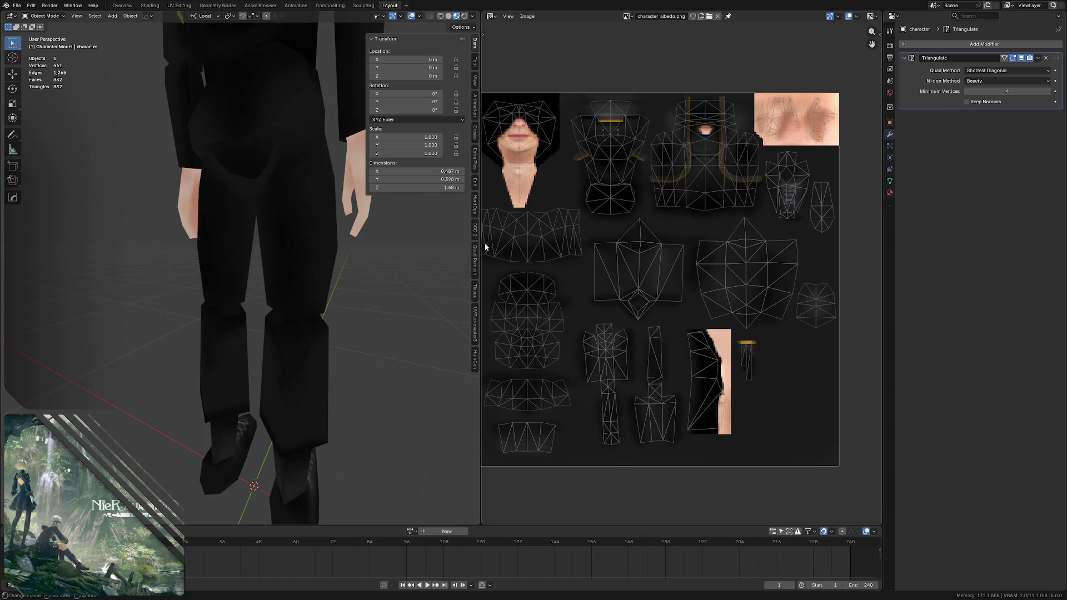
middle_click_drag(375, 225, 304, 208)
scroll(289, 219, "down", 2)
key("ctrl+s")
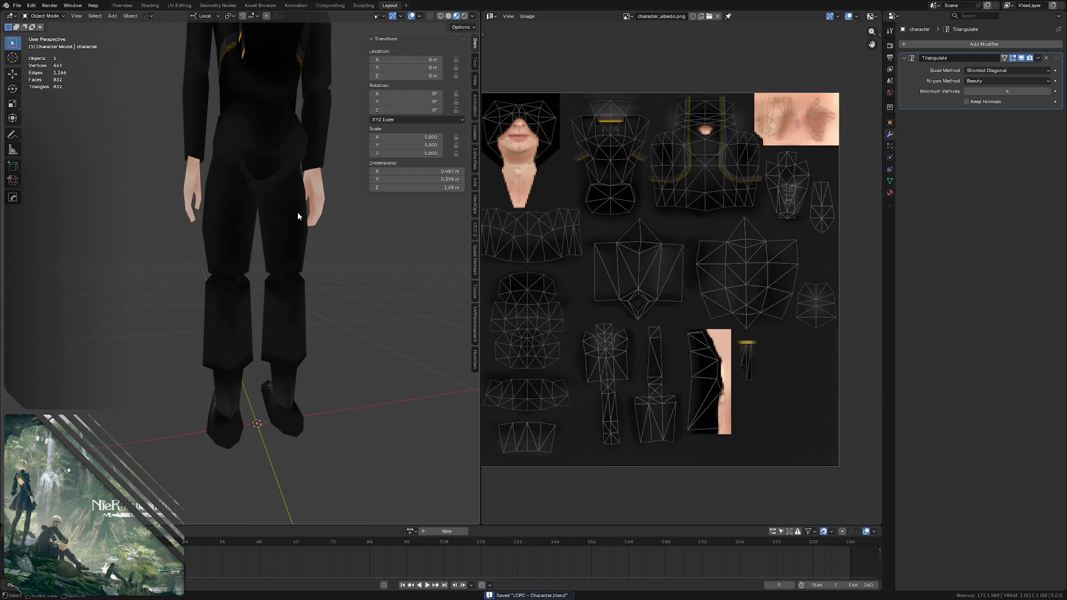
mouse_move(298, 211)
middle_mouse_down()
mouse_move(203, 162)
mouse_move(214, 174)
mouse_move(193, 183)
mouse_move(318, 161)
mouse_move(172, 163)
mouse_move(207, 189)
middle_mouse_up()
scroll(192, 182, "up", 2)
- Enter Edit Mode on the character, clear the selection, pick a hip face and switch to edge select
left_click(208, 192)
key("Tab")
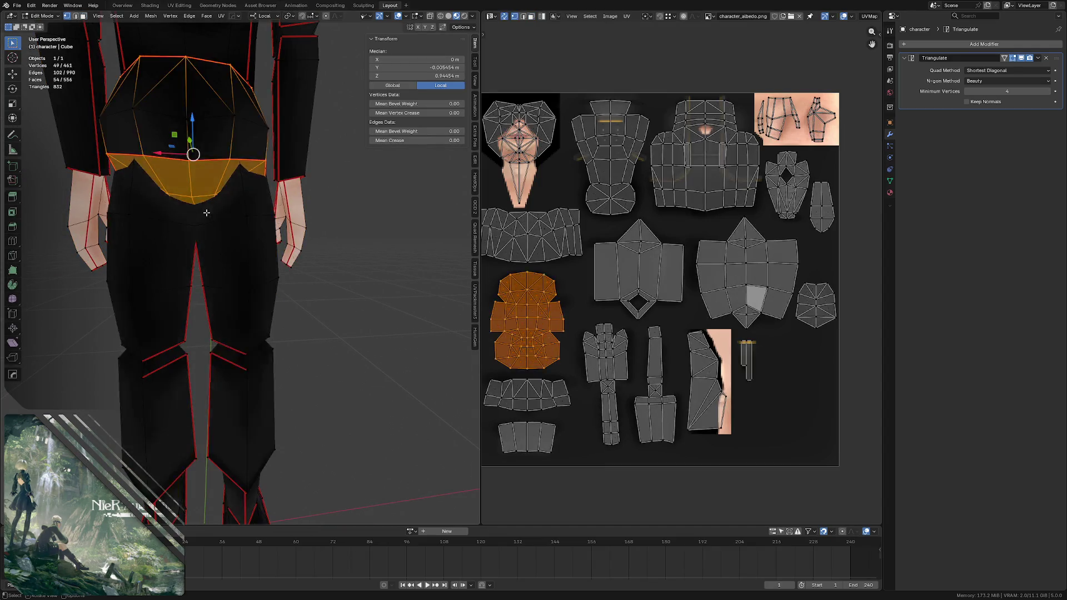
key("alt+a")
left_click(211, 211)
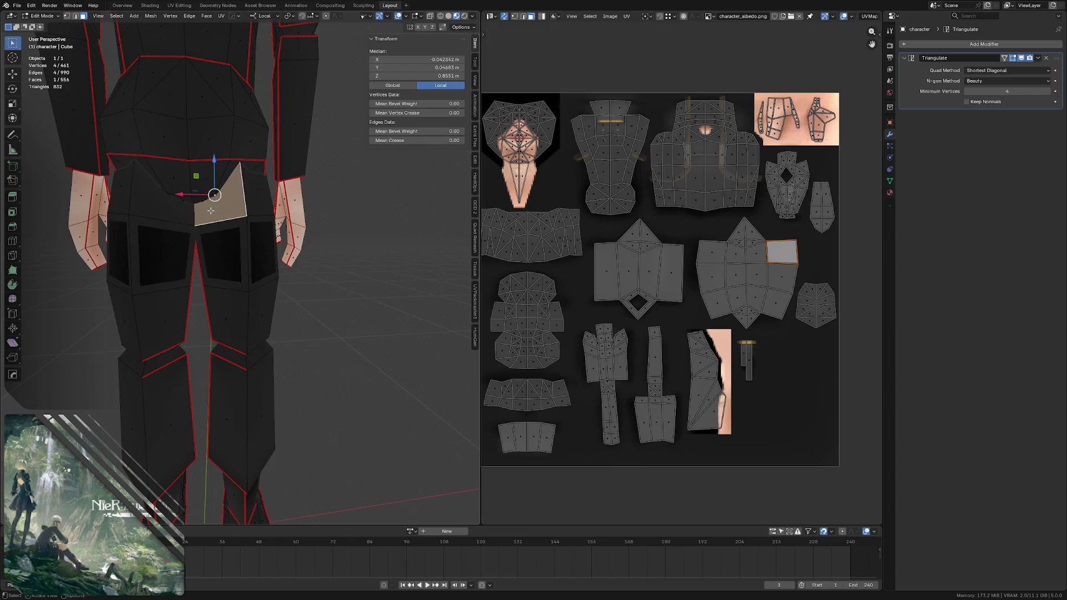
key("2")
- Select hip and waist edges to locate their UV islands, then return to Affinity Photo
left_click(217, 221)
left_click(243, 205)
left_click(223, 215)
left_click(198, 213)
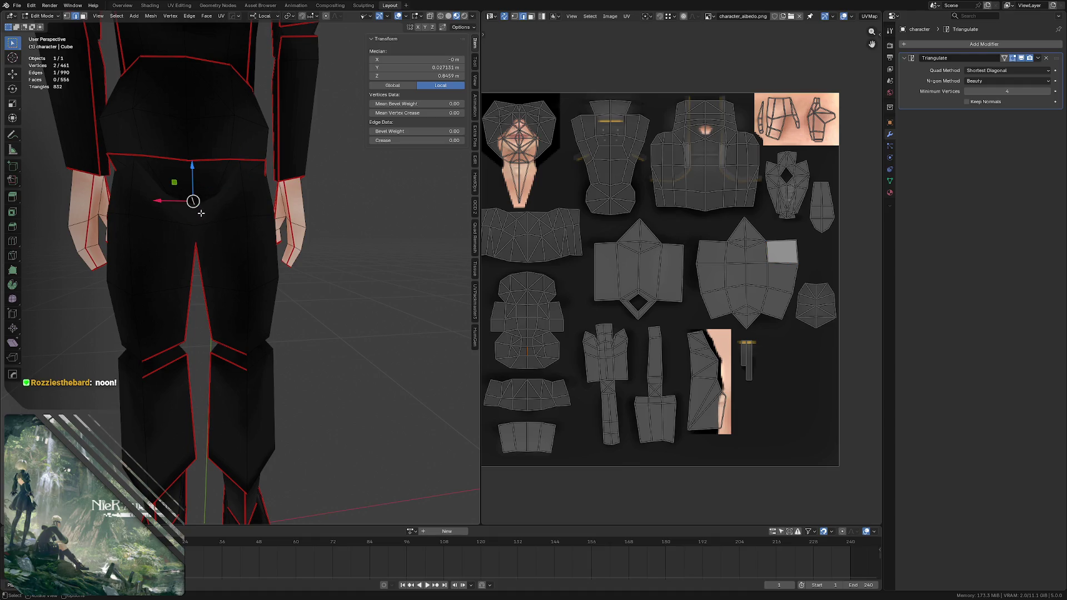
left_click(230, 208)
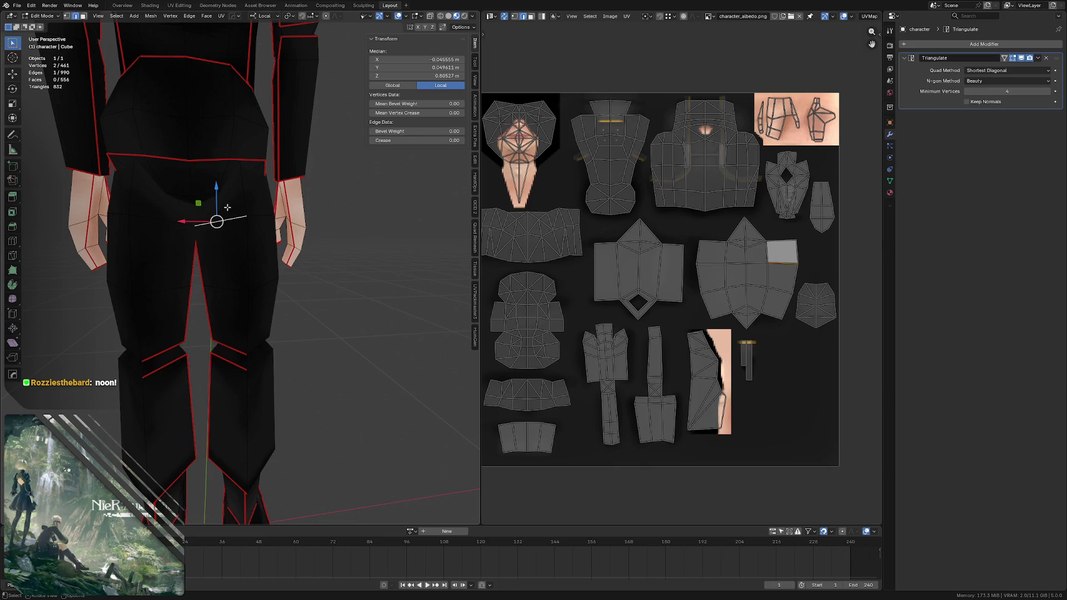
left_click(240, 200)
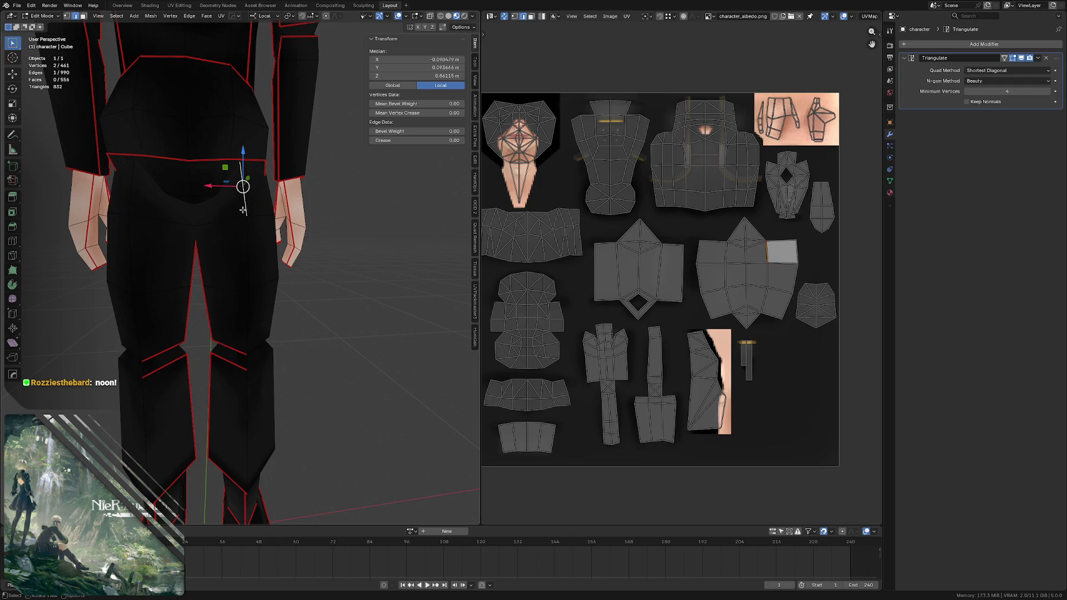
left_click(209, 209)
key("alt+Tab")
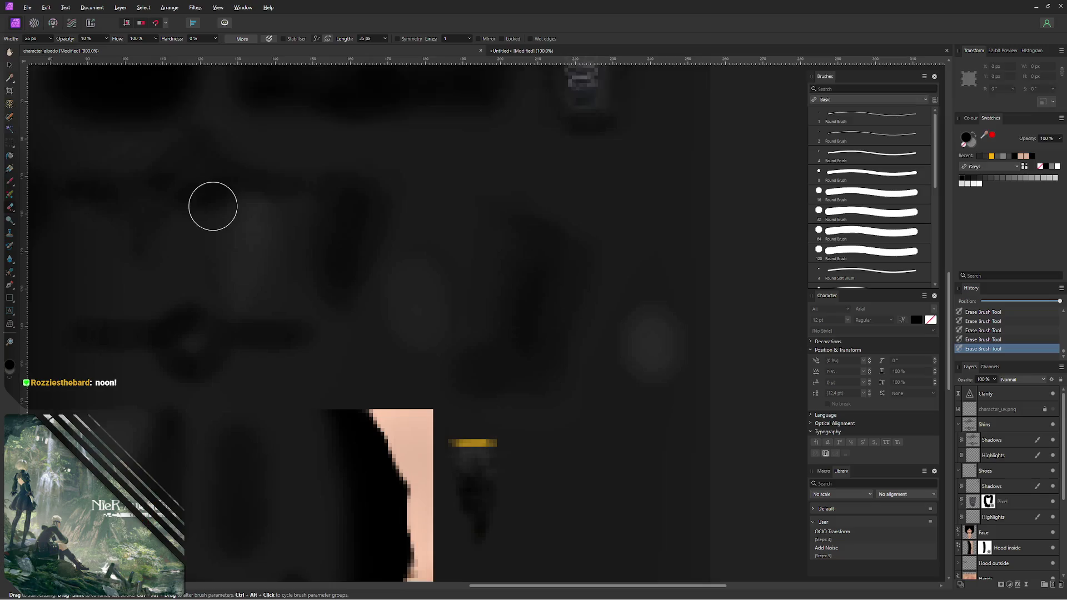
- Show the UV grid, paint a shading stroke on the torso panel, and hide the grid again
left_click(1053, 411)
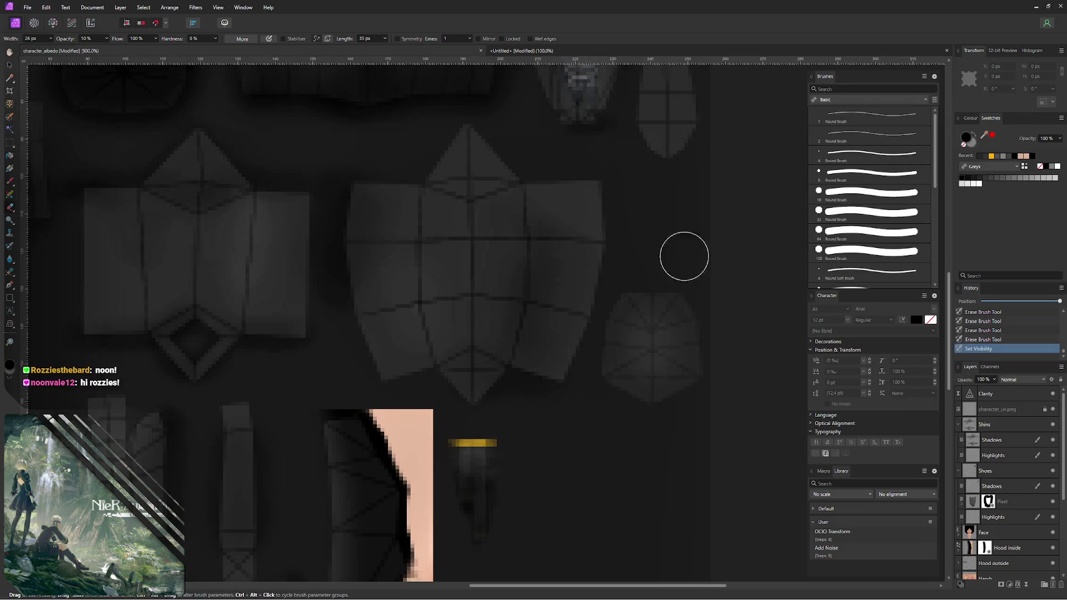
key("b")
mouse_move(590, 198)
left_mouse_down()
mouse_move(593, 219)
mouse_move(567, 236)
mouse_move(603, 222)
mouse_move(593, 208)
mouse_move(535, 311)
left_mouse_up()
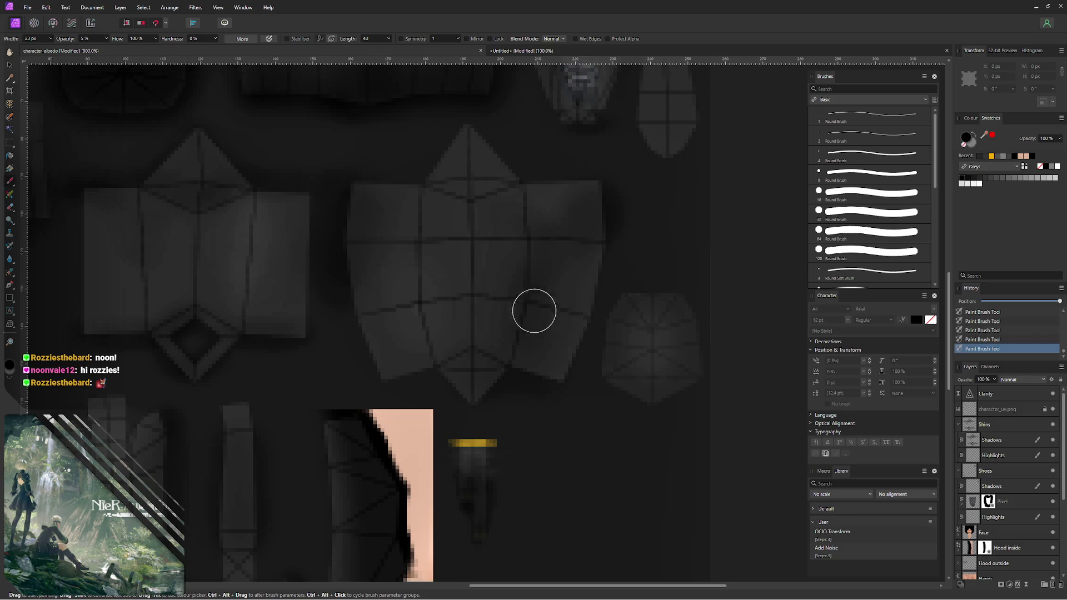
left_click(1052, 411)
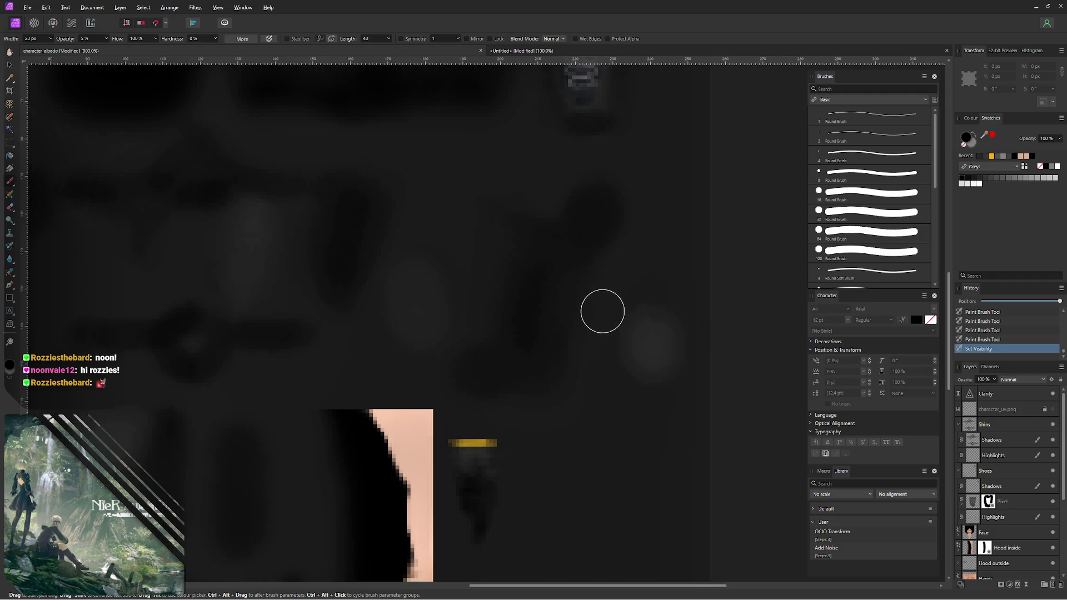
- Export over character_albedo.png, switch to Blender and return to Object Mode
key("ctrl+alt+shift+s")
left_click(646, 426)
left_click(430, 339)
left_click(563, 336)
key("alt+Tab")
key("ctrl+Tab")
left_click(317, 283)
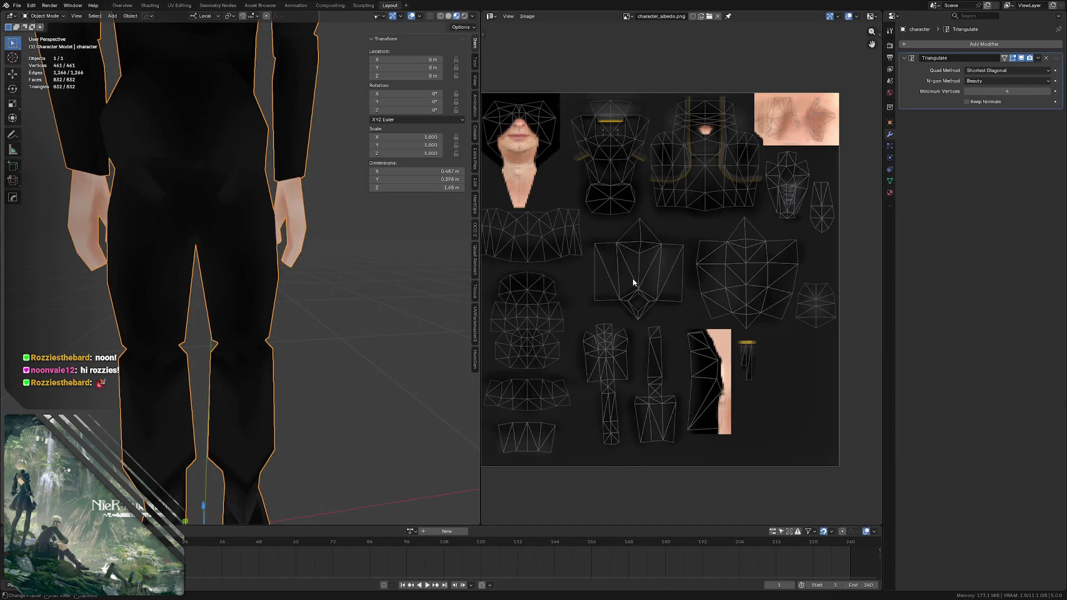
scroll(240, 208, "down", 3)
scroll(222, 218, "down", 2)
scroll(222, 218, "up", 2)
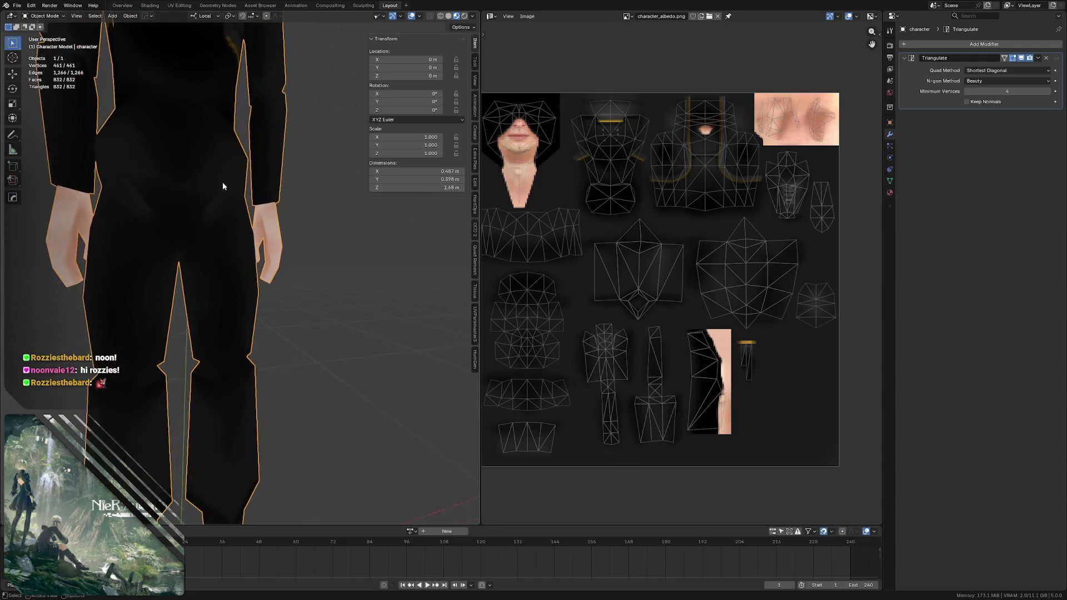
- Orbit to a front three-quarter view, save the blend file and deselect the character
middle_click_drag(221, 181, 233, 178)
mouse_move(313, 122)
middle_mouse_down()
mouse_move(186, 170)
mouse_move(213, 196)
mouse_move(237, 167)
mouse_move(202, 187)
mouse_move(259, 117)
middle_mouse_up()
scroll(186, 170, "down", 2)
key("ctrl+s")
left_click(215, 193)
scroll(201, 188, "up", 2)
- Inspect the textured character from front, back and three-quarter angles, then save again
mouse_move(237, 179)
middle_mouse_down()
mouse_move(252, 187)
mouse_move(276, 172)
mouse_move(236, 195)
middle_mouse_up()
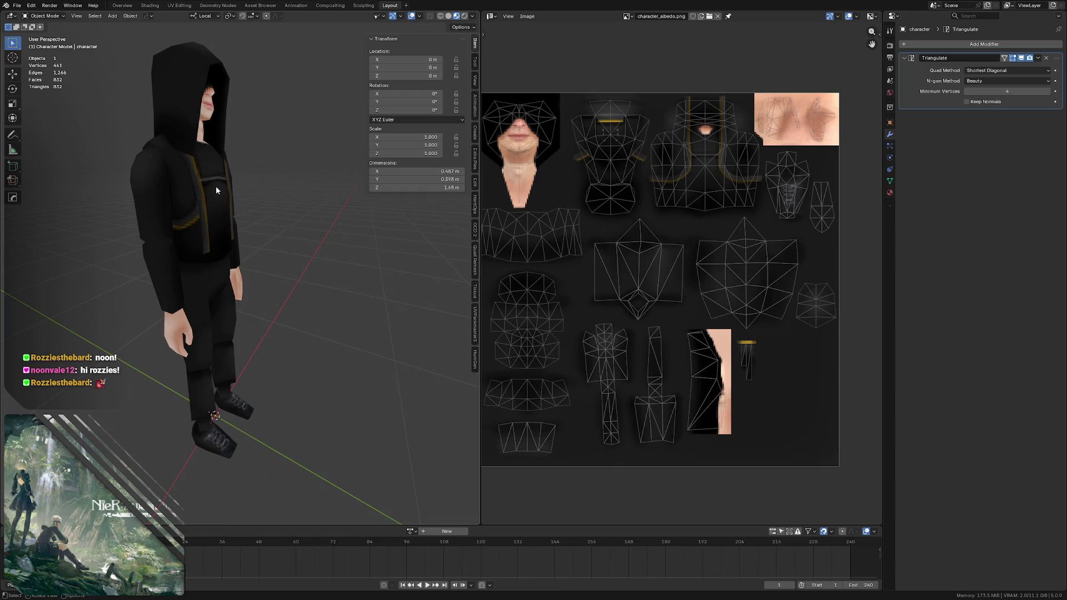
middle_click_drag(189, 181, 178, 173)
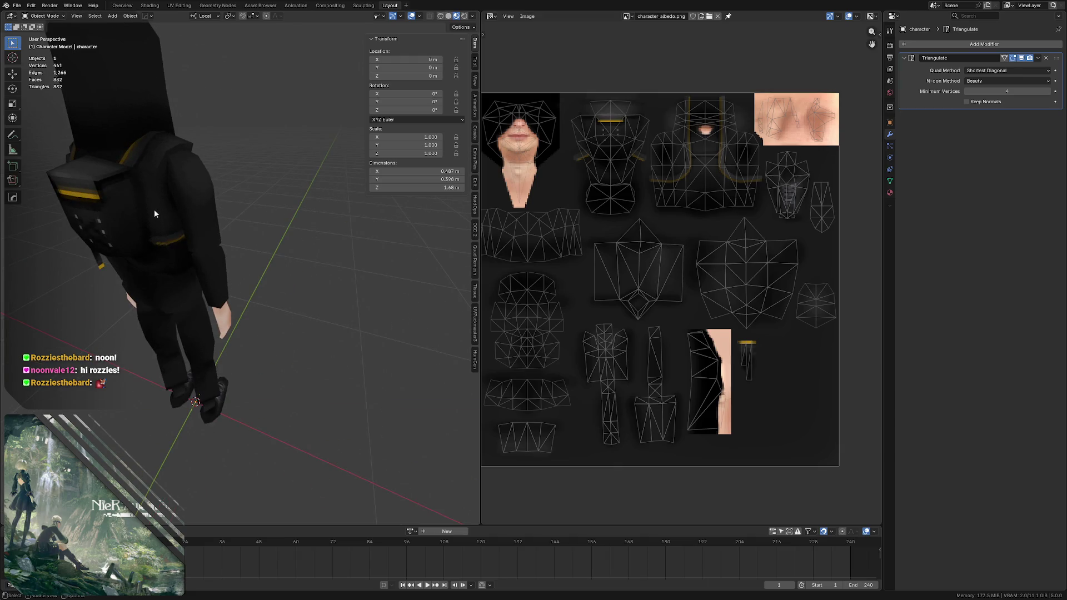
mouse_move(152, 209)
middle_mouse_down()
mouse_move(180, 147)
mouse_move(155, 221)
mouse_move(204, 171)
mouse_move(199, 119)
mouse_move(174, 168)
mouse_move(179, 140)
mouse_move(223, 117)
mouse_move(178, 151)
mouse_move(175, 166)
mouse_move(196, 179)
middle_mouse_up()
scroll(205, 167, "up", 3)
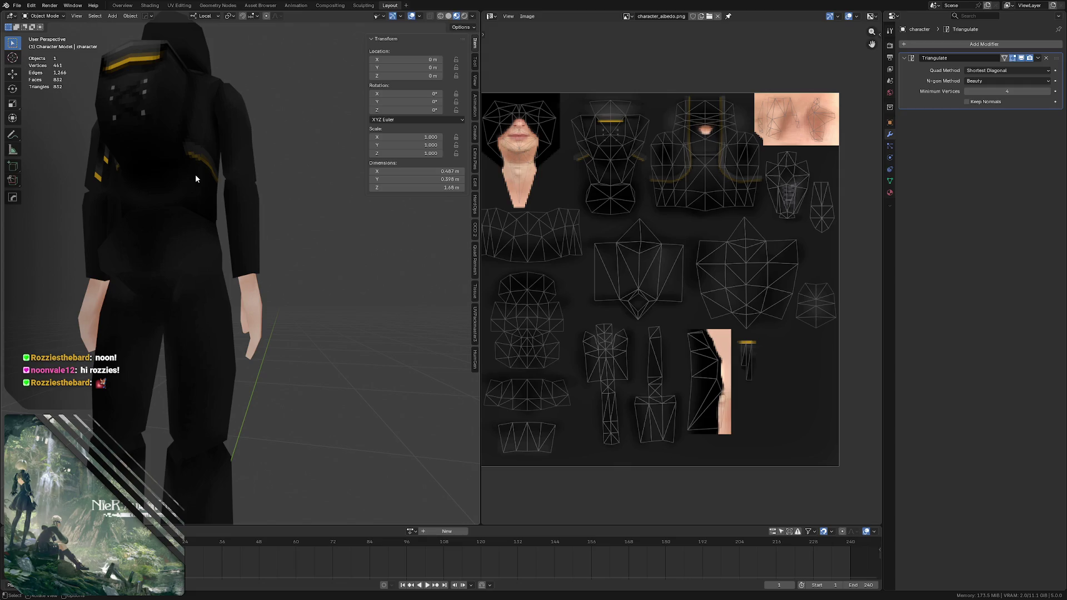
middle_click_drag(200, 140, 106, 193)
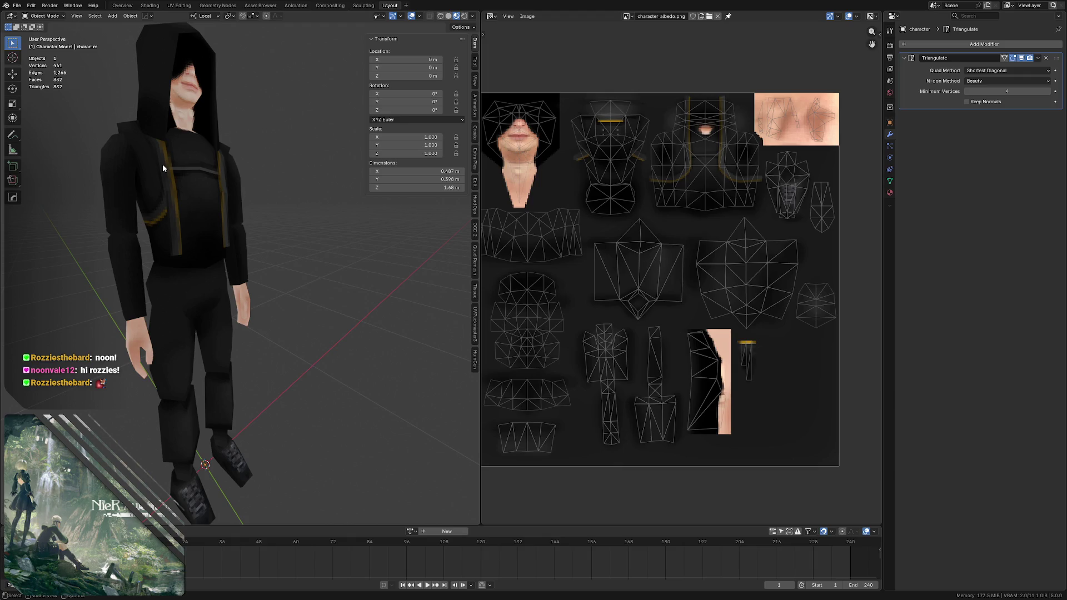
mouse_move(236, 148)
middle_mouse_down()
mouse_move(194, 179)
mouse_move(156, 178)
mouse_move(203, 183)
mouse_move(203, 171)
mouse_move(236, 191)
mouse_move(204, 146)
mouse_move(187, 144)
mouse_move(219, 159)
middle_mouse_up()
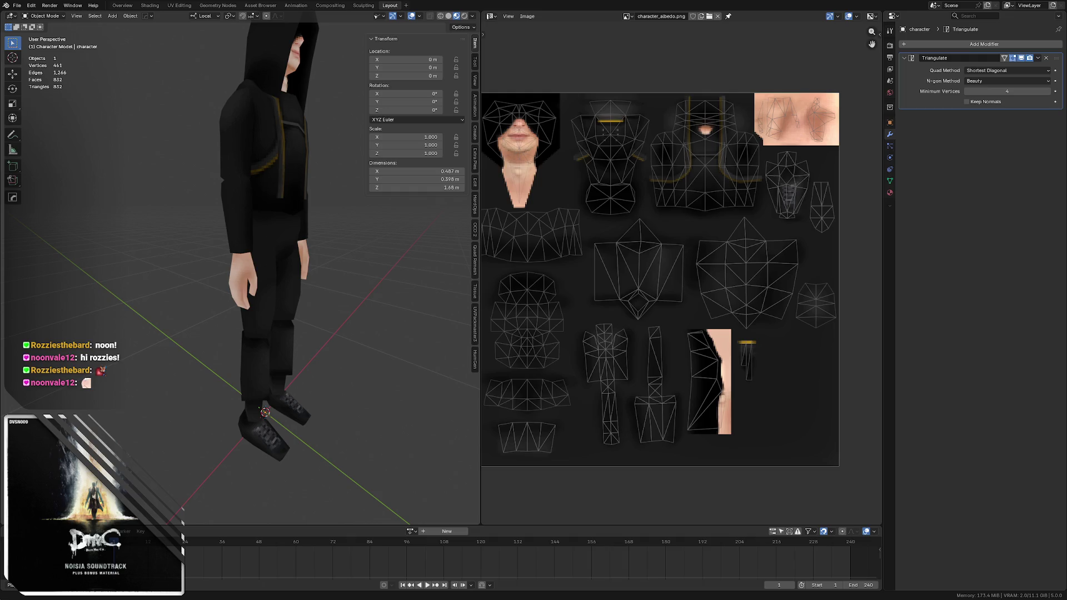
middle_click_drag(276, 174, 214, 194)
scroll(215, 194, "up", 1)
key("ctrl+s")
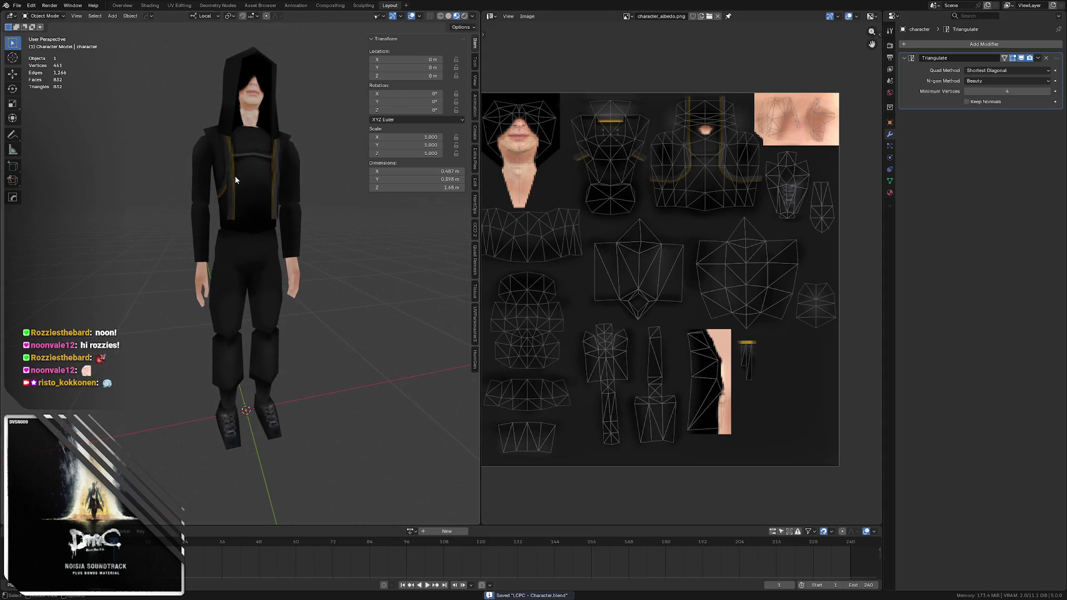
- Orbit around the character's sides and back, saving LCPC - Character.blend
middle_click_drag(234, 171, 185, 179)
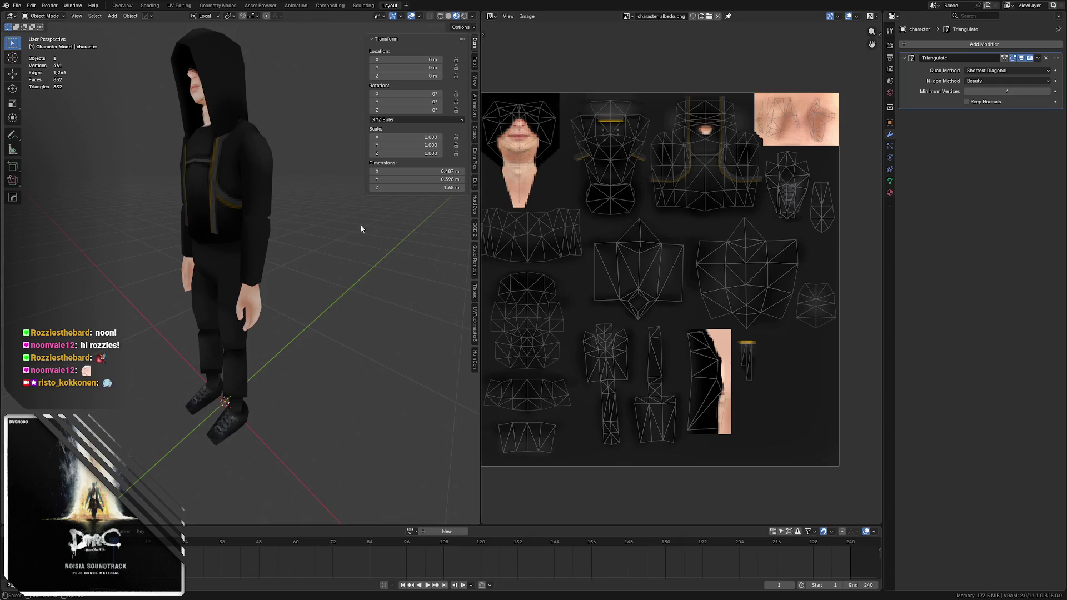
middle_click_drag(280, 217, 201, 224)
key("ctrl+s")
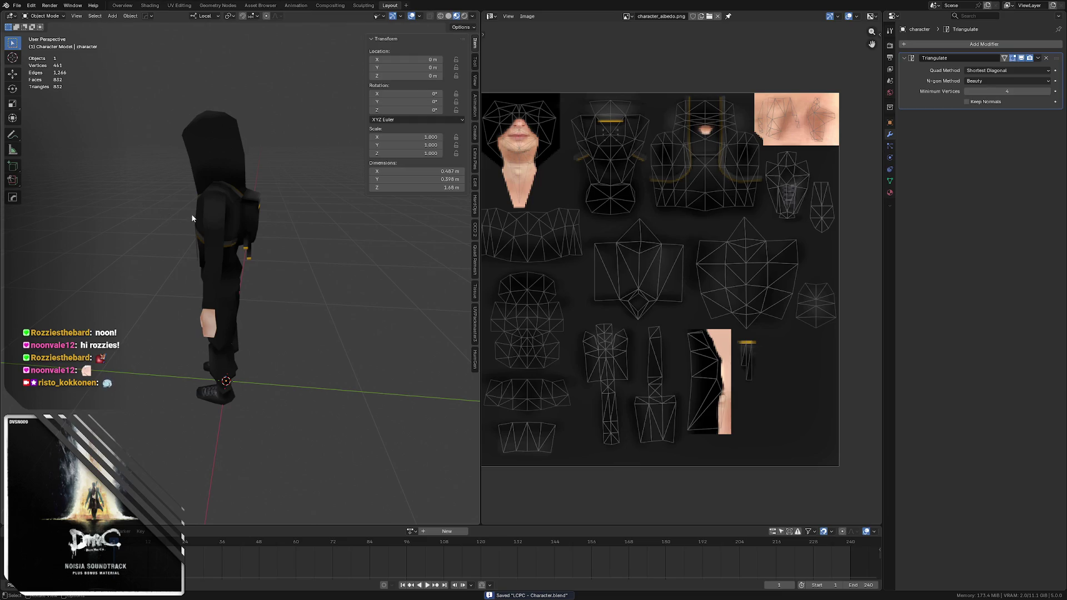
middle_click_drag(222, 192, 218, 189)
scroll(215, 192, "down", 2)
key("ctrl+s")
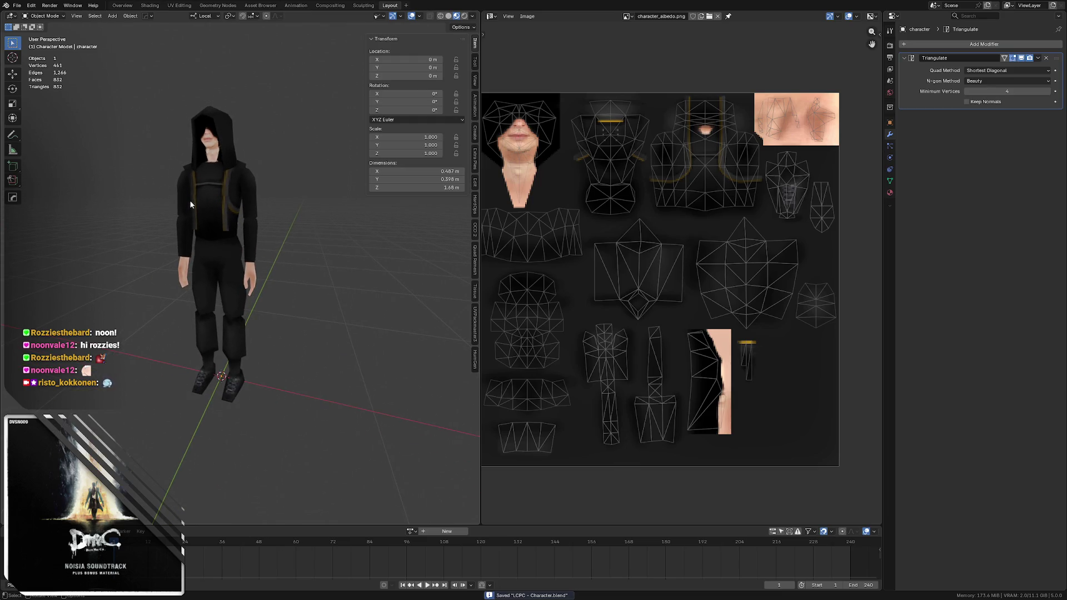
- Unhide the nine reference character models and orbit to view the lineup
middle_click_drag(224, 200, 255, 193)
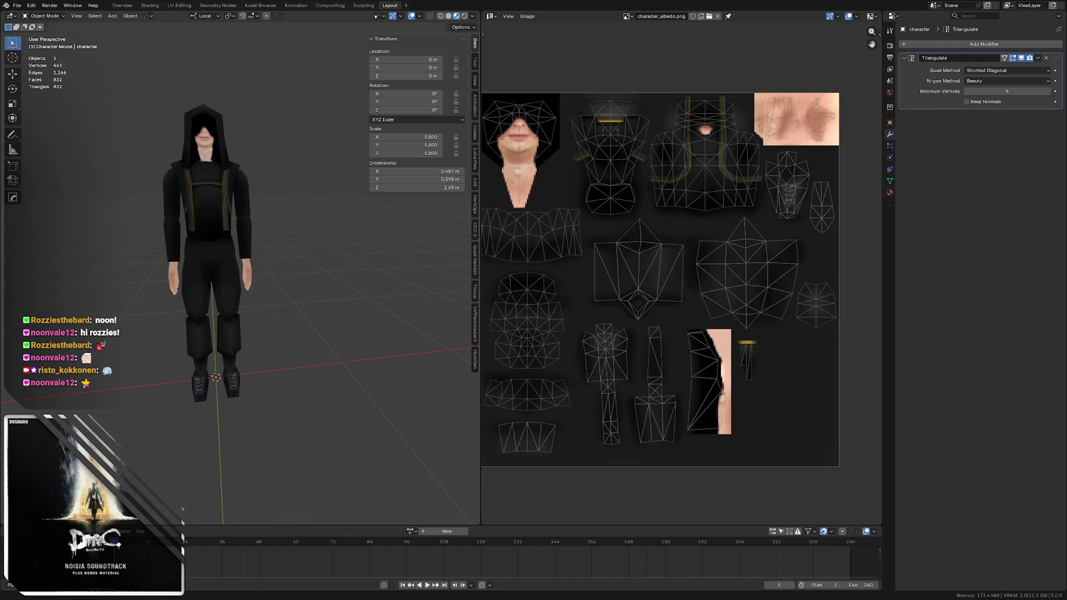
key("alt+h")
mouse_move(291, 167)
middle_mouse_down()
mouse_move(178, 148)
mouse_move(241, 154)
mouse_move(206, 143)
mouse_move(169, 164)
mouse_move(214, 145)
middle_mouse_up()
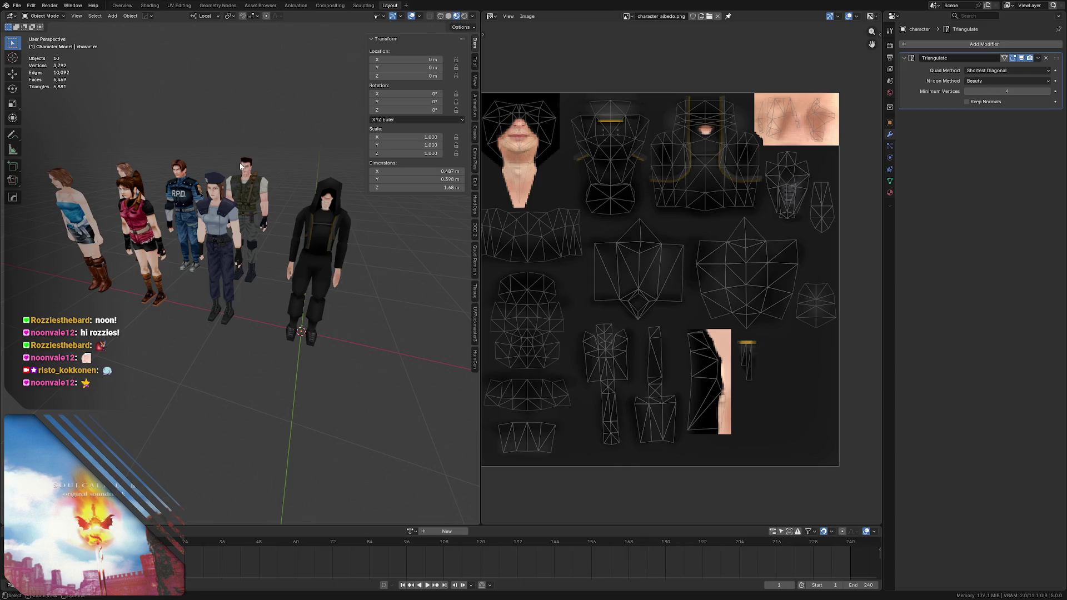
- Select the soldier and policewoman reference characters and isolate them in Local View
middle_click_drag(242, 166, 235, 160)
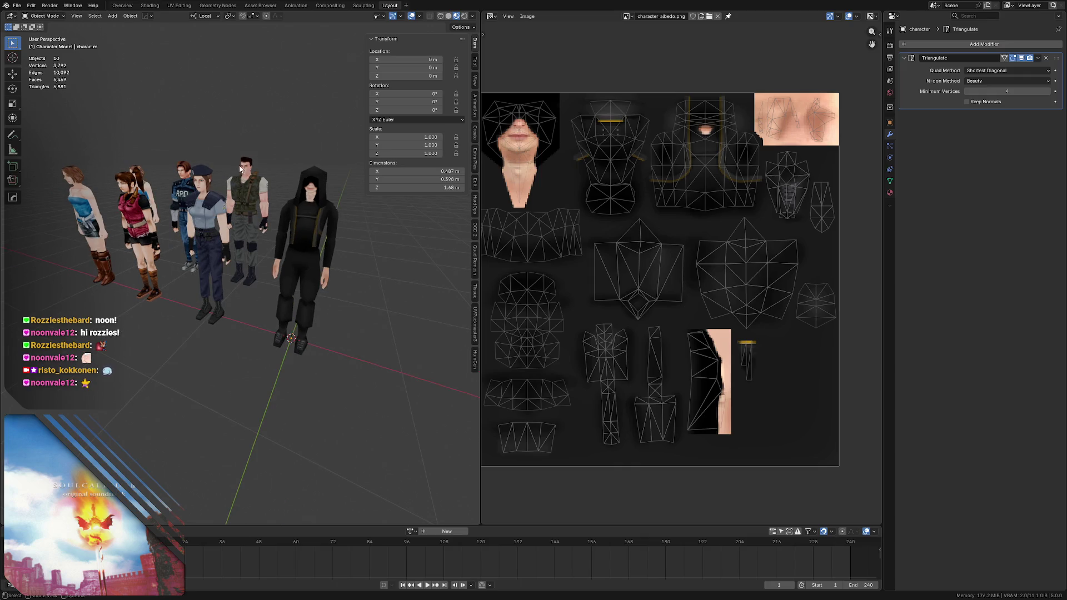
mouse_move(224, 192)
middle_mouse_down()
mouse_move(246, 206)
mouse_move(251, 178)
middle_mouse_up()
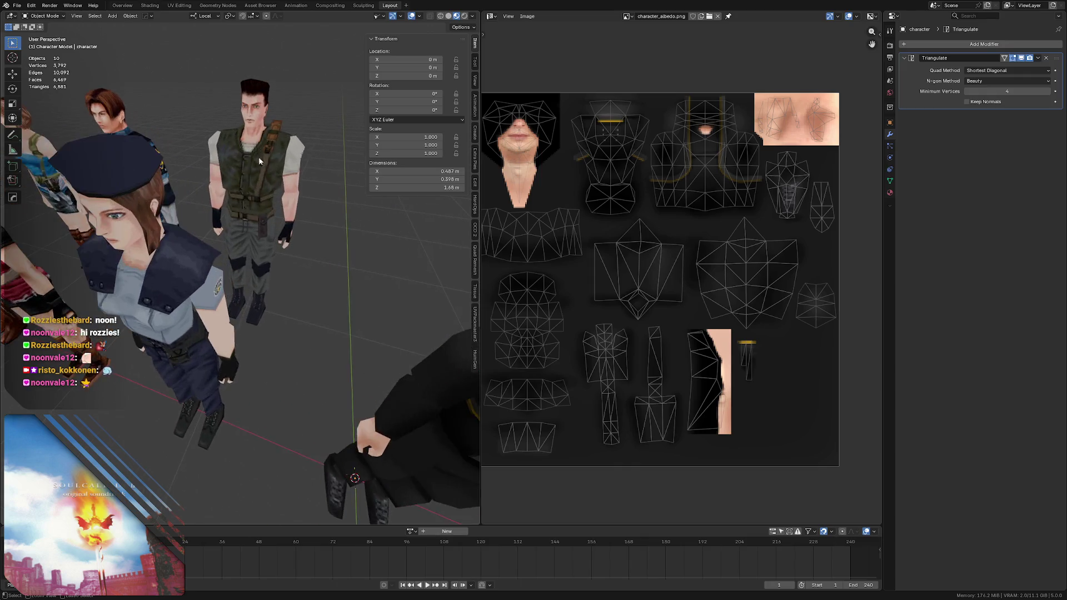
left_click(251, 177)
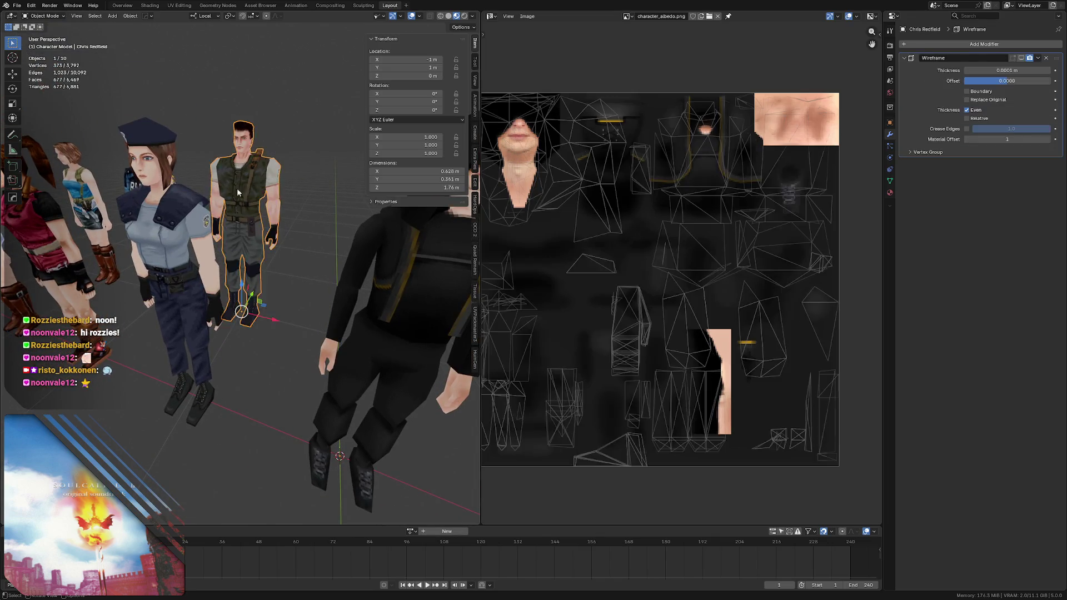
left_click(184, 220, "shift")
key("KP_Divide")
- Deselect both and orbit around the two isolated characters to compare their textures
middle_click_drag(271, 141, 217, 136)
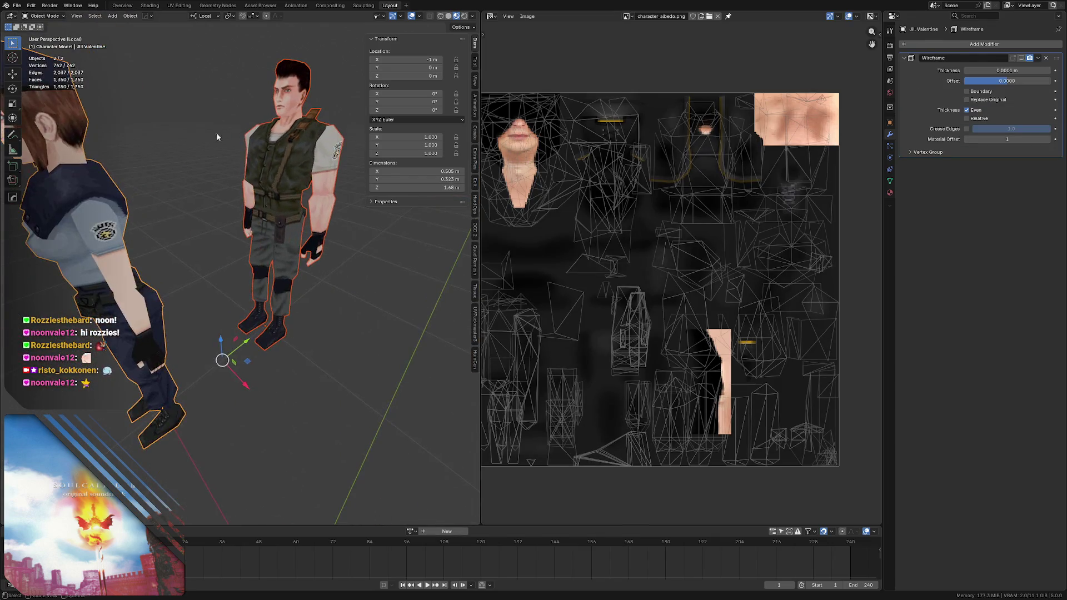
scroll(206, 115, "down", 3)
left_click(216, 146)
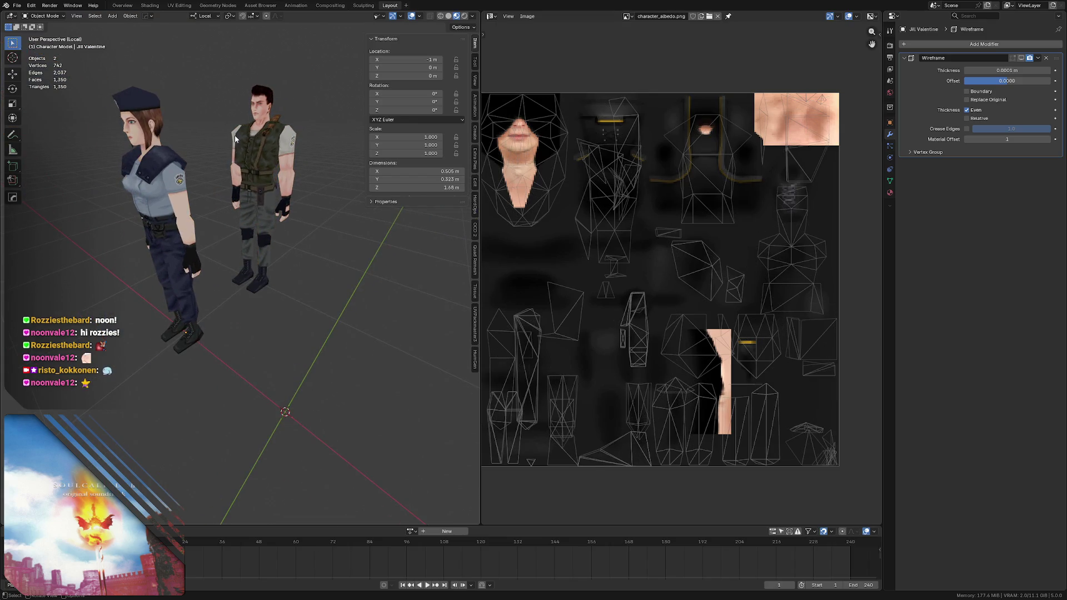
middle_click_drag(243, 165, 178, 177)
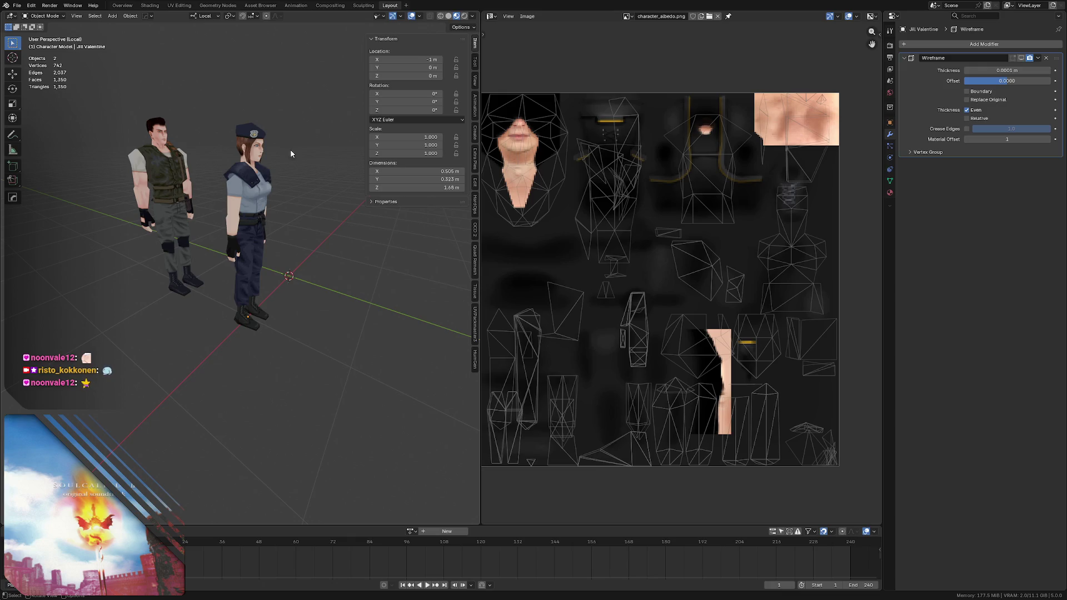
- Exit Local View to show all ten characters, save the file and orbit around the lineup
key("KP_Divide")
scroll(206, 185, "down", 2)
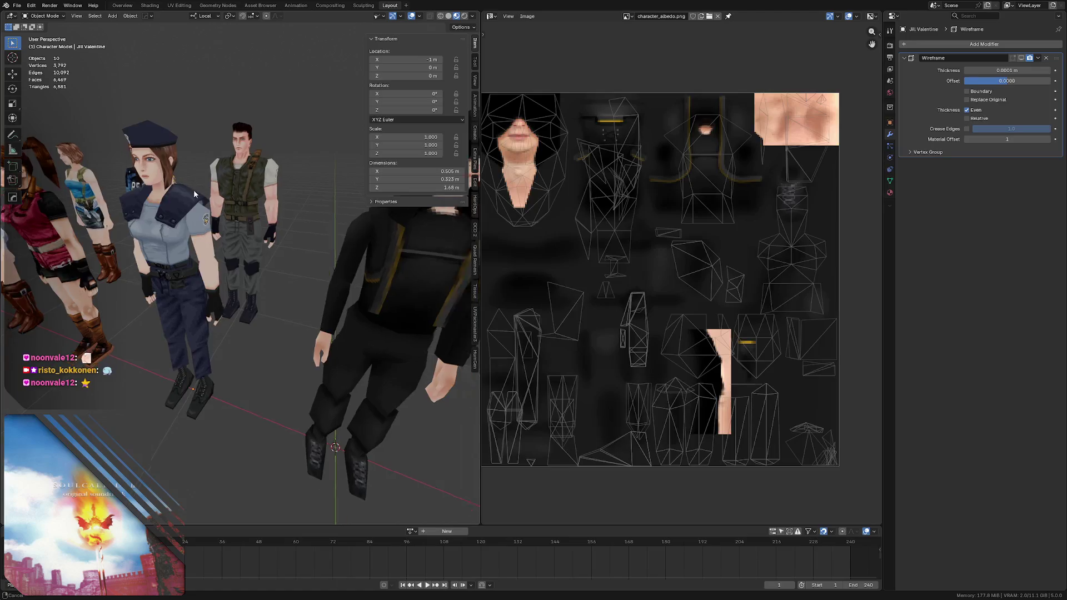
scroll(194, 189, "down", 2)
scroll(183, 196, "down", 2)
scroll(165, 201, "down", 1)
key("ctrl+s")
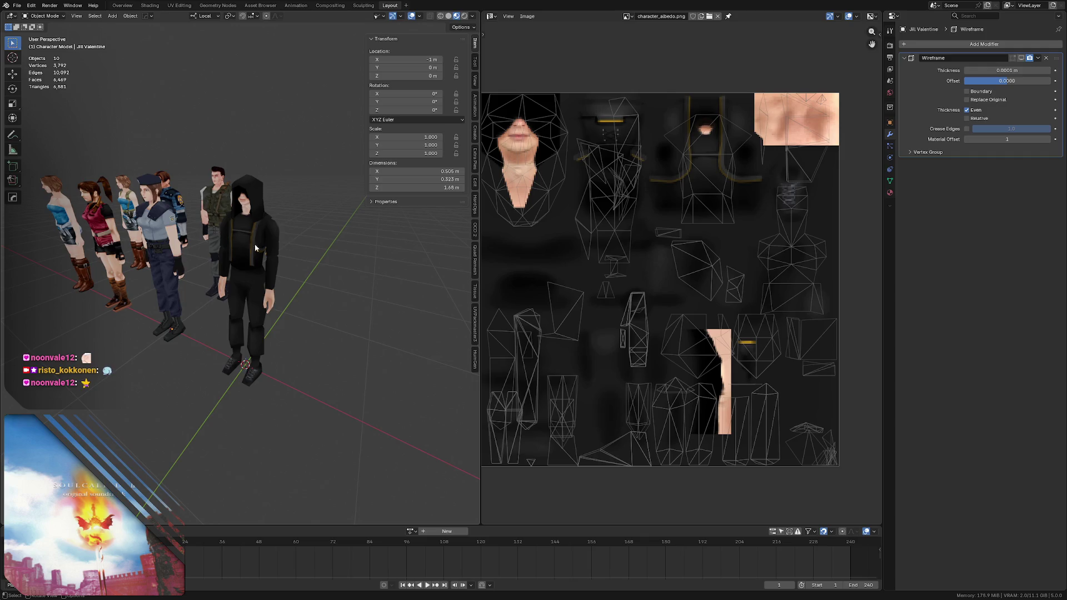
scroll(260, 247, "up", 3)
mouse_move(256, 235)
middle_mouse_down()
mouse_move(252, 195)
mouse_move(251, 212)
middle_mouse_up()
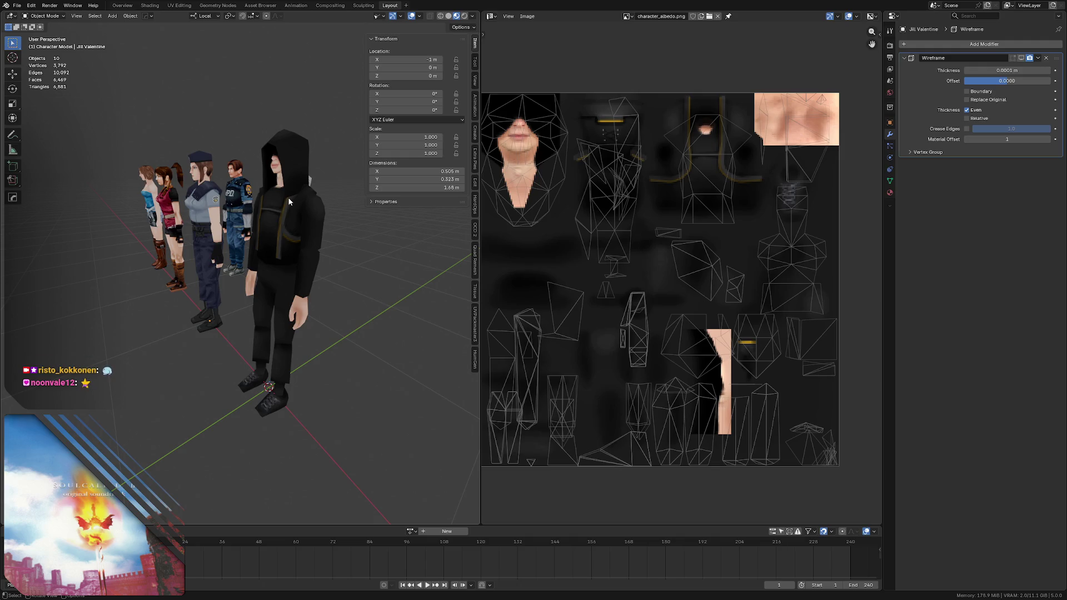
mouse_move(193, 237)
middle_mouse_down()
mouse_move(298, 241)
mouse_move(171, 233)
mouse_move(227, 240)
mouse_move(238, 216)
mouse_move(217, 228)
mouse_move(245, 214)
middle_mouse_up()
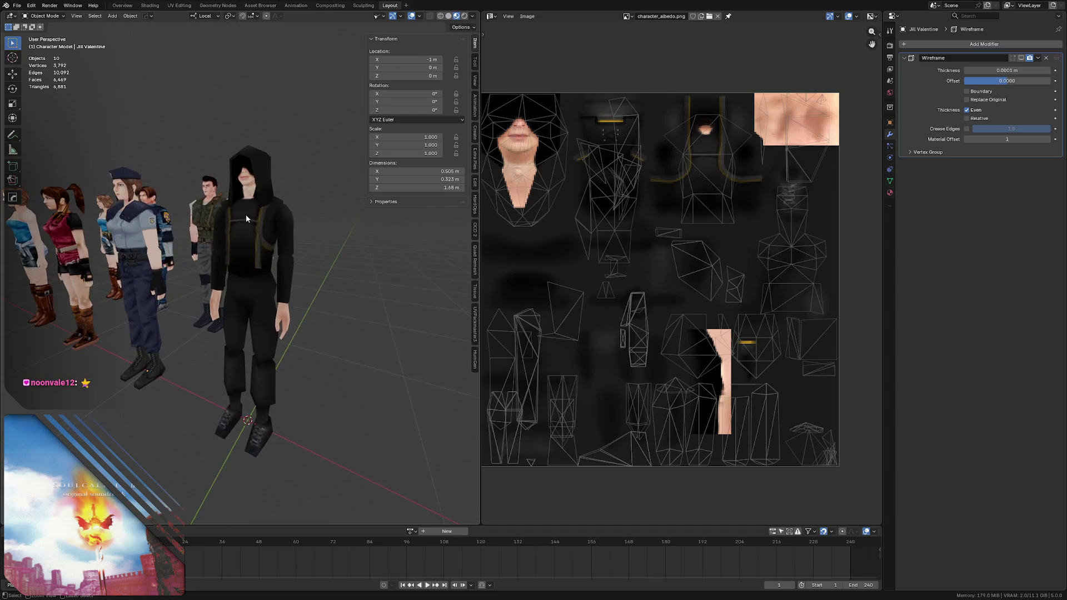
key("ctrl+s")
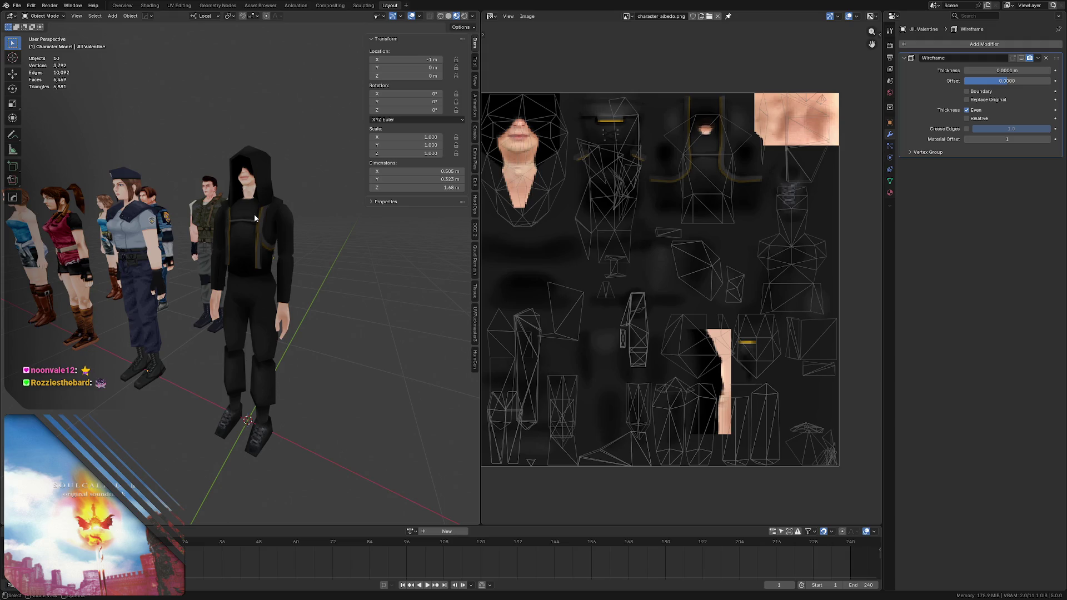
- Orbit to compare the hooded figure with the references, then select the hooded character
middle_click_drag(255, 215, 244, 281)
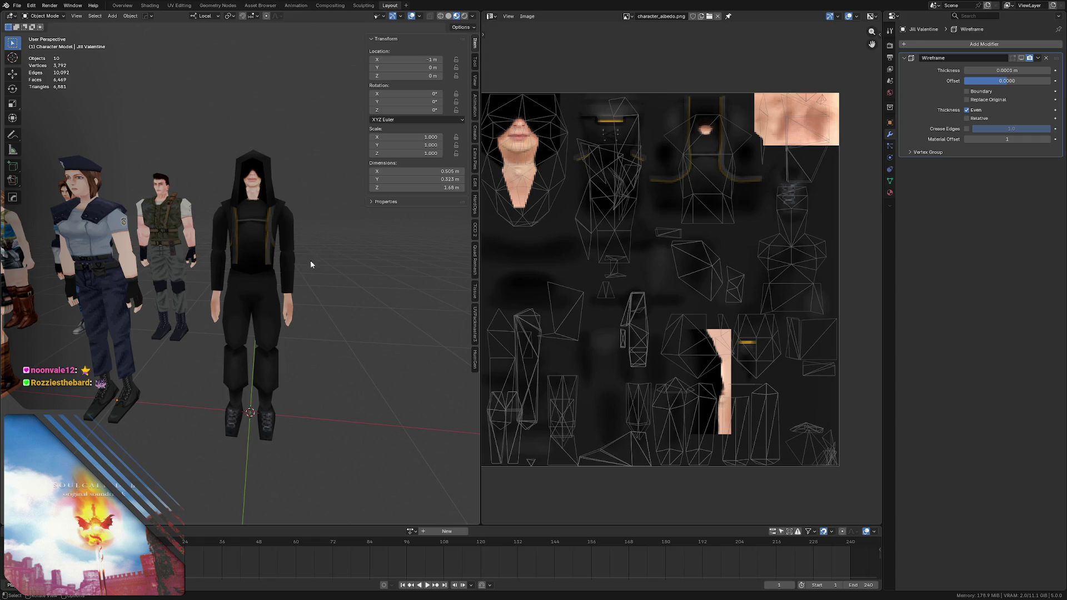
middle_click_drag(255, 276, 212, 281)
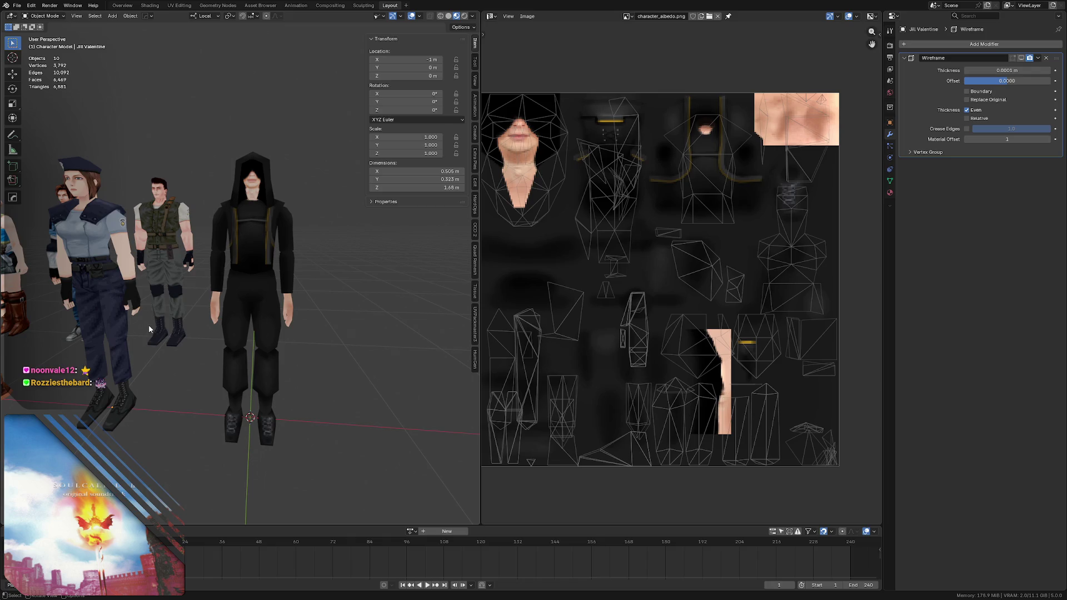
middle_click_drag(272, 266, 254, 259)
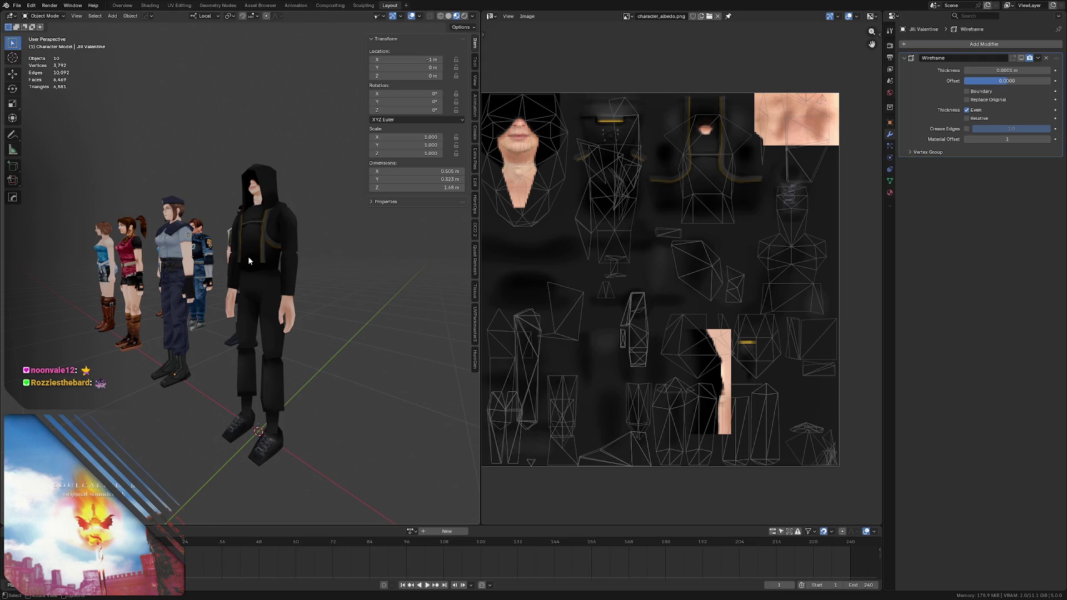
mouse_move(249, 255)
middle_mouse_down()
mouse_move(281, 254)
mouse_move(270, 252)
middle_mouse_up()
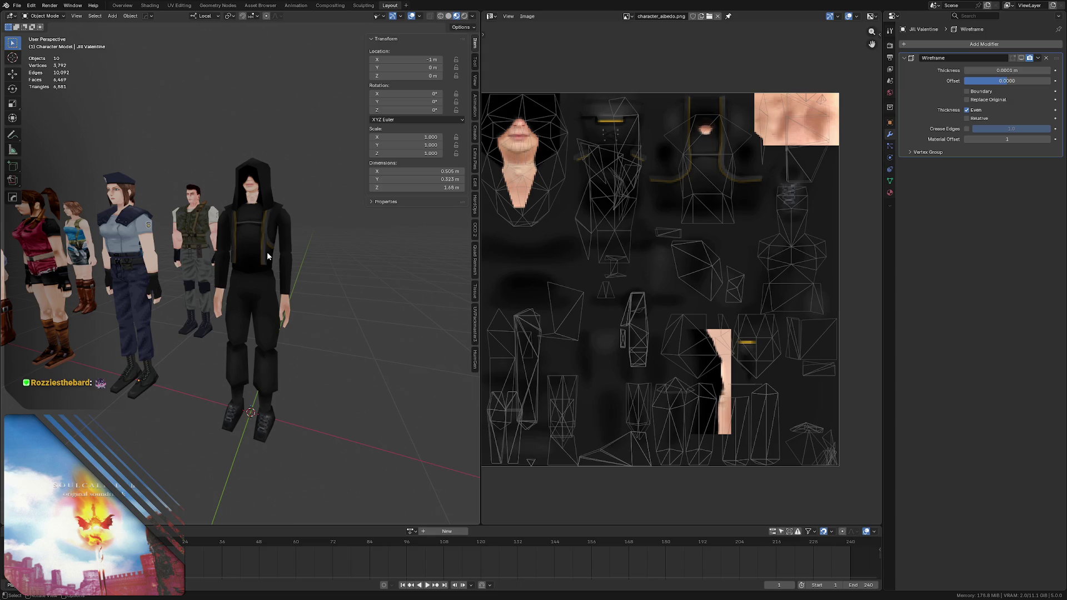
left_click(248, 229)
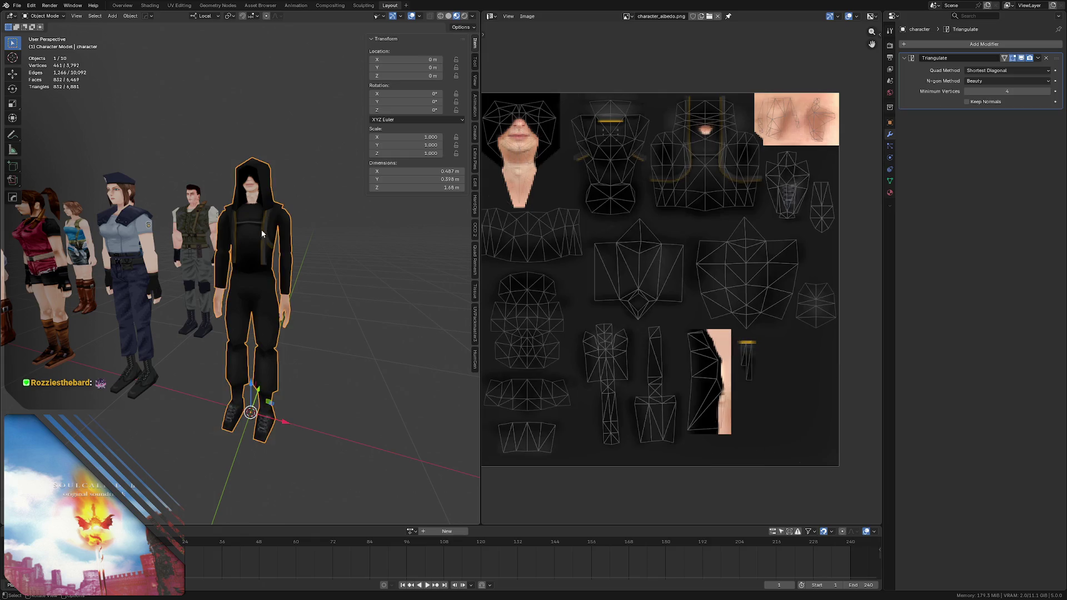
- Leave the hooded character's Edit Mode and select the policewoman reference character Jill
key("Tab")
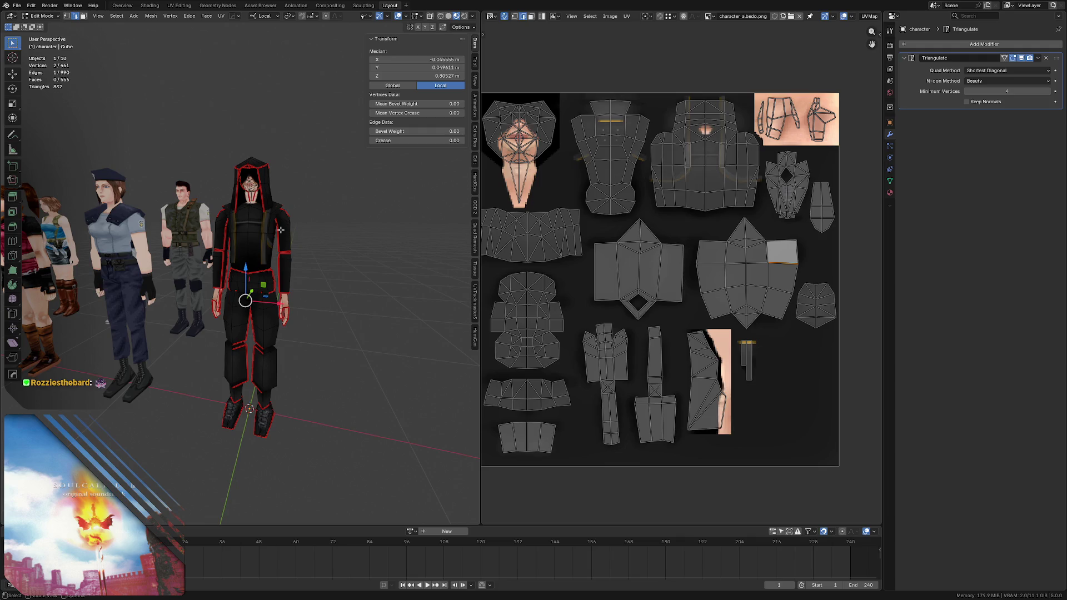
middle_click_drag(305, 238, 267, 228)
right_click(232, 229)
key("Escape")
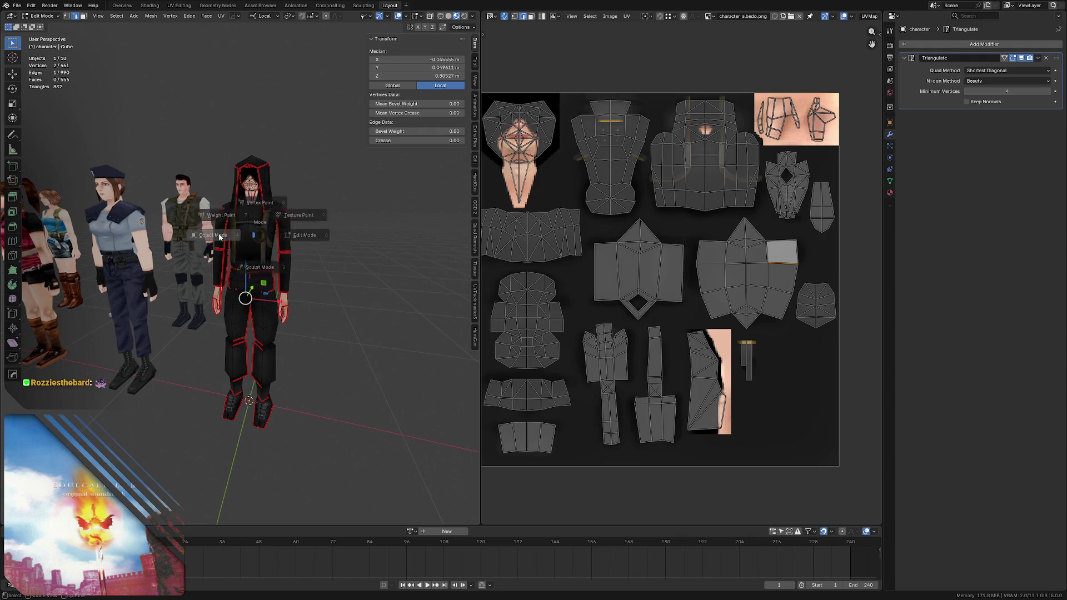
key("Tab")
left_click(149, 240)
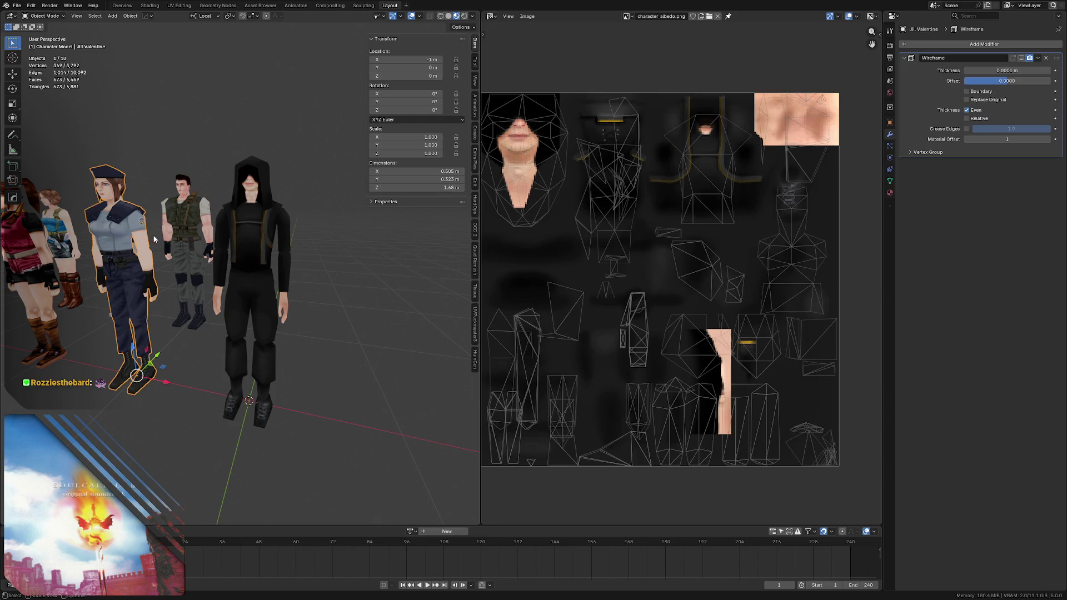
scroll(615, 251, "up", 1)
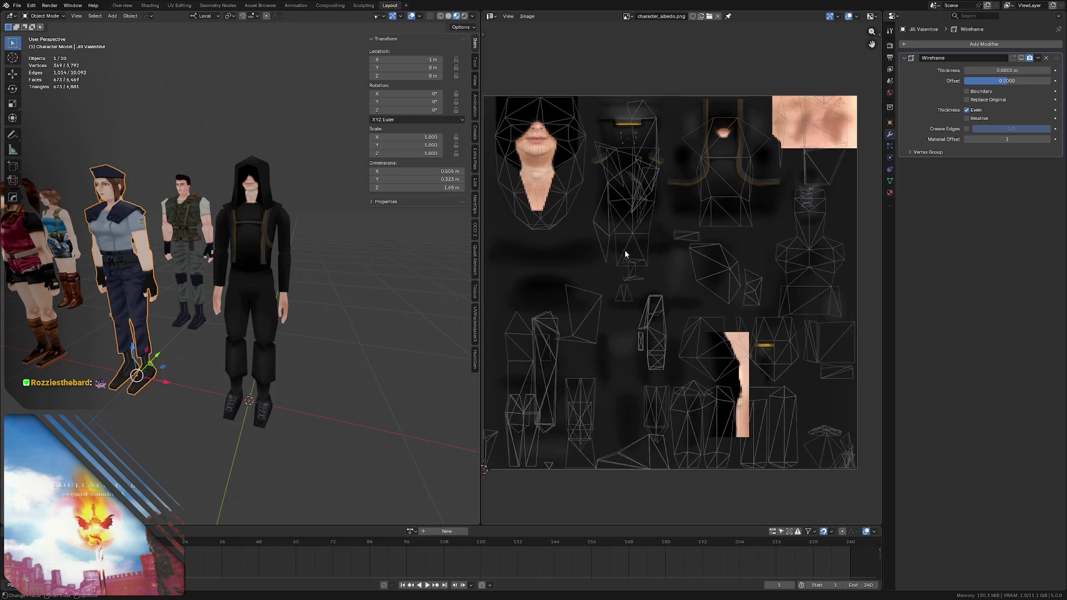
- Show jill.png in the image editor and reveal Jill's full UV layout in isolated Edit Mode
left_click(627, 16)
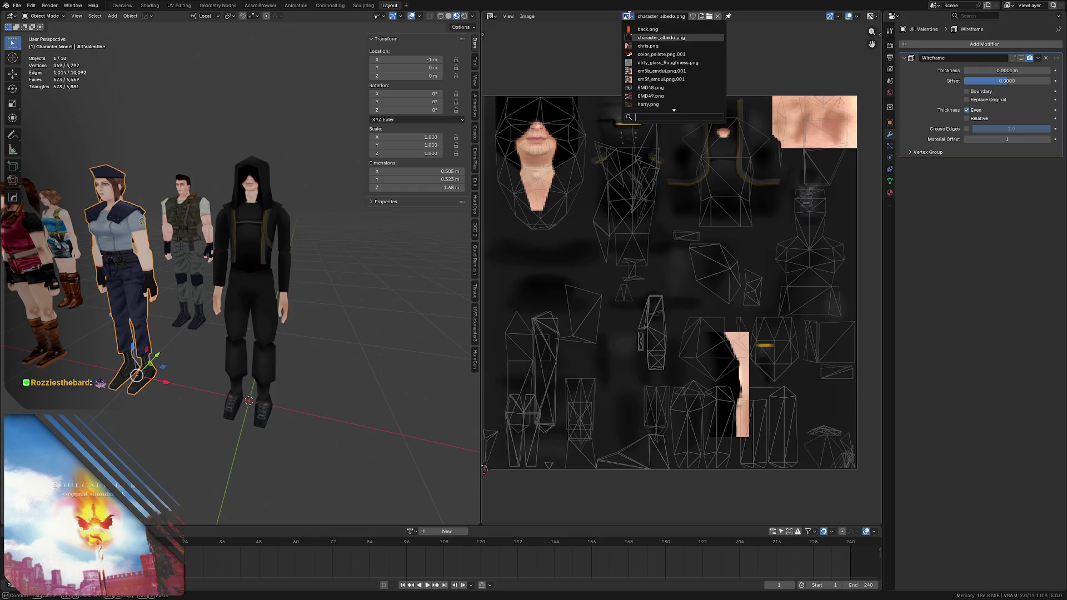
type("jill")
key("Return")
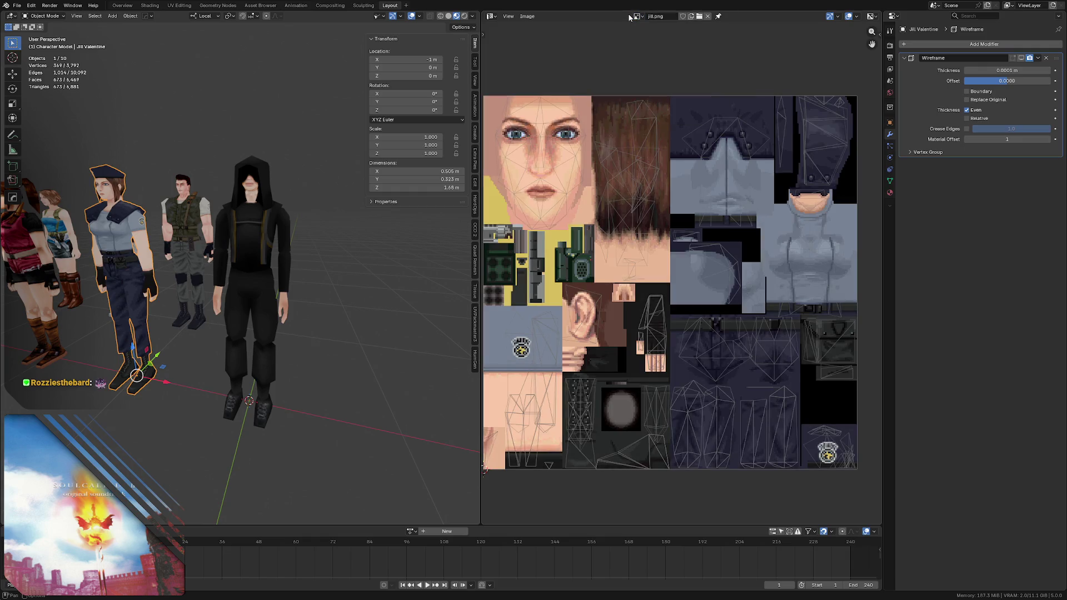
key("Tab")
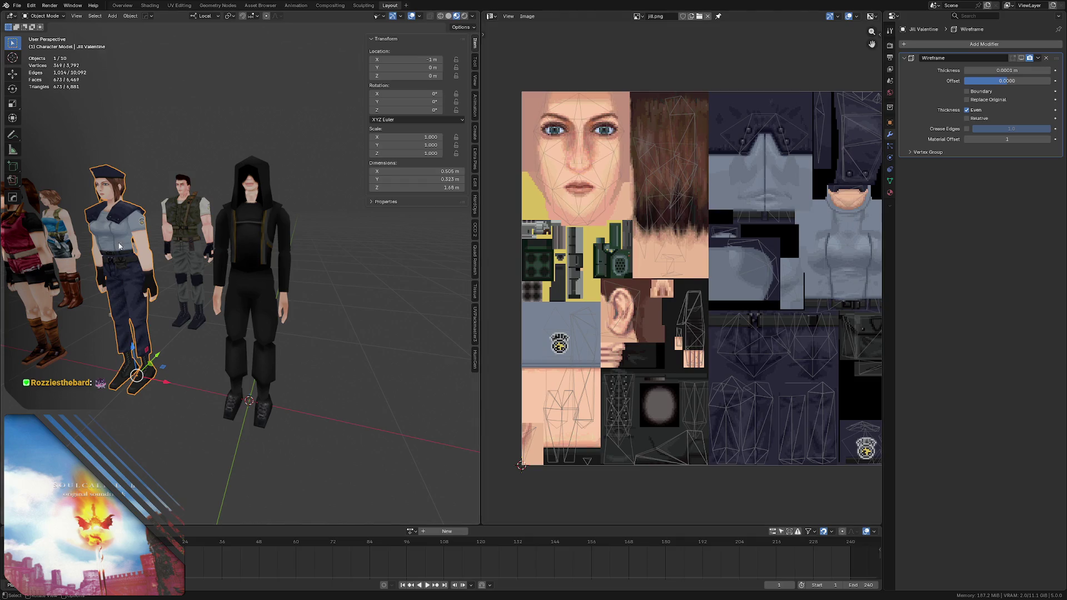
key("KP_Divide")
key("a")
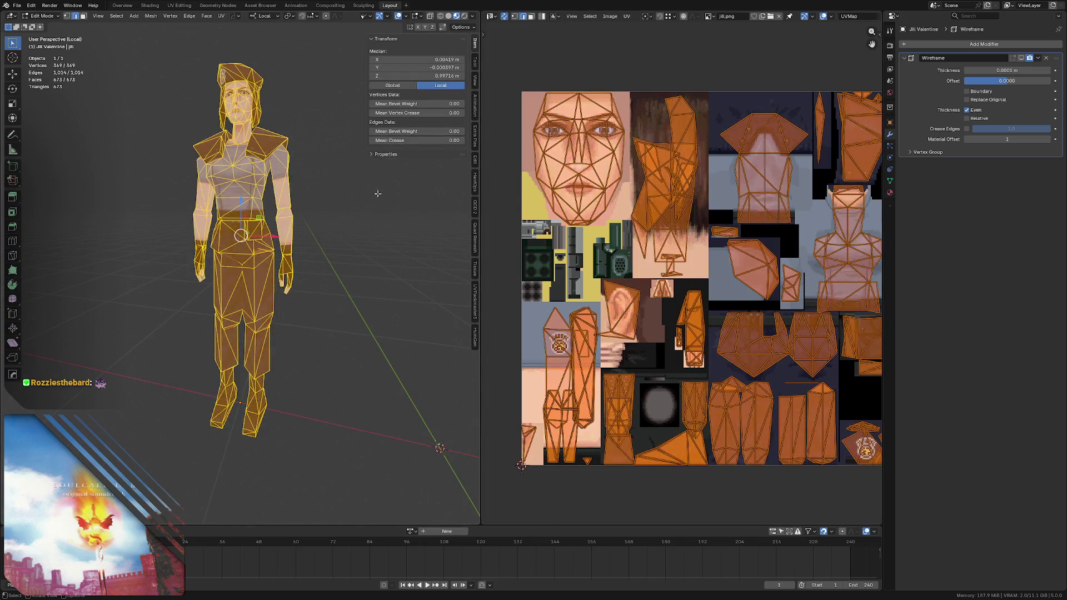
middle_click_drag(638, 213, 611, 218)
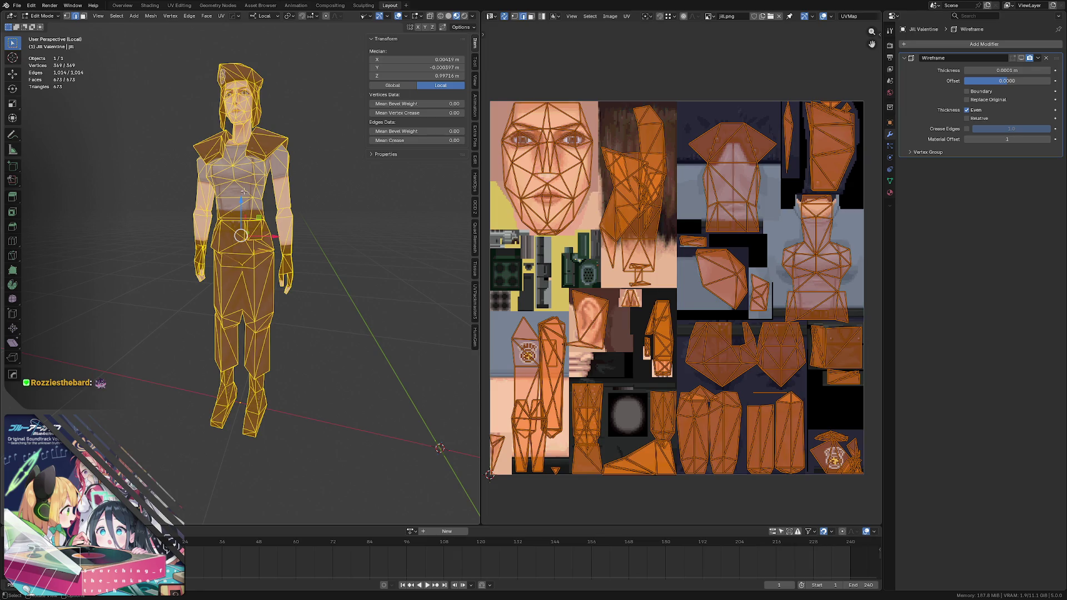
- Inspect Jill, then leave local view and return to Object Mode
middle_click_drag(259, 306, 225, 192)
key("KP_Divide")
key("Tab")
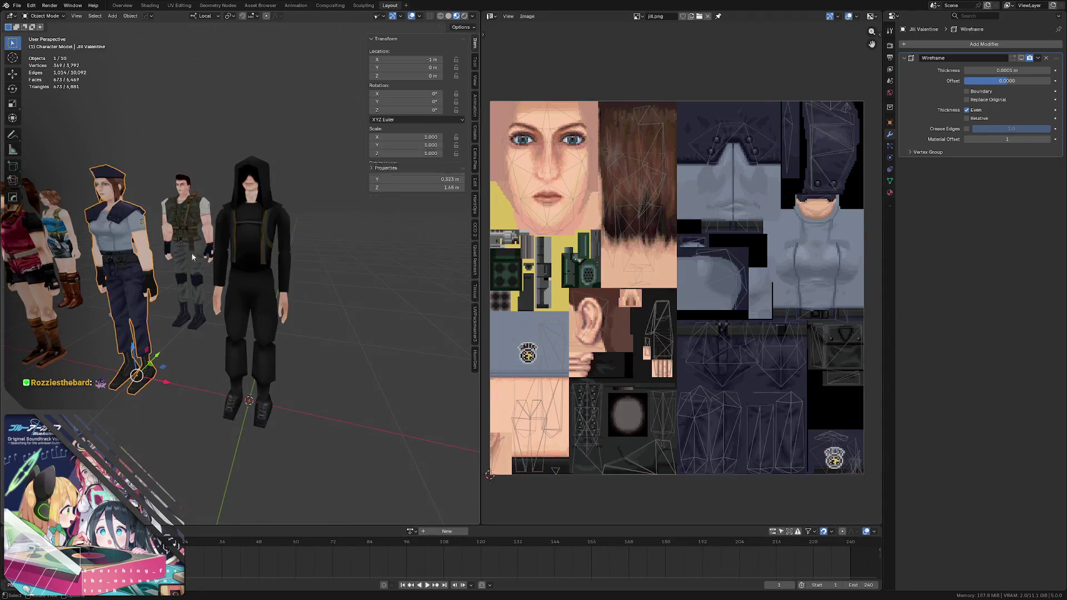
- Select the hooded character and show character_albedo.png in the image editor again
left_click(236, 255)
key("KP_Decimal")
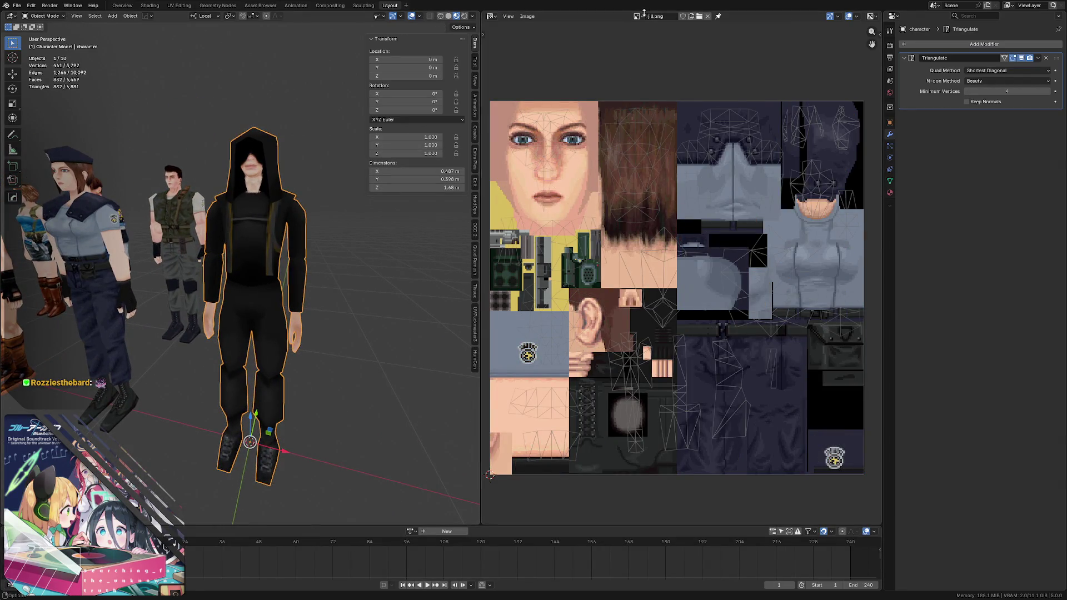
left_click(637, 16)
type("char")
key("Return")
- Deselect the character and save the Blender project file
key("alt+a")
mouse_move(262, 218)
middle_mouse_down()
mouse_move(273, 183)
mouse_move(273, 195)
middle_mouse_up()
key("ctrl+s")
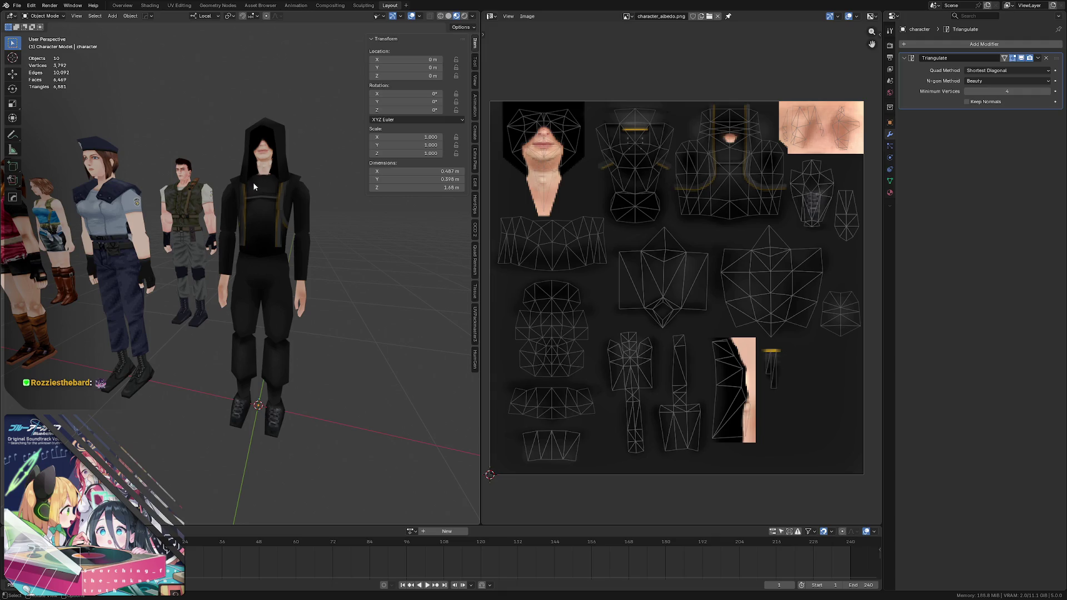
middle_click_drag(255, 183, 256, 212)
scroll(231, 183, "up", 2)
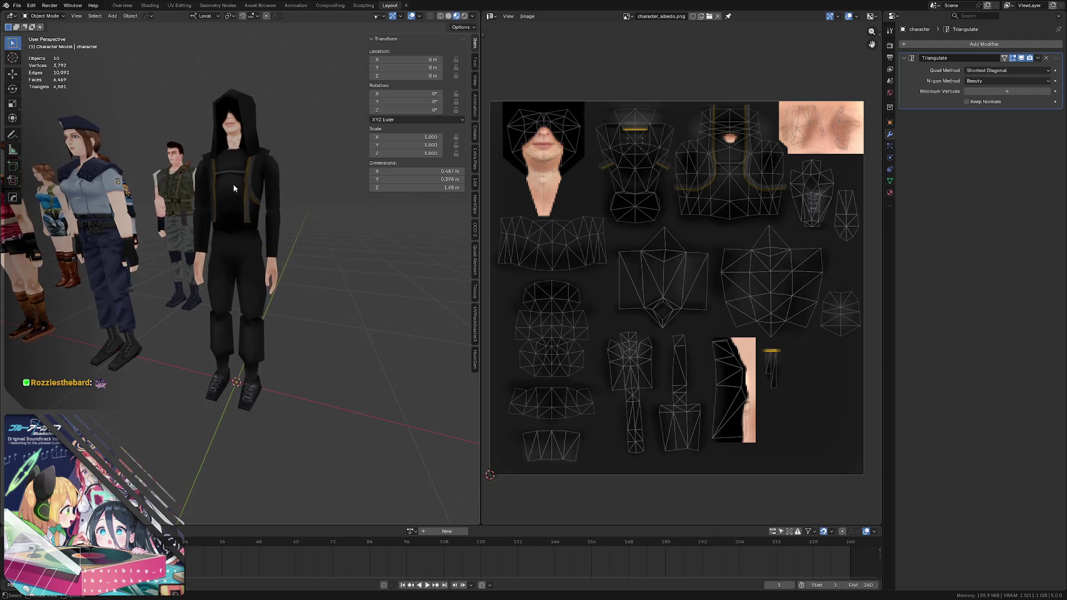
scroll(237, 196, "up", 2)
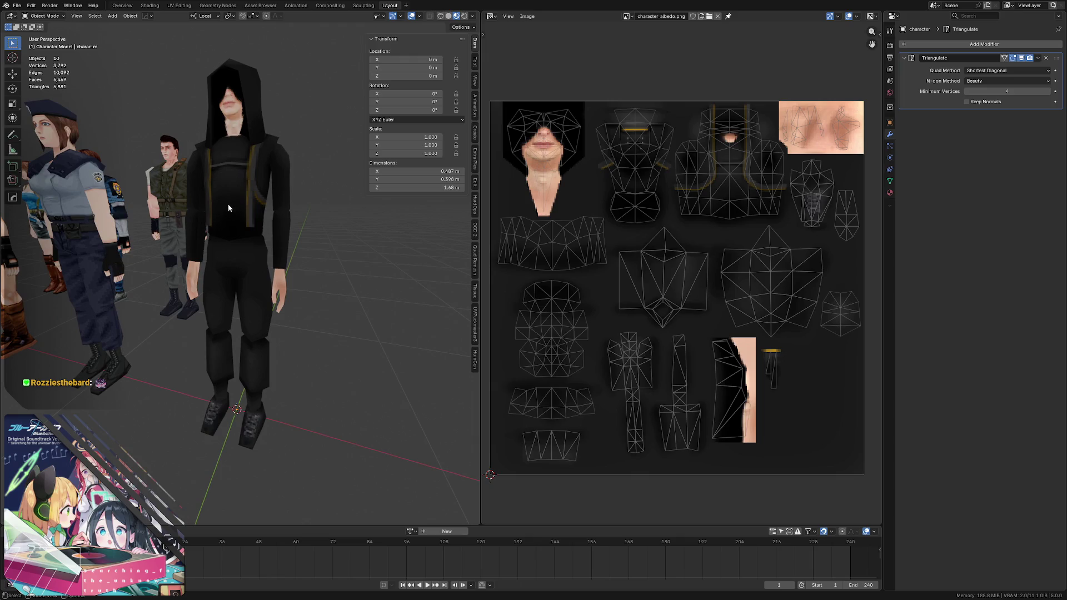
- Put the hooded character in Edit Mode and select its torso and arm faces with L
middle_click_drag(238, 209, 237, 192)
left_click(247, 184)
key("Tab")
left_click(355, 198)
key("a")
key("alt+a")
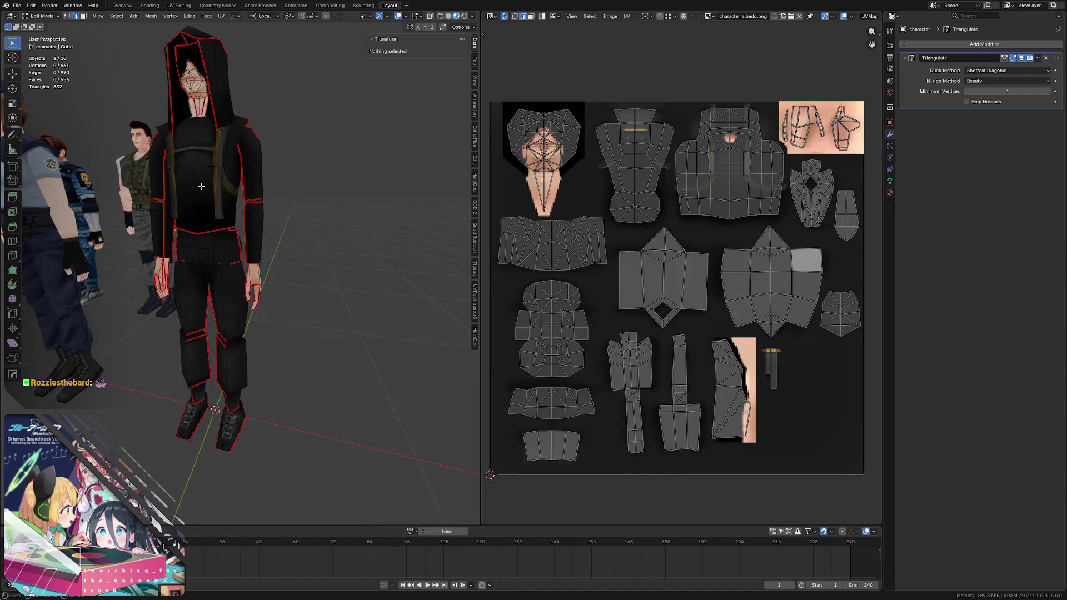
key("l")
key("l")
key("l")
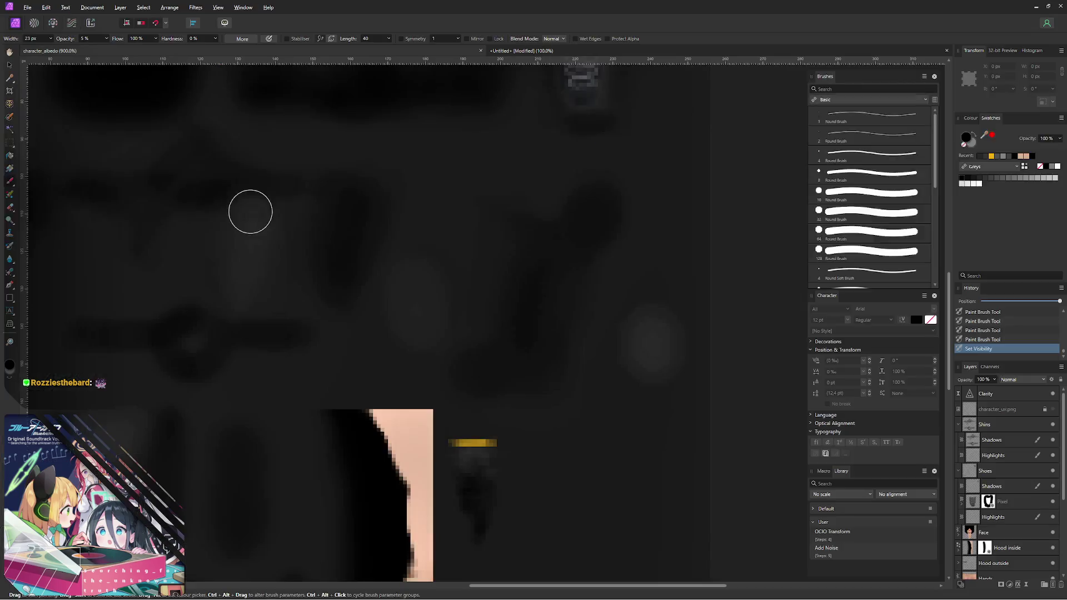
scroll(401, 230, "down", 3, "ctrl")
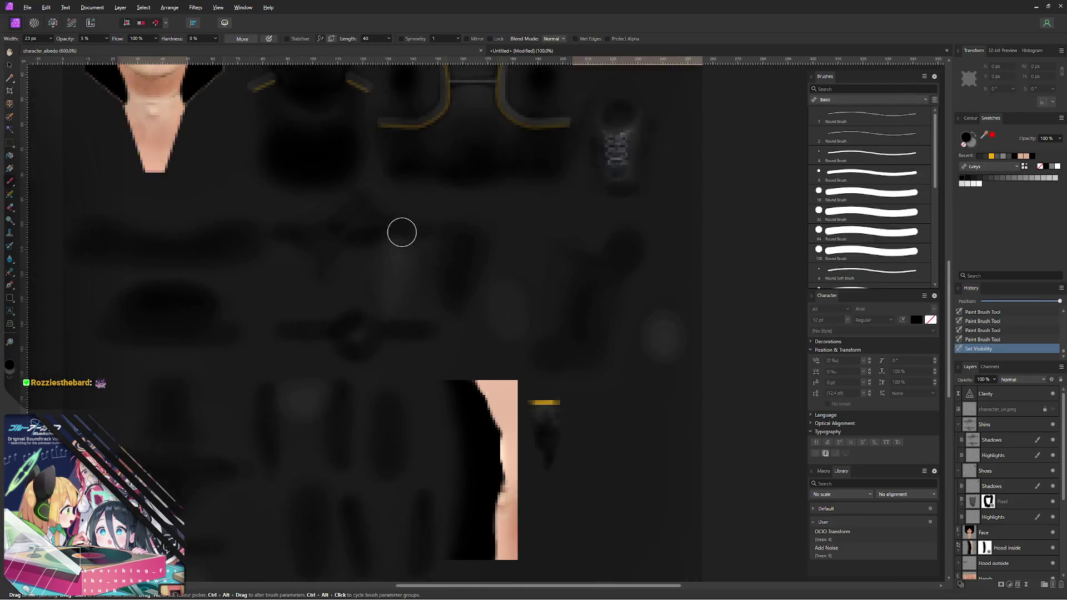
scroll(401, 231, "down", 2, "ctrl")
scroll(400, 231, "up", 1)
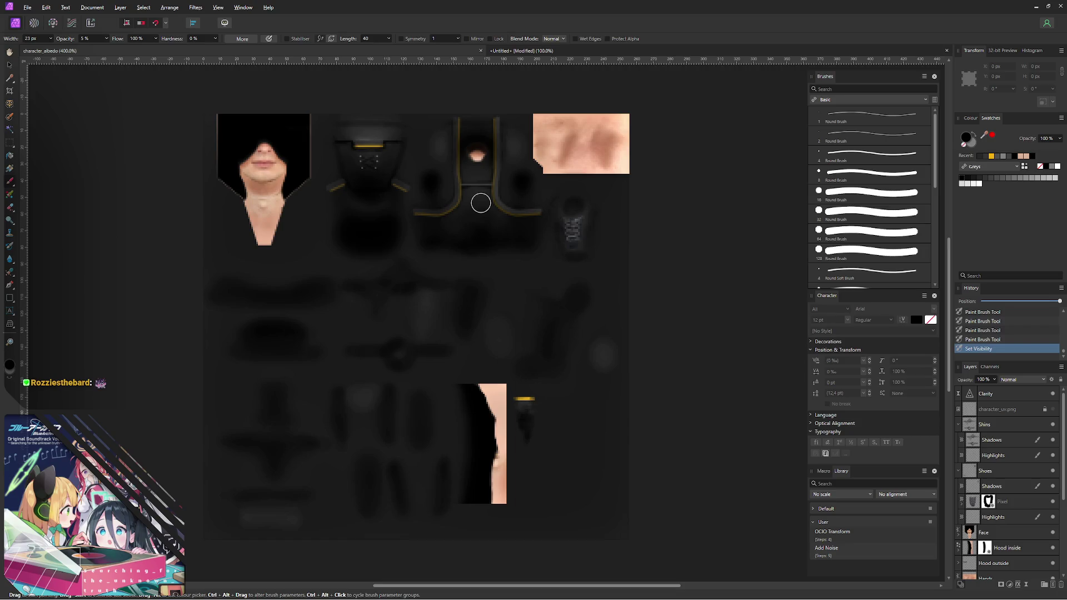
- Show the character_uv overlay, add an empty pixel layer above Shins, and pick red paint
left_click(1054, 408)
left_click(1017, 428)
left_click(959, 426)
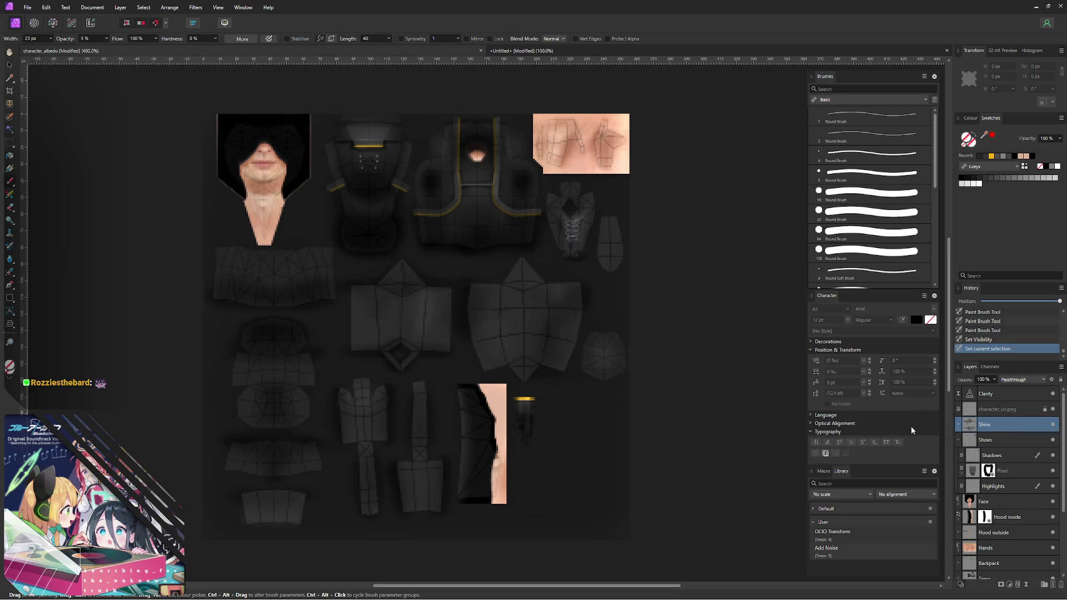
key("ctrl+shift+n")
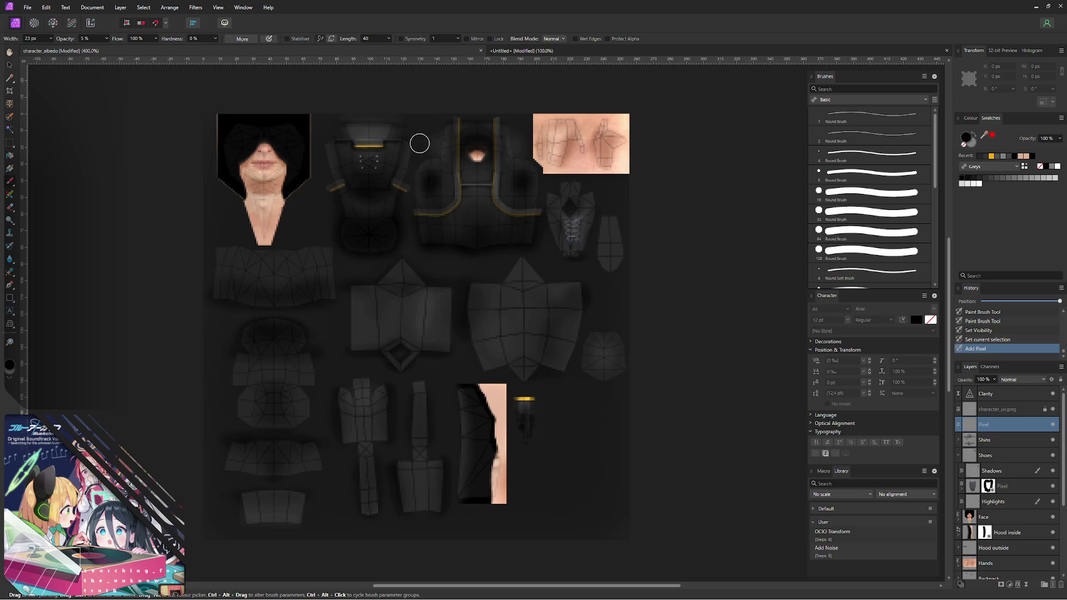
left_click(992, 137)
- Paint the front torso, back and arm UV islands solid red at 100% brush opacity
mouse_move(355, 126)
left_mouse_down()
mouse_move(327, 146)
mouse_move(361, 125)
mouse_move(417, 188)
mouse_move(382, 165)
mouse_move(372, 128)
left_mouse_up()
key("0")
mouse_move(367, 125)
left_mouse_down()
mouse_move(348, 218)
mouse_move(372, 130)
left_mouse_up()
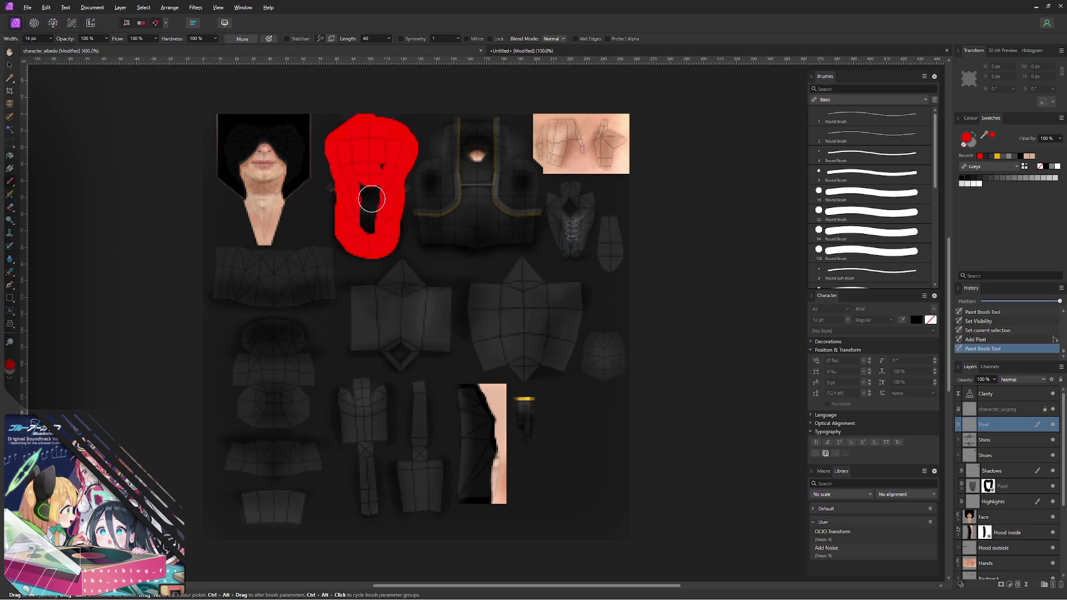
left_click_drag(372, 130, 364, 219)
mouse_move(458, 126)
left_mouse_down()
mouse_move(423, 215)
mouse_move(519, 227)
mouse_move(523, 170)
mouse_move(508, 134)
mouse_move(484, 136)
mouse_move(441, 217)
mouse_move(495, 192)
mouse_move(478, 209)
mouse_move(498, 193)
mouse_move(509, 197)
left_mouse_up()
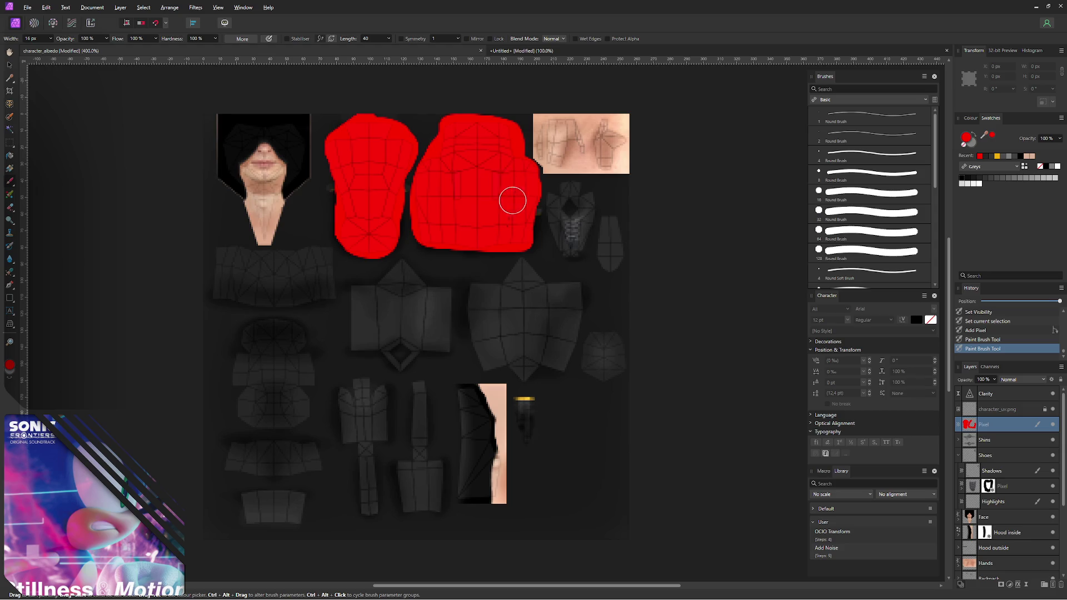
scroll(400, 283, "down", 3)
mouse_move(357, 292)
left_mouse_down()
mouse_move(329, 300)
mouse_move(343, 314)
mouse_move(329, 325)
mouse_move(357, 350)
mouse_move(354, 416)
mouse_move(412, 405)
mouse_move(409, 374)
mouse_move(400, 392)
mouse_move(400, 295)
mouse_move(405, 321)
mouse_move(353, 386)
mouse_move(341, 341)
mouse_move(364, 344)
mouse_move(355, 294)
left_mouse_up()
scroll(367, 250, "up", 3)
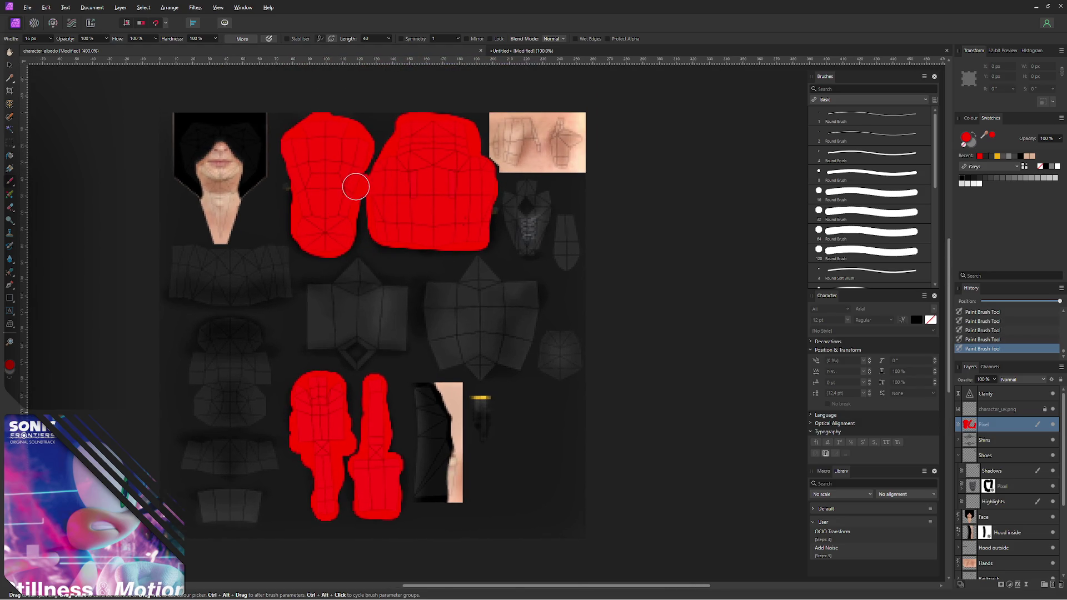
key("v")
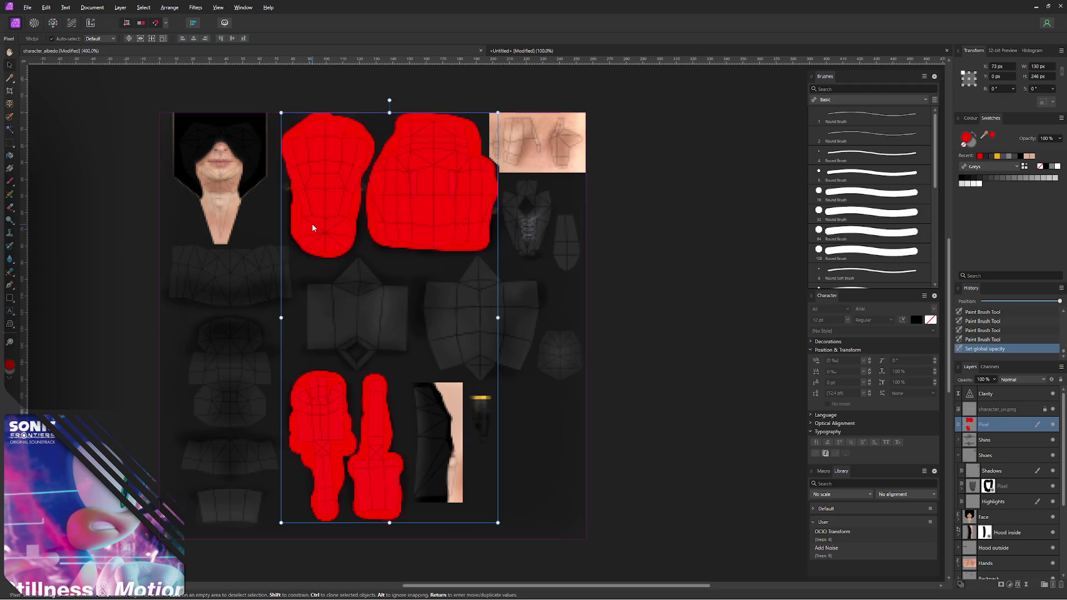
- Fade the red layer to 10% opacity and ready the Erase Brush at full strength
key("0")
key("1")
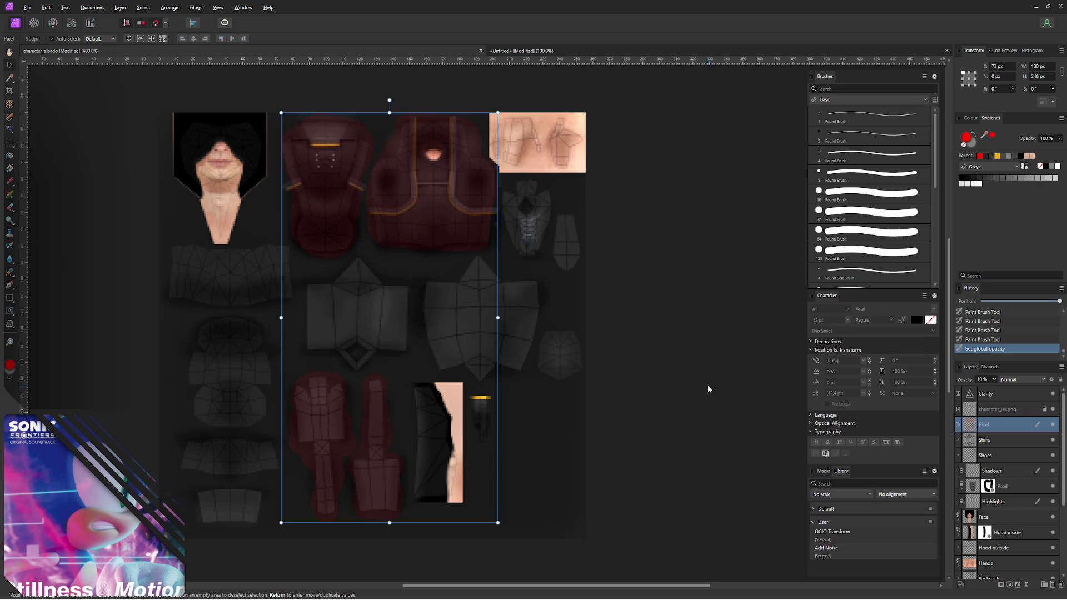
key("b")
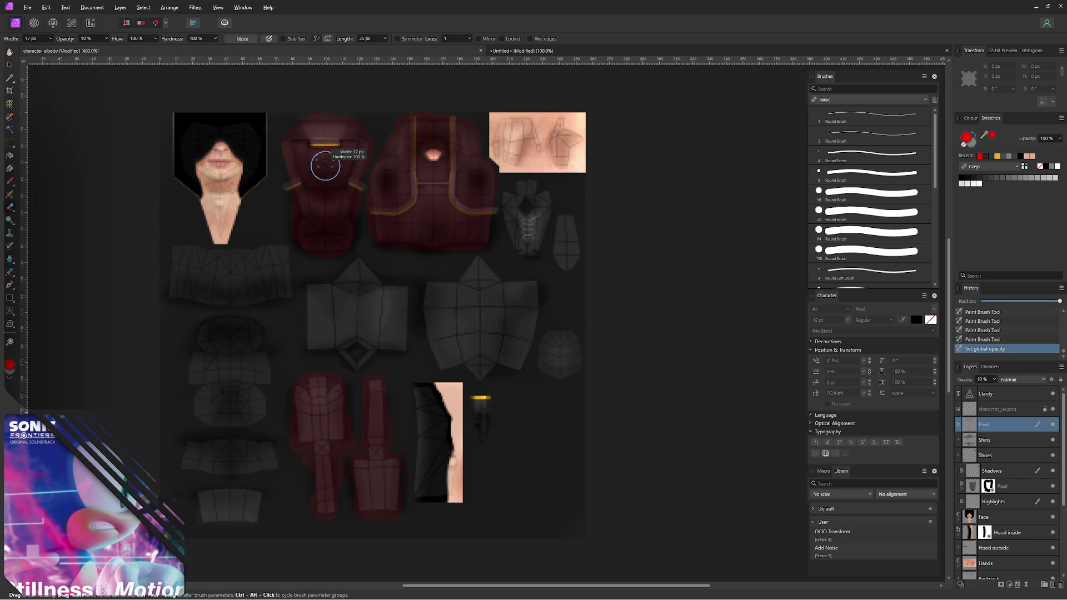
key("0")
- Erase the red tint from the hood rim and the chest area around the small dots
left_click_drag(317, 133, 311, 123)
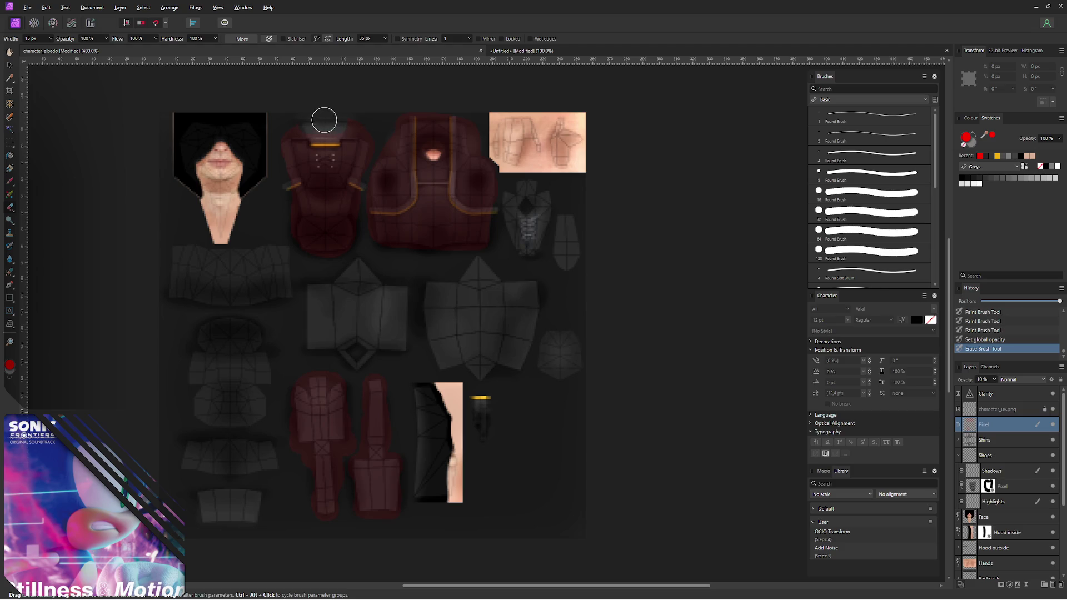
scroll(316, 123, "up", 3, "ctrl")
scroll(329, 291, "up", 2)
scroll(301, 218, "up", 1)
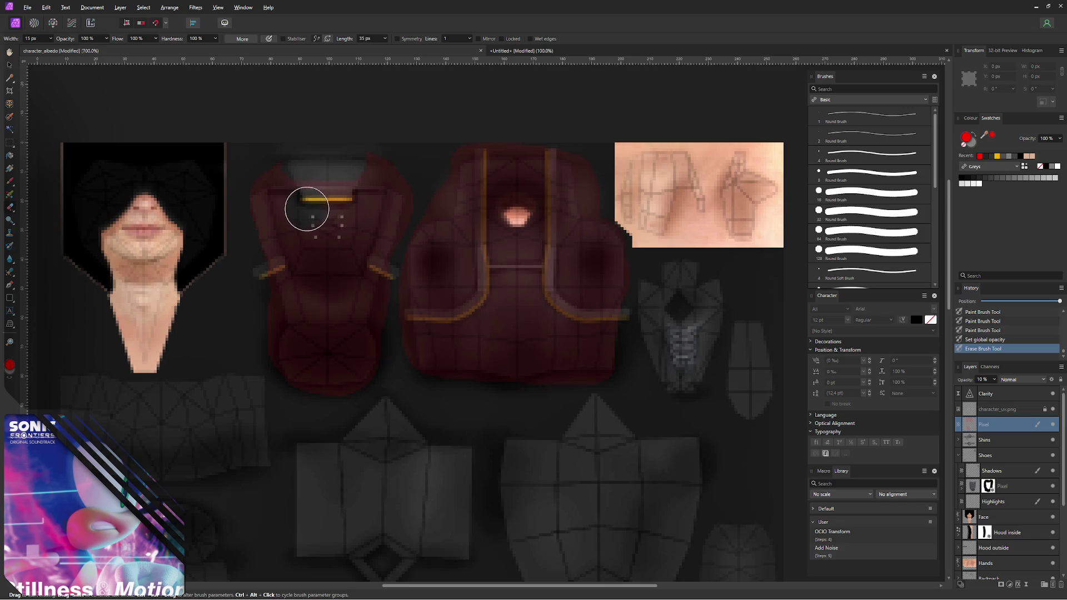
mouse_move(314, 198)
left_mouse_down()
mouse_move(321, 183)
mouse_move(324, 207)
mouse_move(367, 208)
left_mouse_up()
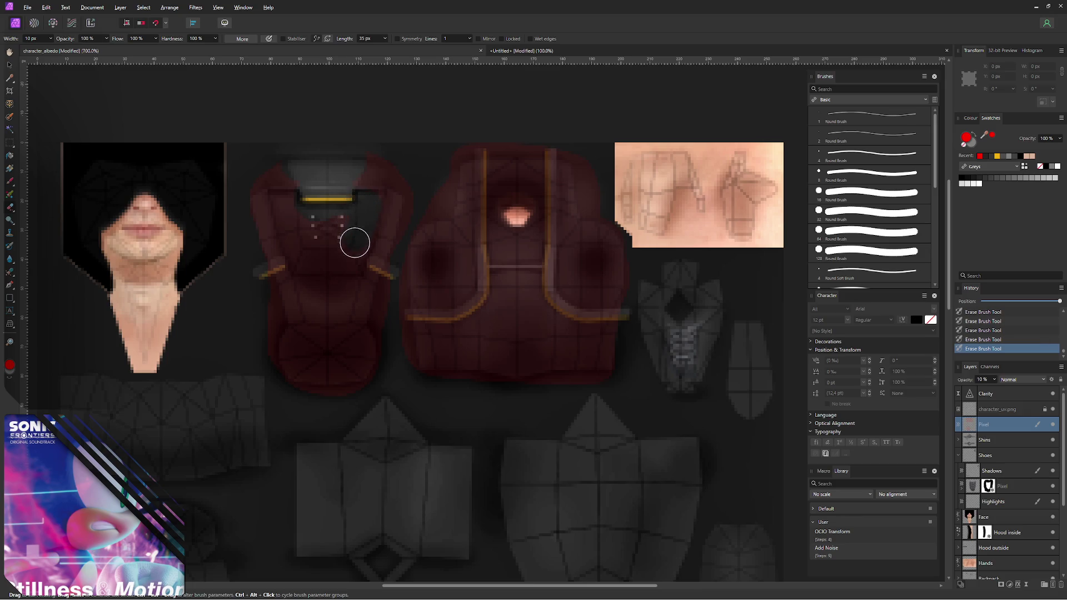
mouse_move(305, 258)
left_mouse_down()
mouse_move(291, 229)
mouse_move(311, 205)
mouse_move(277, 195)
left_mouse_up()
scroll(328, 181, "down", 2)
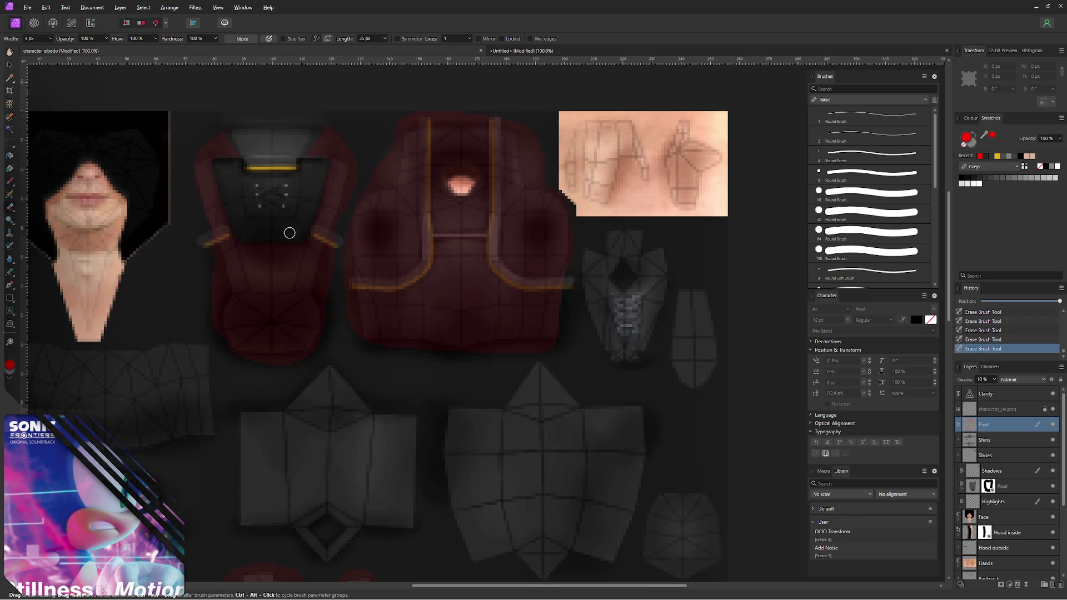
key("v")
left_click(252, 134)
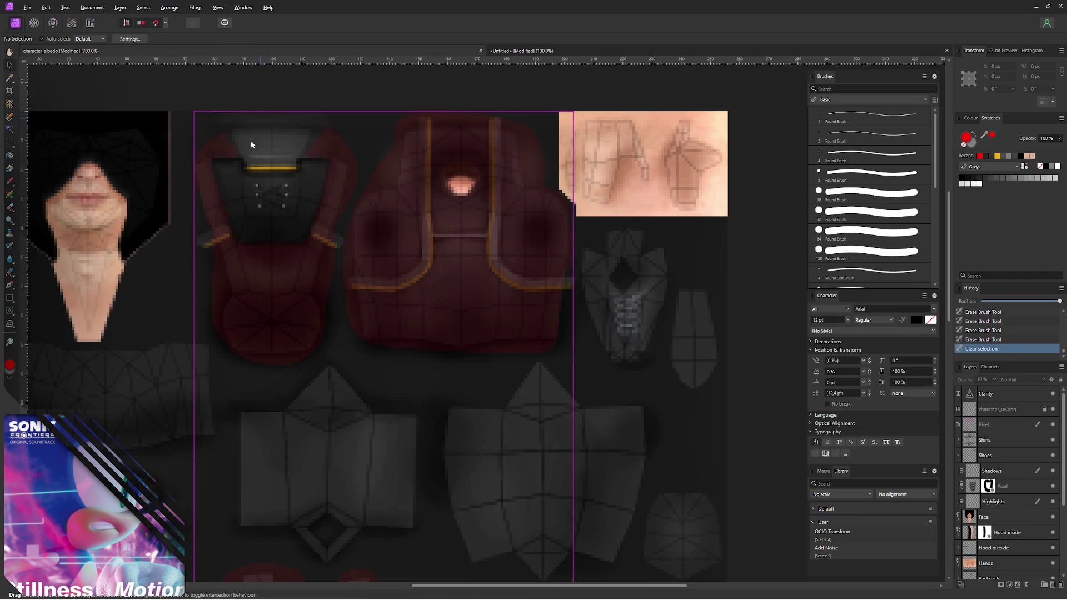
scroll(244, 147, "down", 1, "ctrl")
scroll(363, 178, "down", 2)
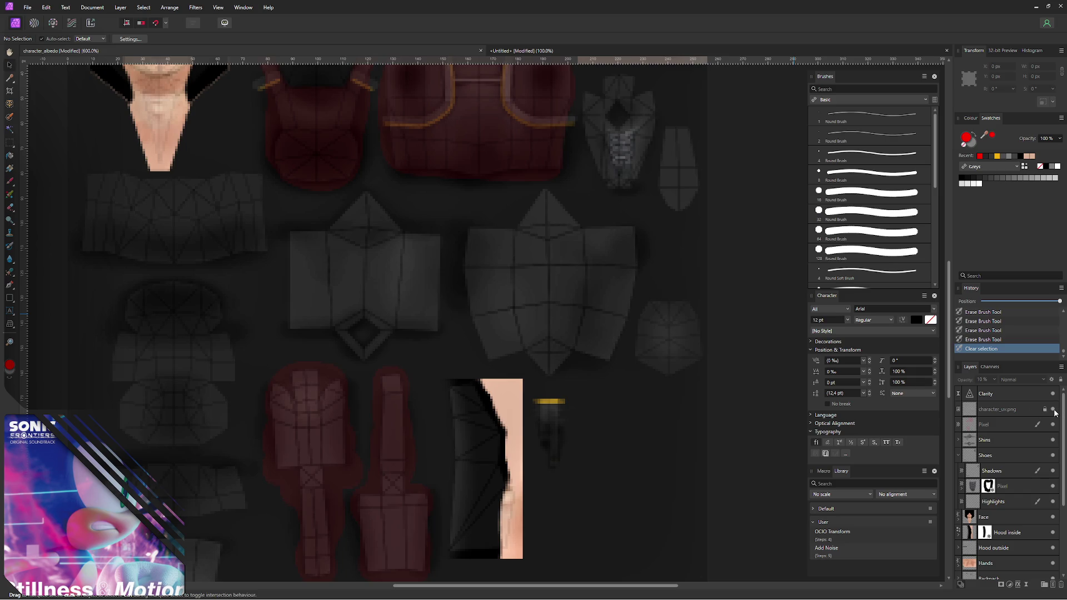
scroll(543, 276, "up", 1)
scroll(544, 274, "down", 1, "ctrl")
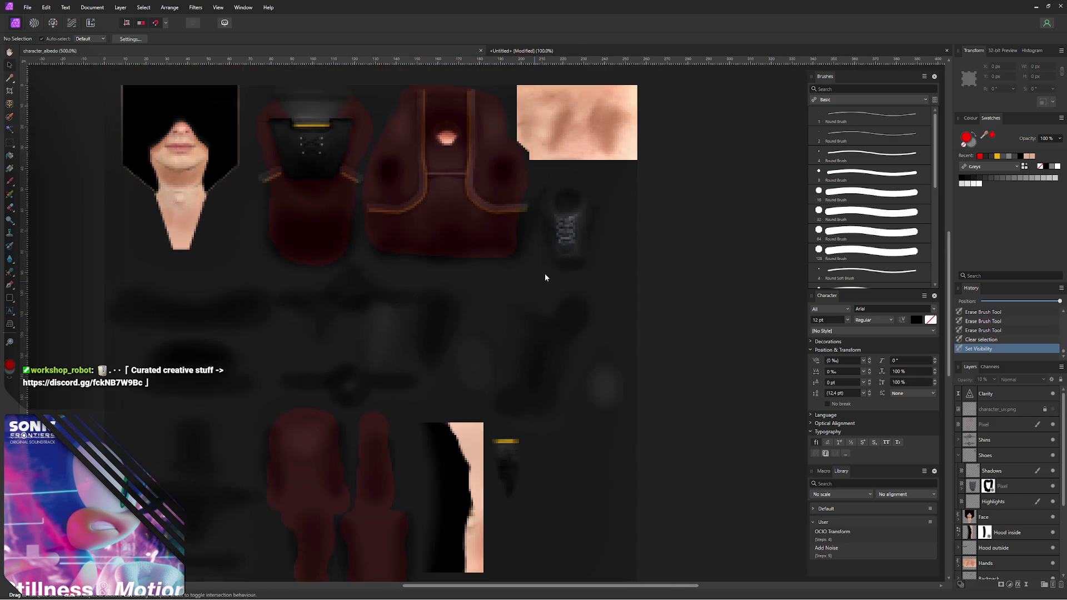
- Cancel a texture export and switch over to Blender, clearing the mesh selection
key("ctrl+alt+shift+s")
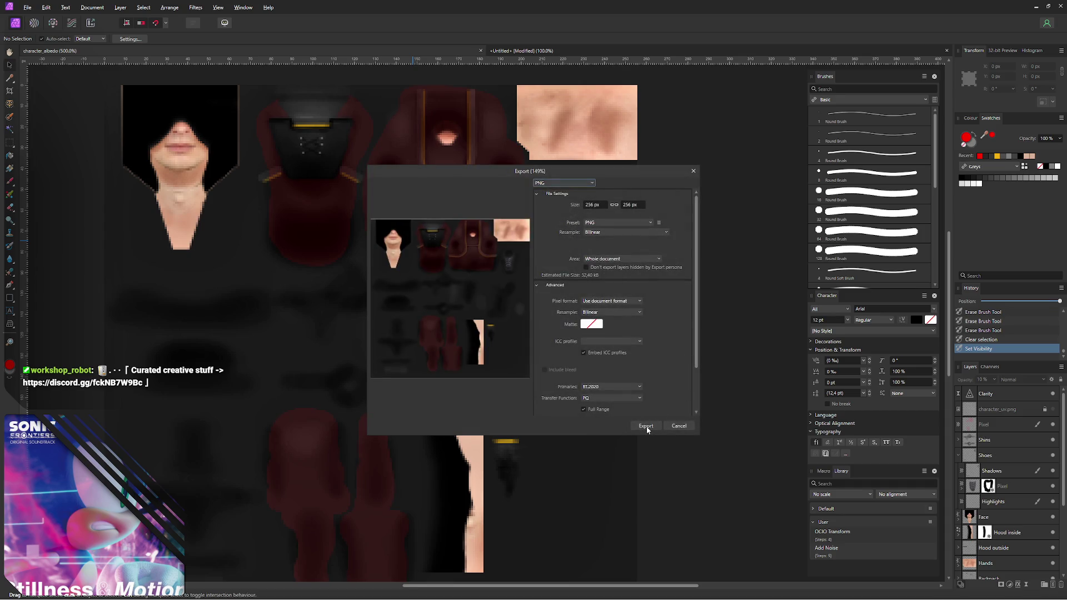
left_click(680, 426)
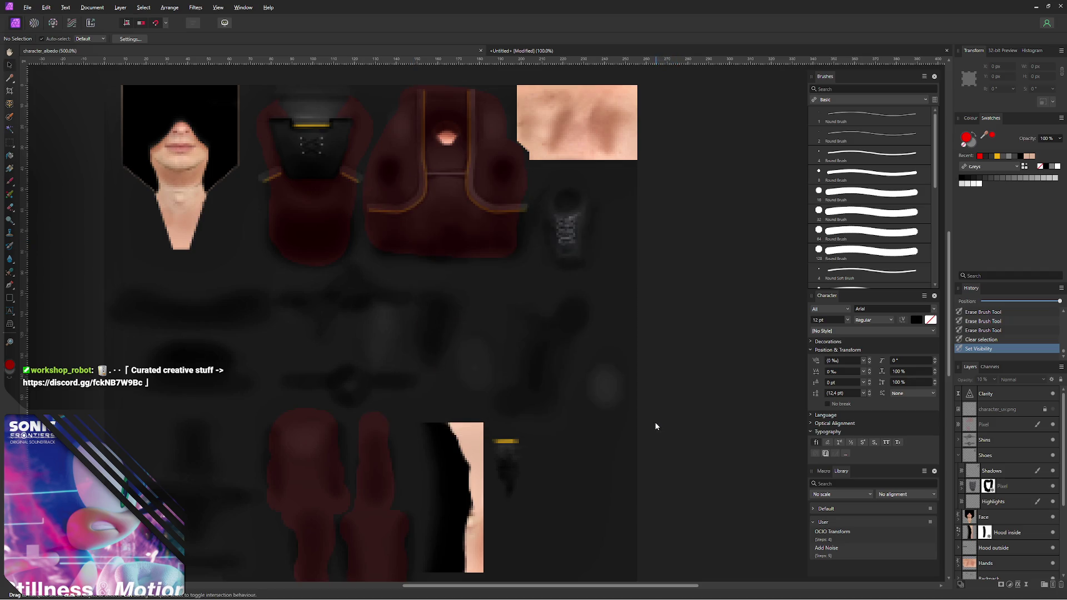
key("alt+Tab")
key("alt+a")
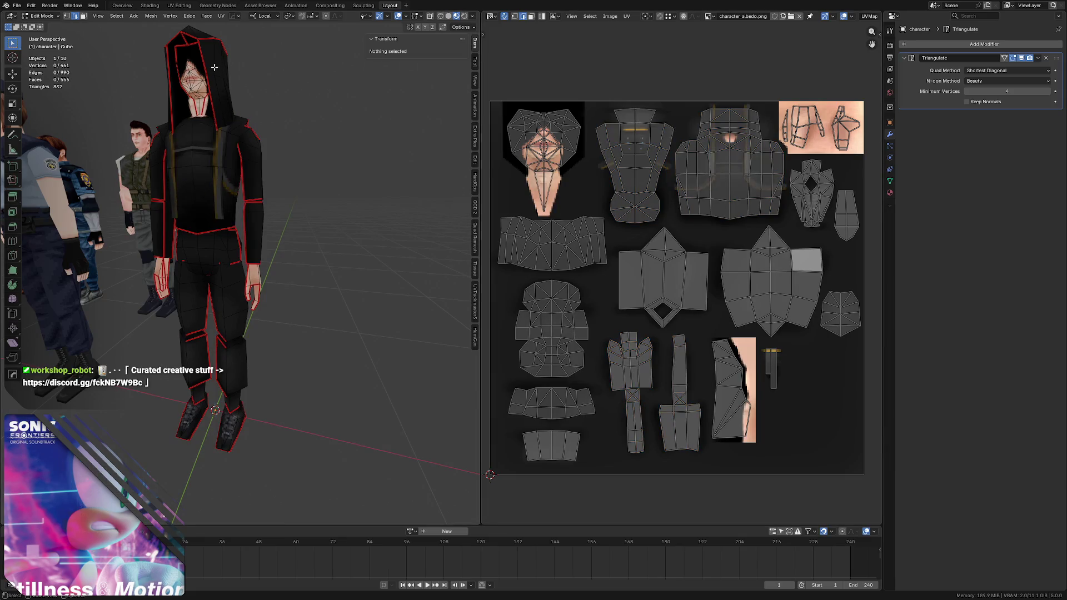
- Select the hood and upper back mesh islands with L to locate them on the UV layout
key("l")
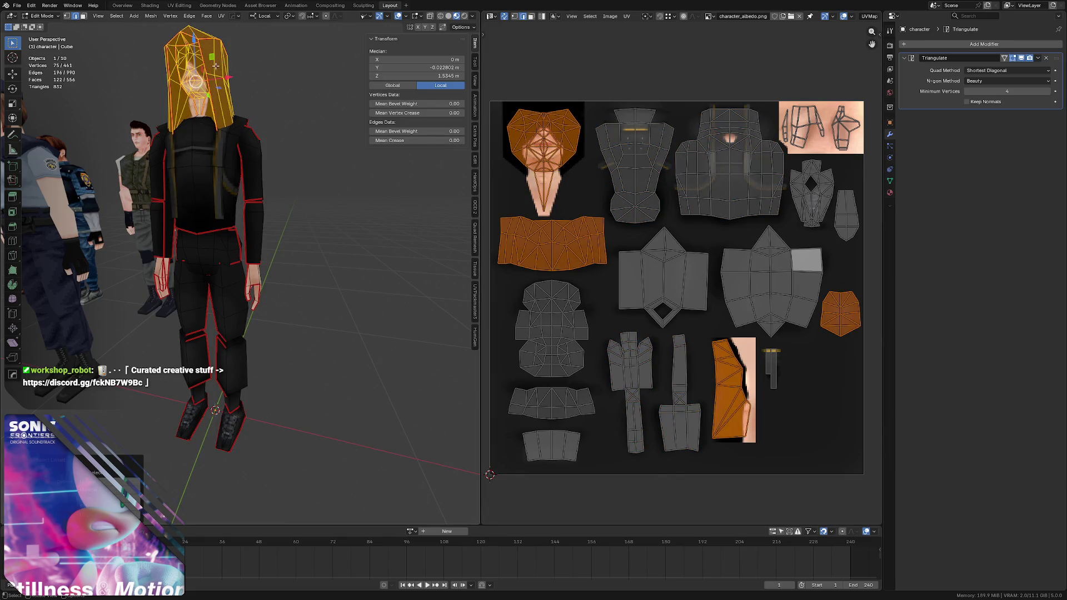
key("1")
key("alt+a")
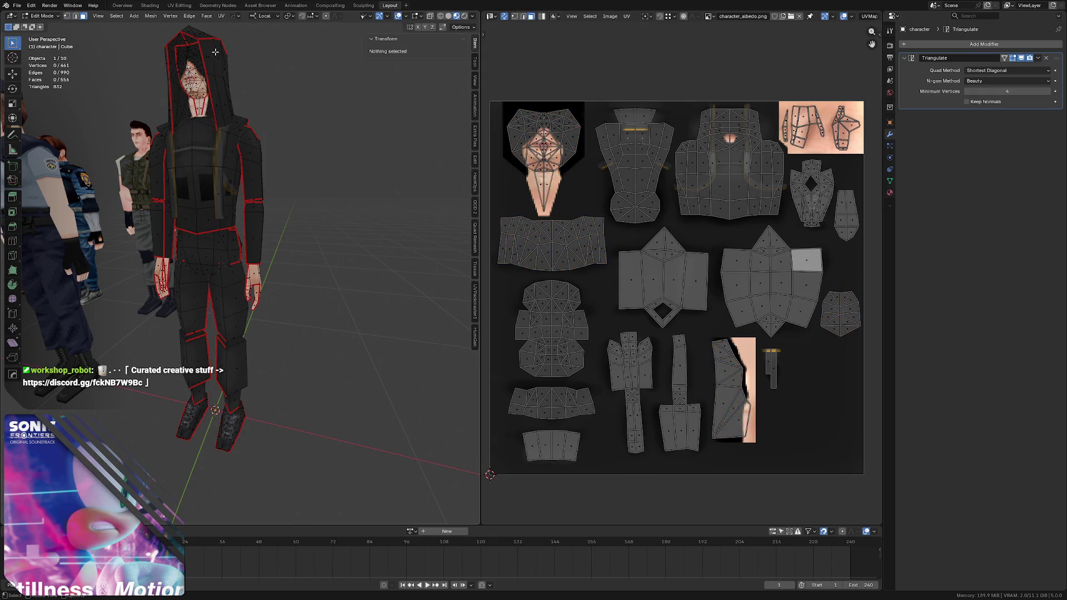
key("l")
mouse_move(218, 54)
middle_mouse_down()
mouse_move(200, 61)
mouse_move(267, 92)
middle_mouse_up()
key("l")
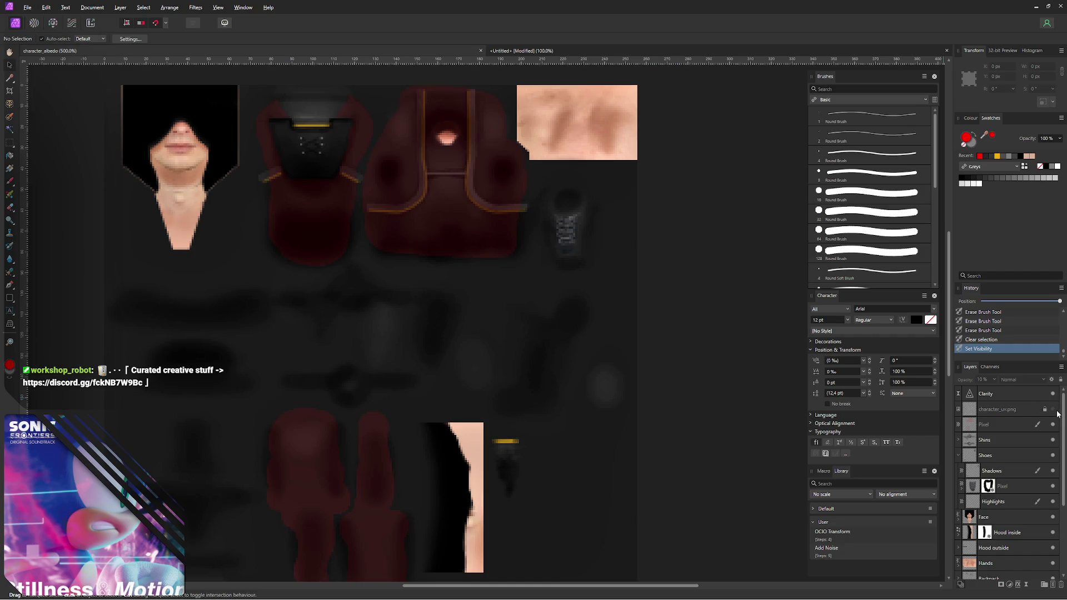
- With the UV overlay shown, paint the collar strip and small shoulder piece dark red
left_click(1005, 427)
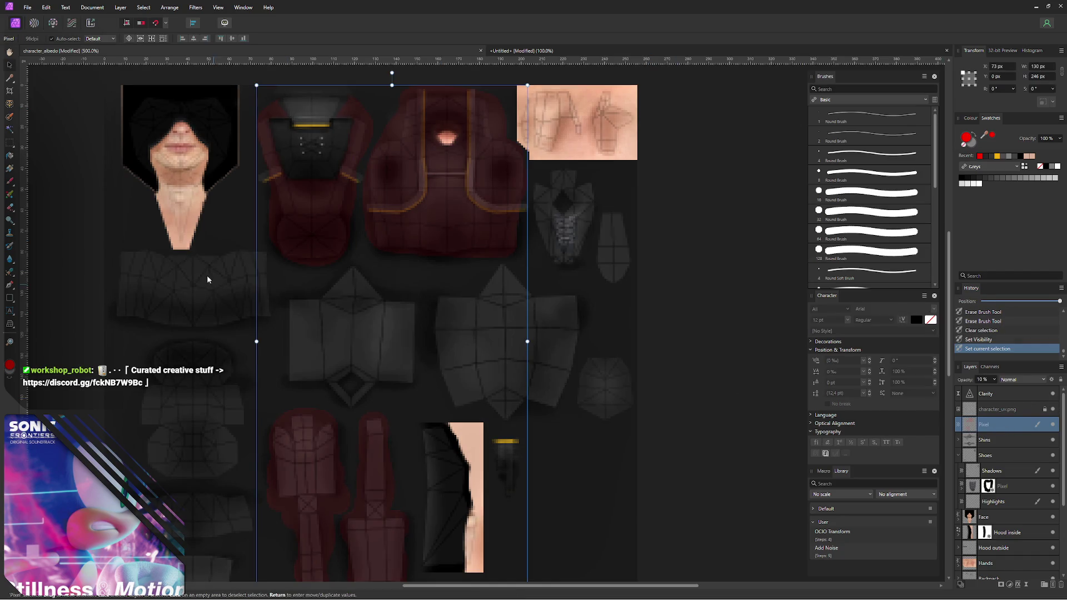
key("b")
left_click(137, 265)
mouse_move(136, 265)
left_mouse_down()
mouse_move(253, 265)
mouse_move(131, 306)
mouse_move(123, 295)
left_mouse_up()
scroll(555, 322, "right", 2)
scroll(554, 322, "down", 1)
mouse_move(560, 326)
left_mouse_down()
mouse_move(507, 374)
mouse_move(525, 364)
mouse_move(527, 341)
left_mouse_up()
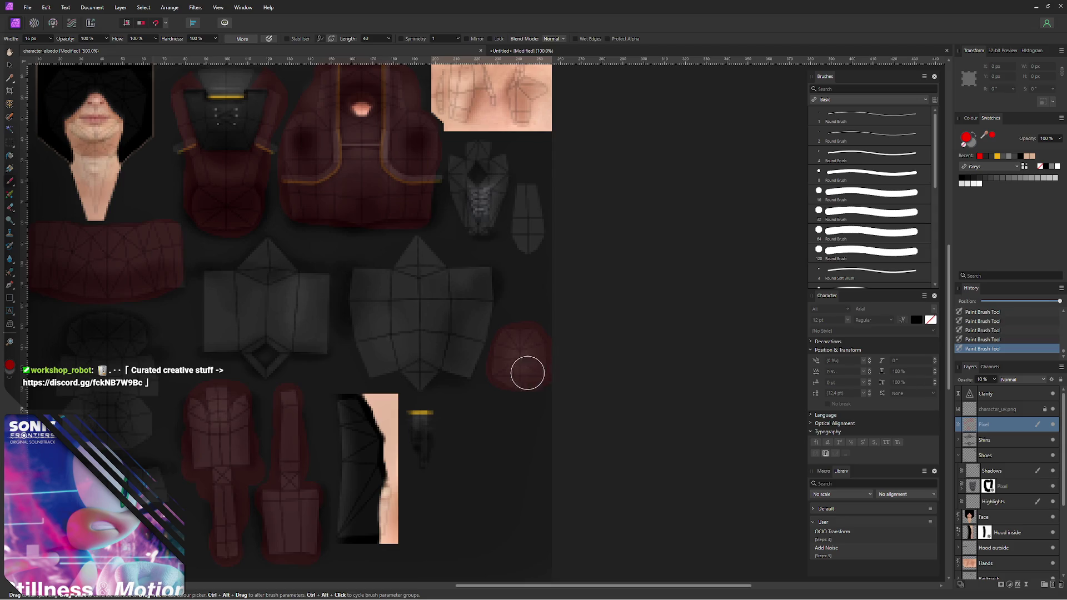
scroll(268, 258, "left", 3, "shift")
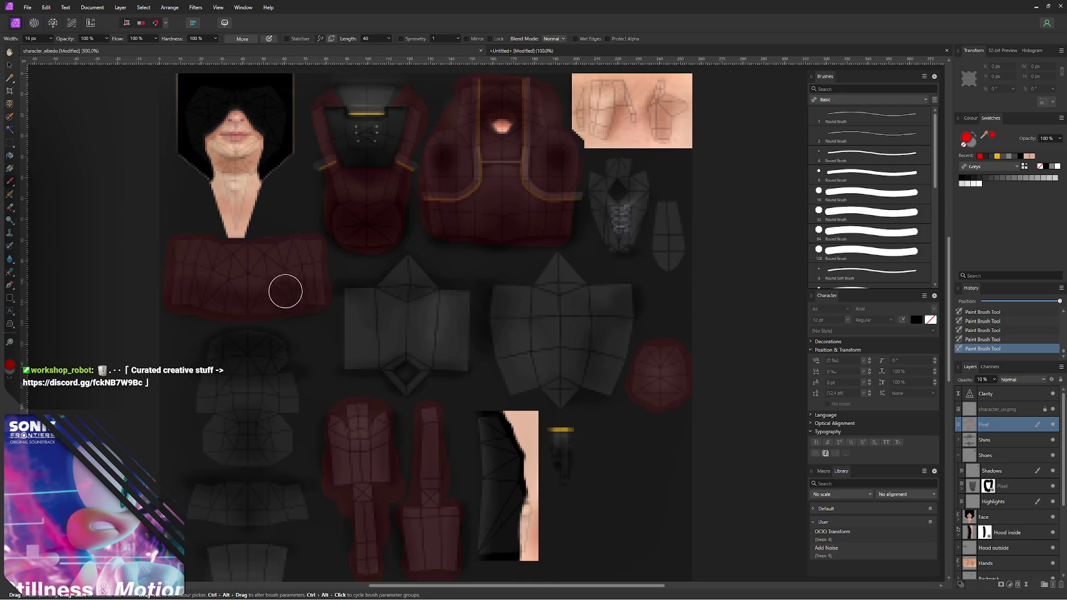
- Hide the UV overlay, export the PNG over character_albedo.png, and switch to Blender
left_click(1053, 410)
key("ctrl+alt+shift+w")
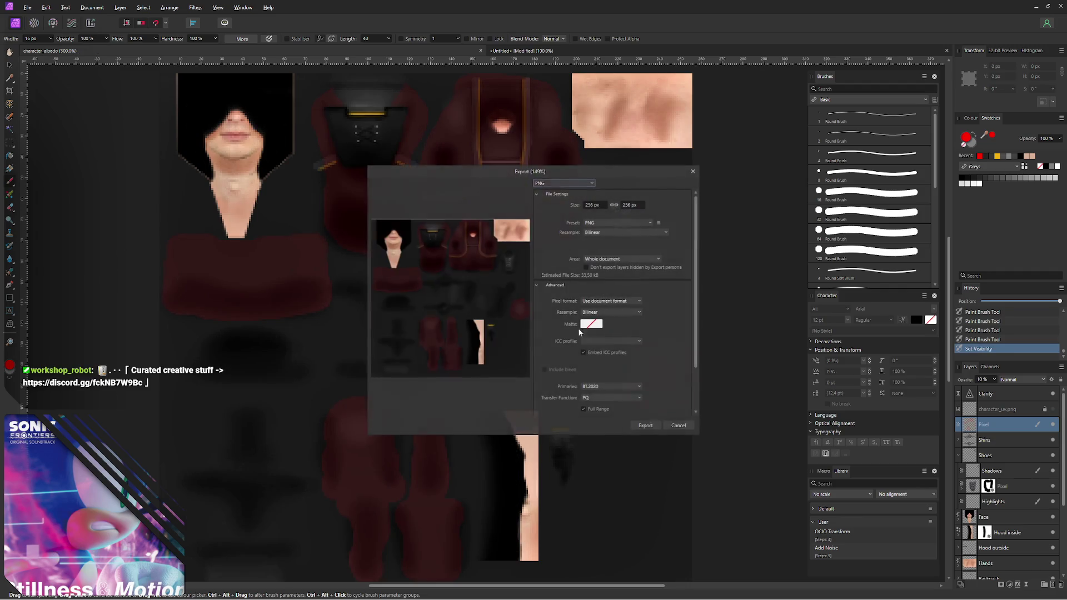
left_click(646, 426)
left_click(429, 339)
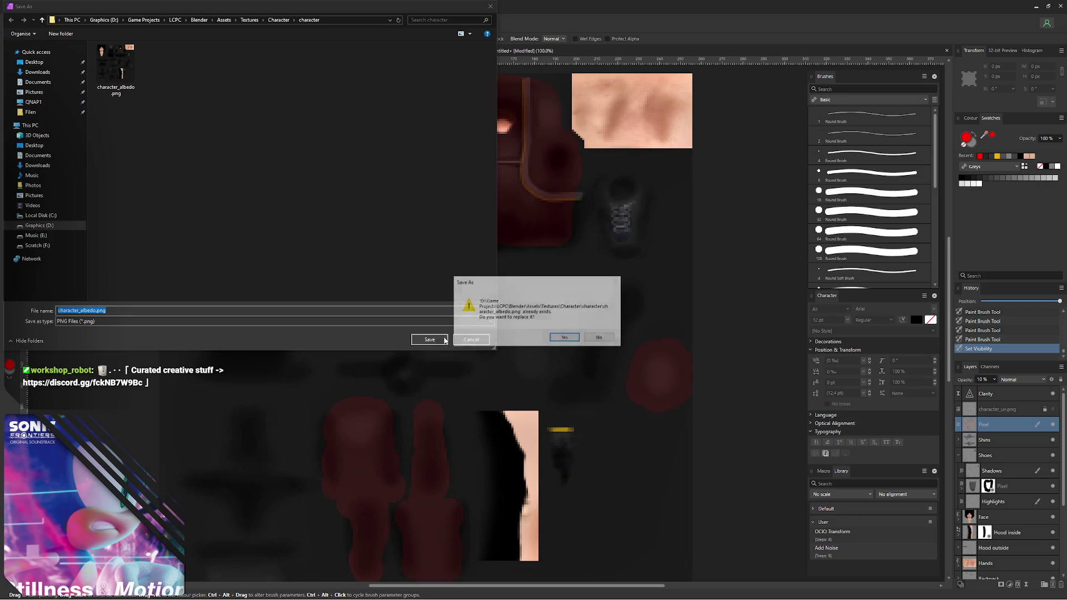
left_click(564, 337)
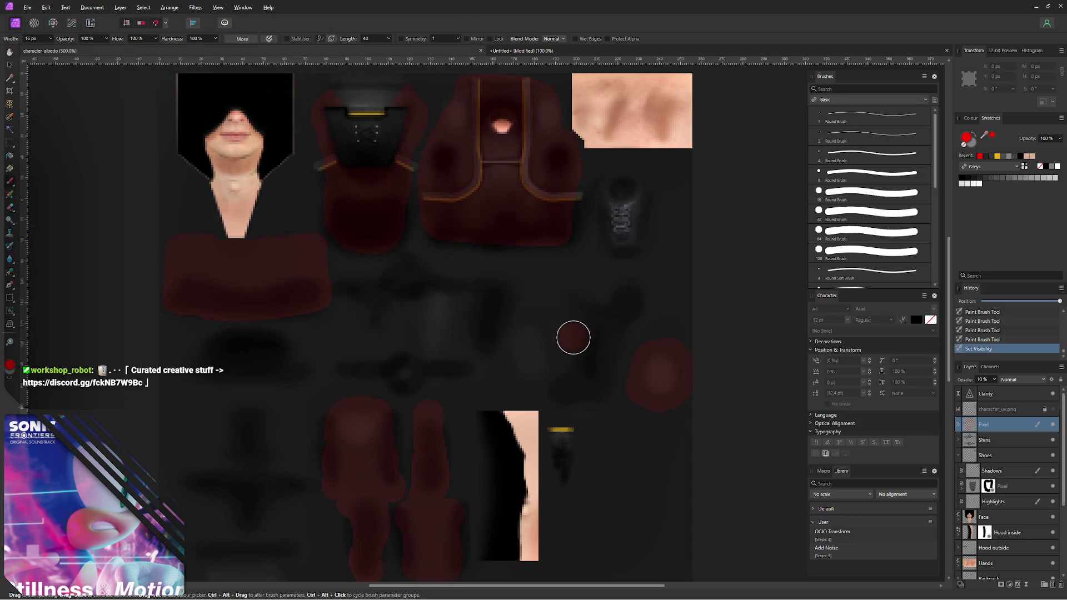
key("alt+Tab")
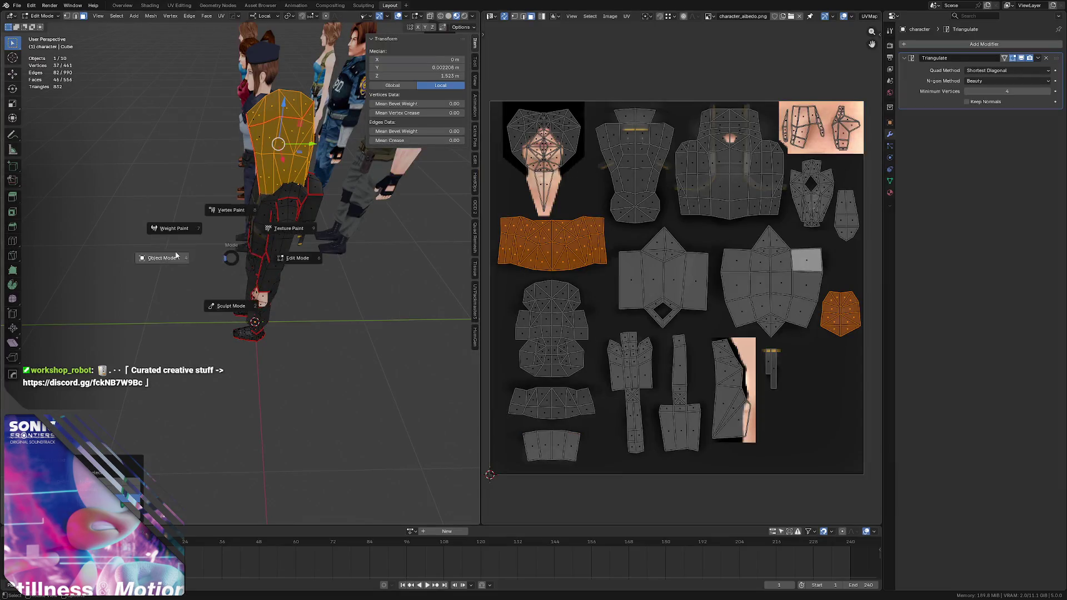
- Inspect the red-tinted hoodie on the model, save the blend file, and return to Affinity Photo
mouse_move(275, 208)
middle_mouse_down()
mouse_move(310, 209)
mouse_move(202, 206)
mouse_move(253, 177)
mouse_move(226, 185)
mouse_move(224, 198)
mouse_move(201, 176)
middle_mouse_up()
scroll(310, 210, "up", 2)
key("ctrl+s")
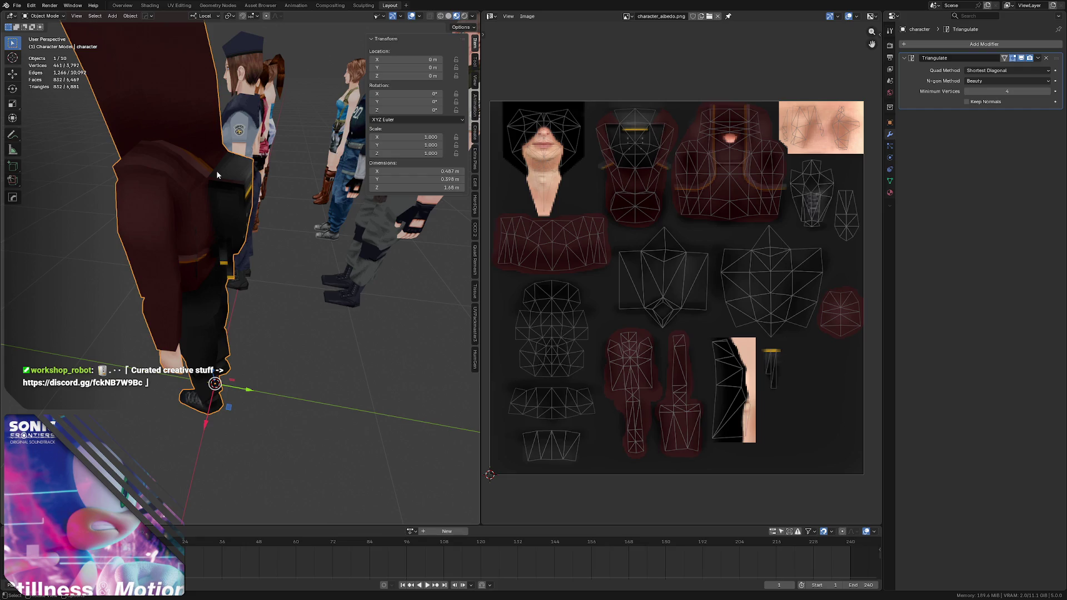
mouse_move(218, 174)
middle_mouse_down()
mouse_move(293, 149)
mouse_move(250, 177)
mouse_move(229, 170)
mouse_move(250, 163)
mouse_move(231, 190)
mouse_move(209, 158)
middle_mouse_up()
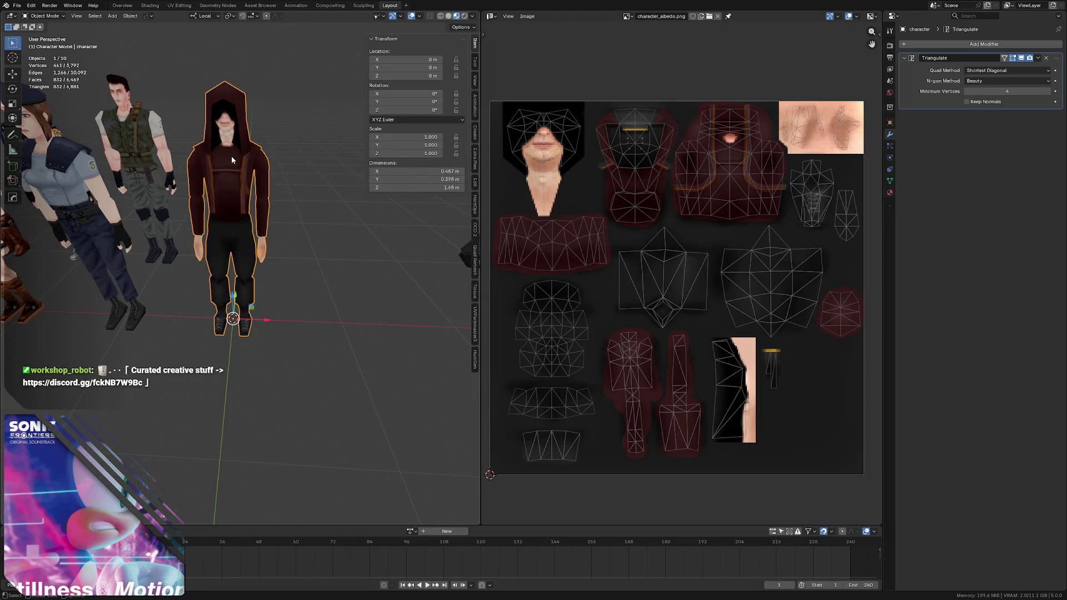
key("alt+a")
scroll(231, 156, "down", 3)
mouse_move(231, 156)
middle_mouse_down()
mouse_move(242, 184)
mouse_move(228, 174)
middle_mouse_up()
scroll(249, 198, "up", 2)
scroll(251, 188, "up", 1)
scroll(241, 185, "up", 2)
key("ctrl+s")
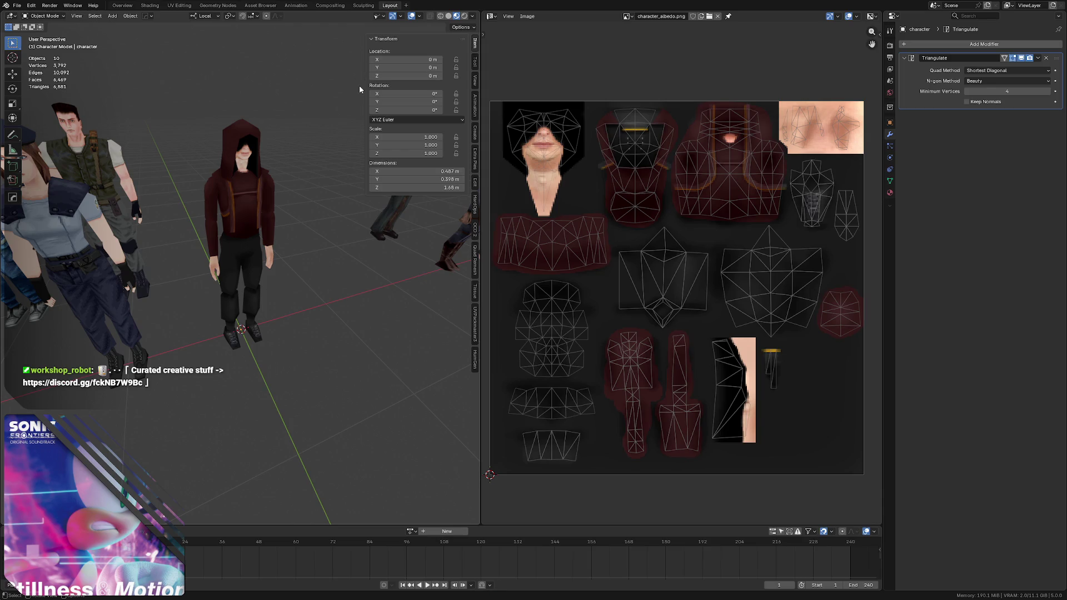
key("alt+Tab")
scroll(471, 183, "up", 1, "ctrl")
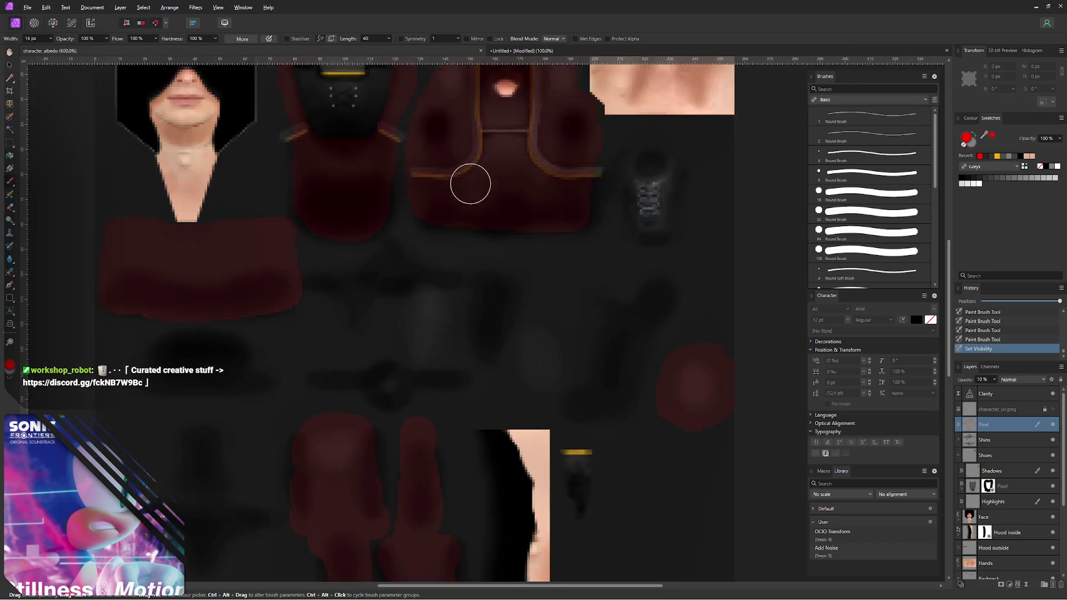
scroll(250, 103, "up", 1, "ctrl")
scroll(384, 233, "up", 3)
- Erase thin crisp edges along the back-piece straps with a 1–5 px erase brush
key("e")
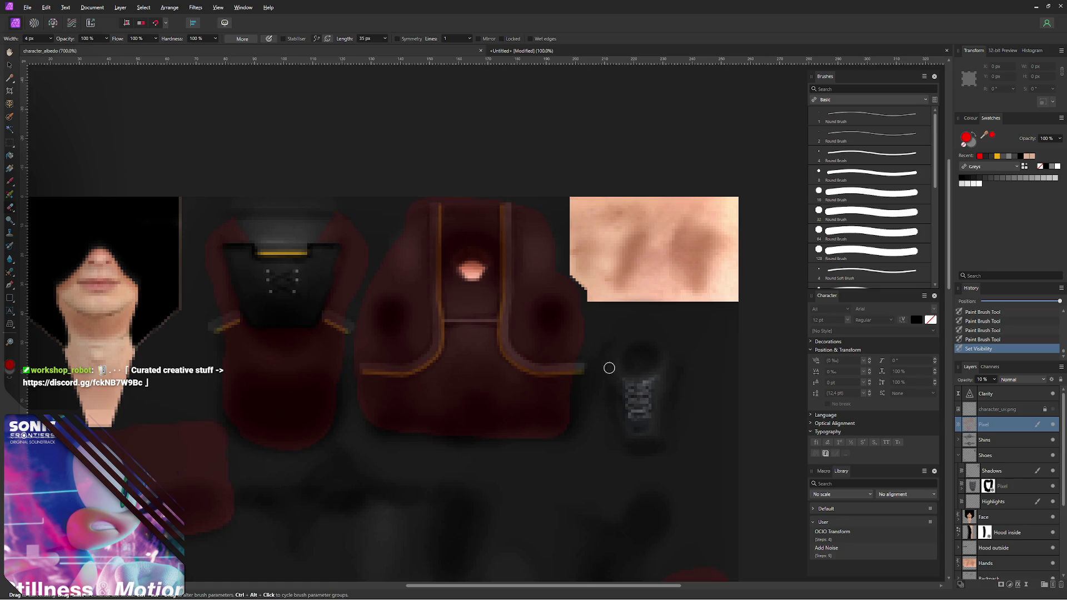
left_click(254, 315)
left_click(215, 328)
left_click(317, 316)
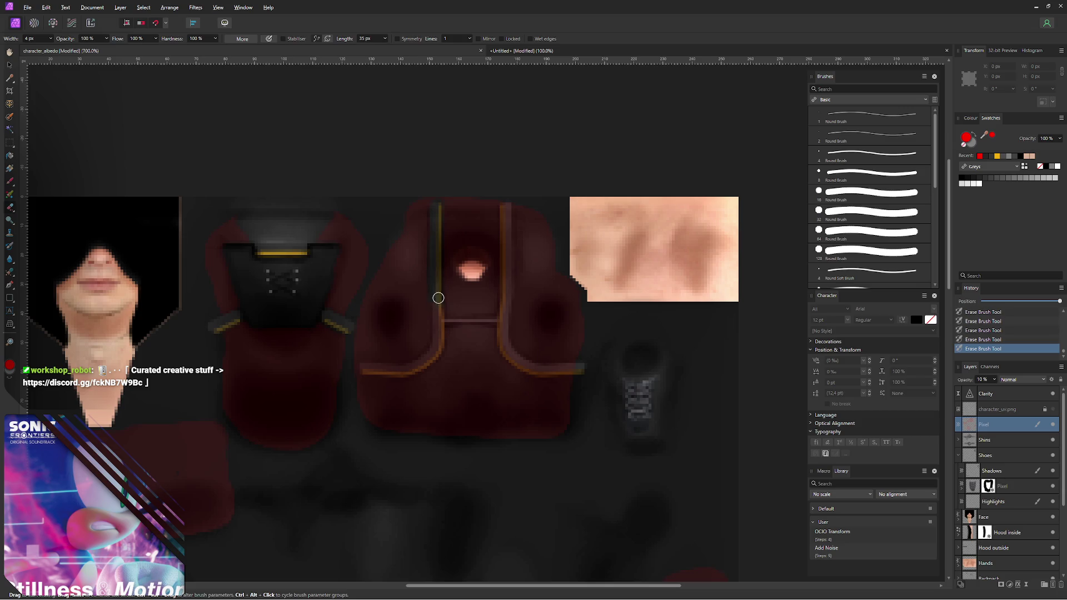
left_click_drag(440, 309, 415, 371)
key("bracketleft")
key("bracketleft")
key("bracketleft")
key("bracketright")
key("bracketright")
key("bracketright")
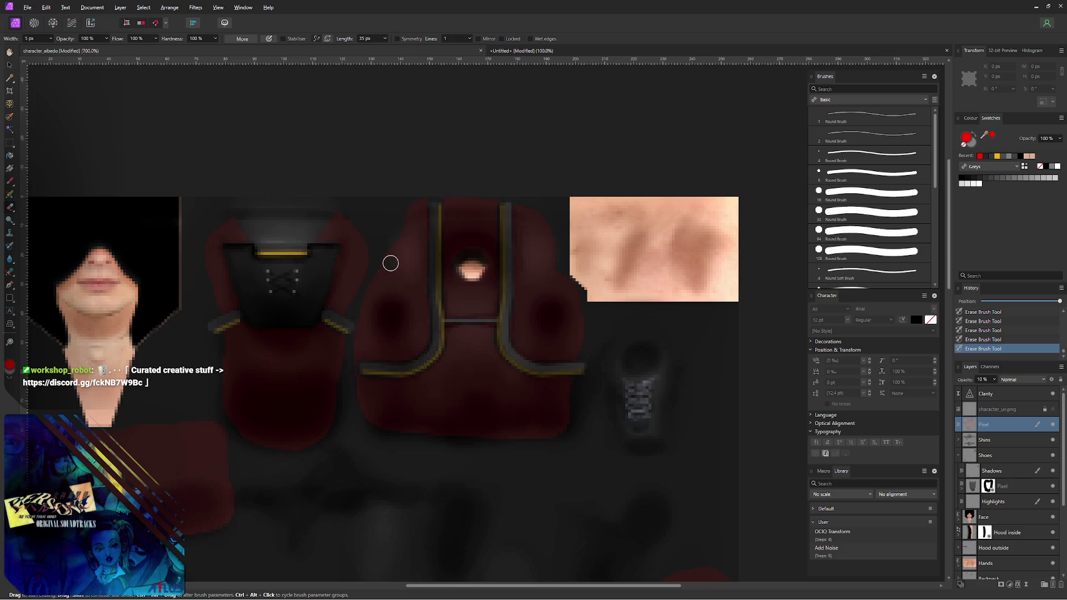
key("bracketleft")
key("bracketleft")
key("bracketleft")
mouse_move(359, 273)
middle_mouse_down()
mouse_move(447, 261)
mouse_move(383, 252)
mouse_move(342, 221)
middle_mouse_up()
scroll(448, 261, "down", 1, "ctrl")
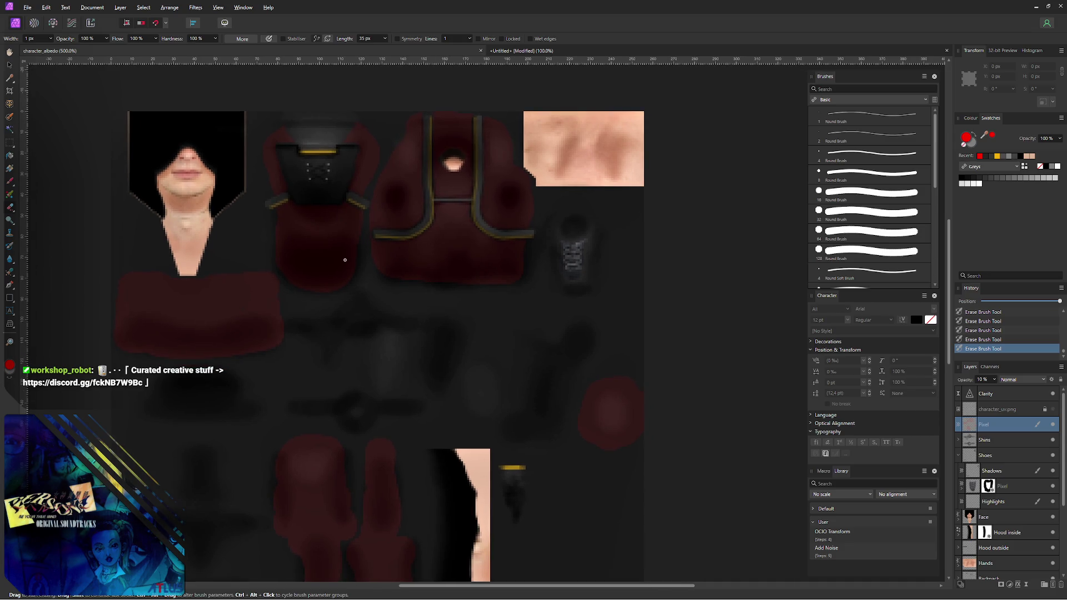
- Export the texture as PNG over character_albedo.png and switch to Blender
key("ctrl+alt+shift+w")
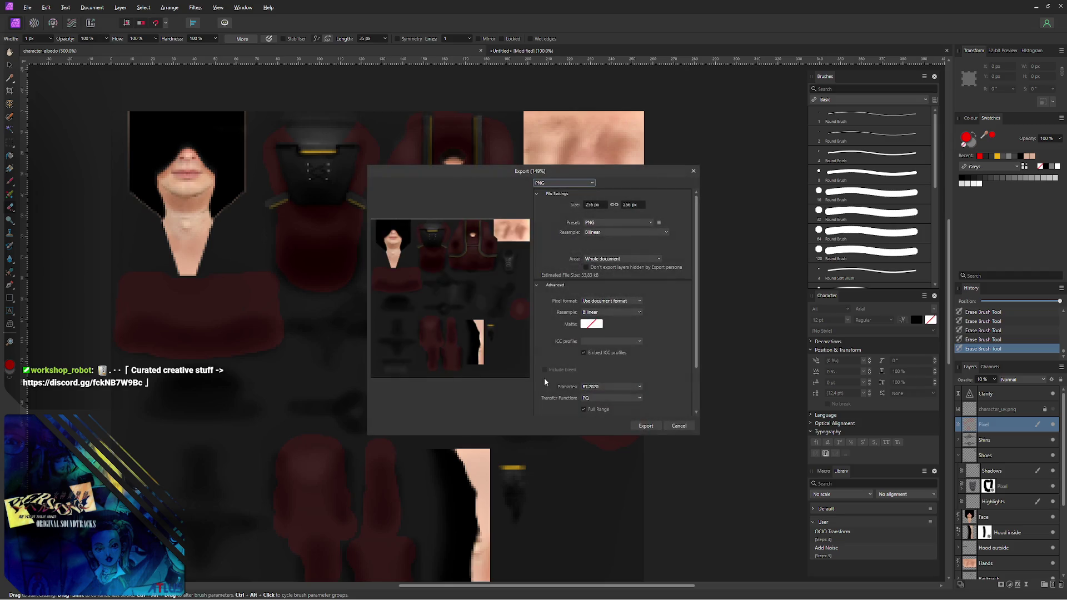
left_click(651, 426)
left_click(422, 335)
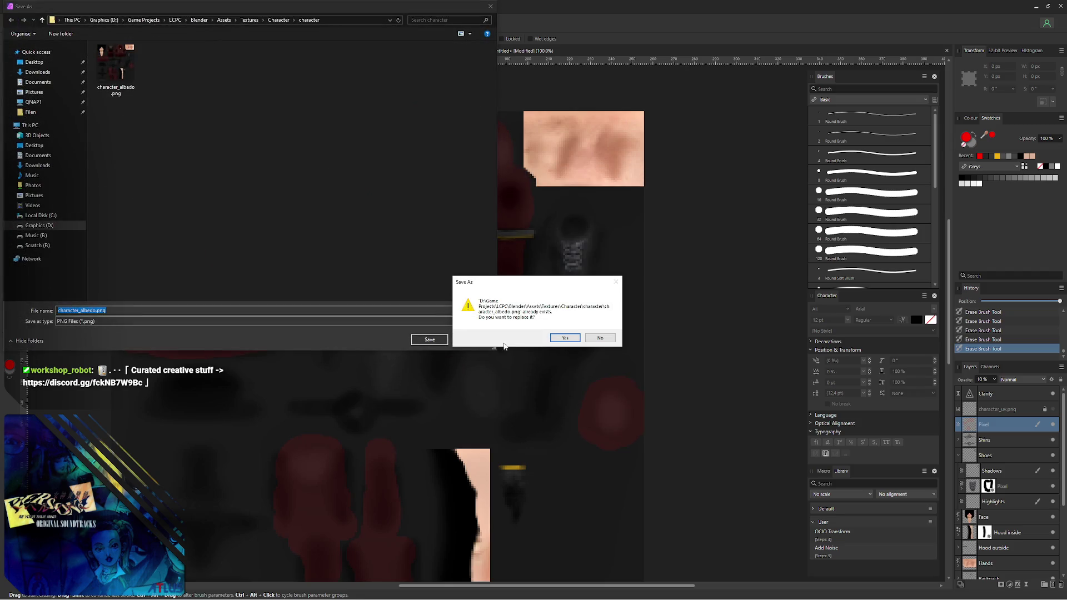
left_click(560, 335)
key("alt+Tab")
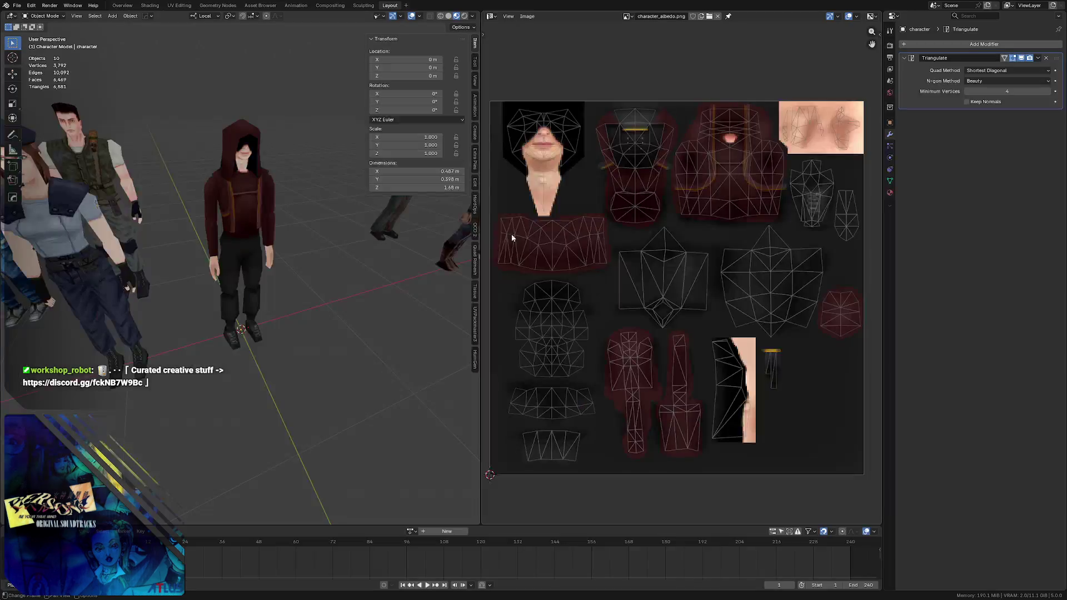
scroll(185, 193, "up", 3)
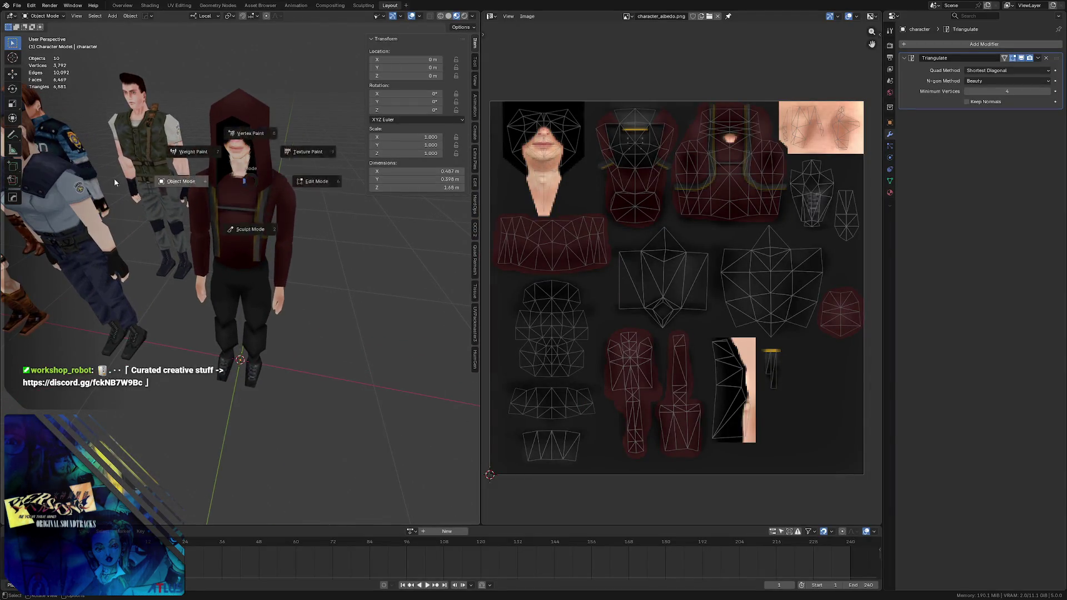
- Check the character's back in Blender, save LCPC - Character.blend, return to Affinity Photo
mouse_move(121, 177)
middle_mouse_down()
mouse_move(247, 185)
mouse_move(191, 192)
mouse_move(244, 182)
mouse_move(221, 202)
mouse_move(296, 168)
mouse_move(261, 198)
mouse_move(271, 182)
mouse_move(256, 194)
mouse_move(244, 182)
middle_mouse_up()
key("ctrl+s")
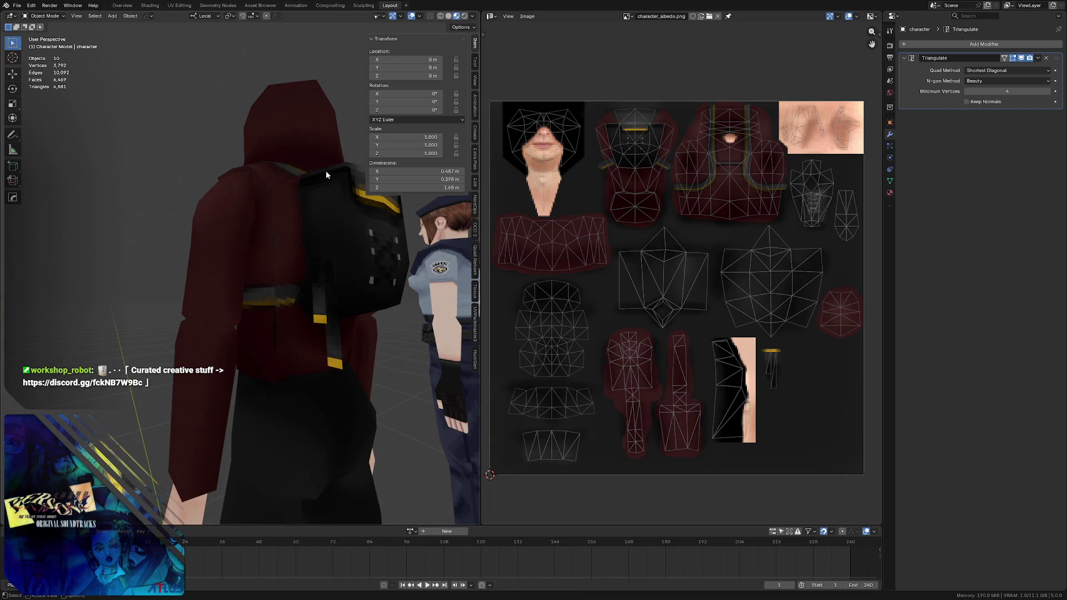
key("alt+Tab")
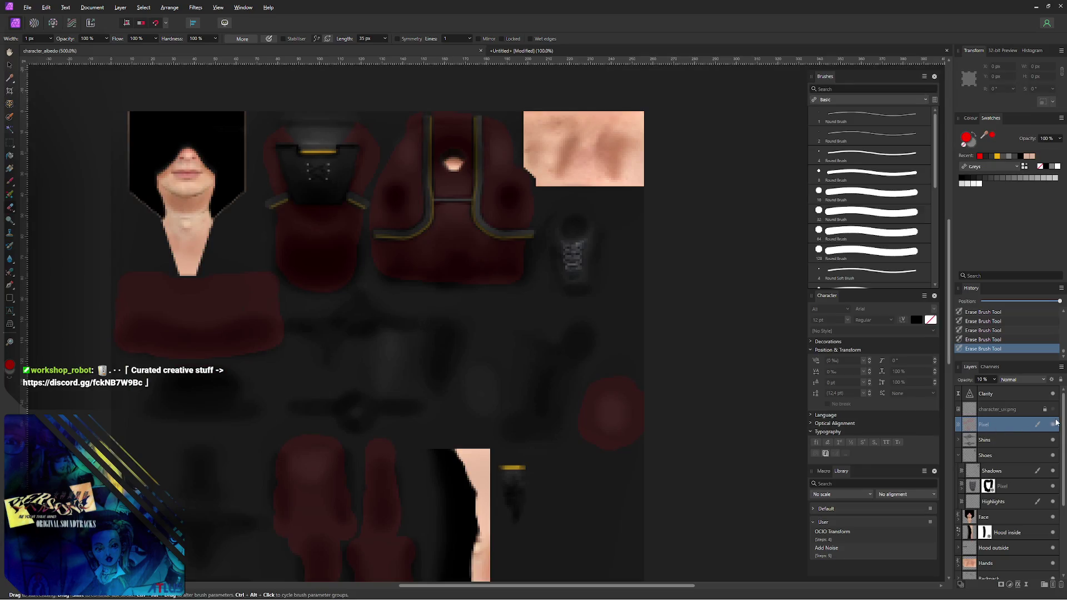
- Show the UV wireframe layer and select the Pixel layer with a smaller brush
left_click(1056, 409)
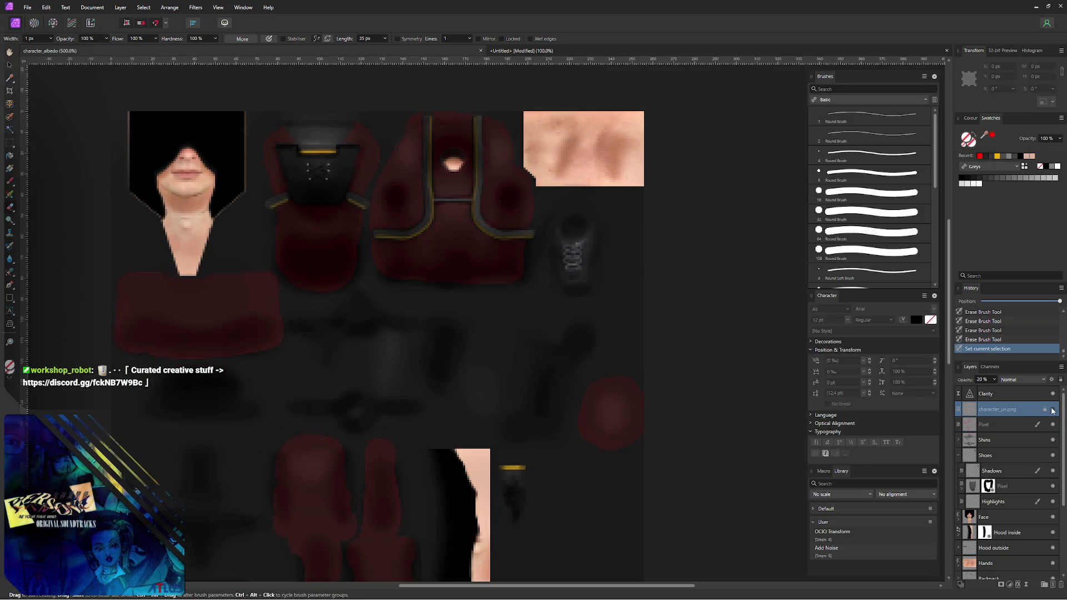
left_click(1051, 410)
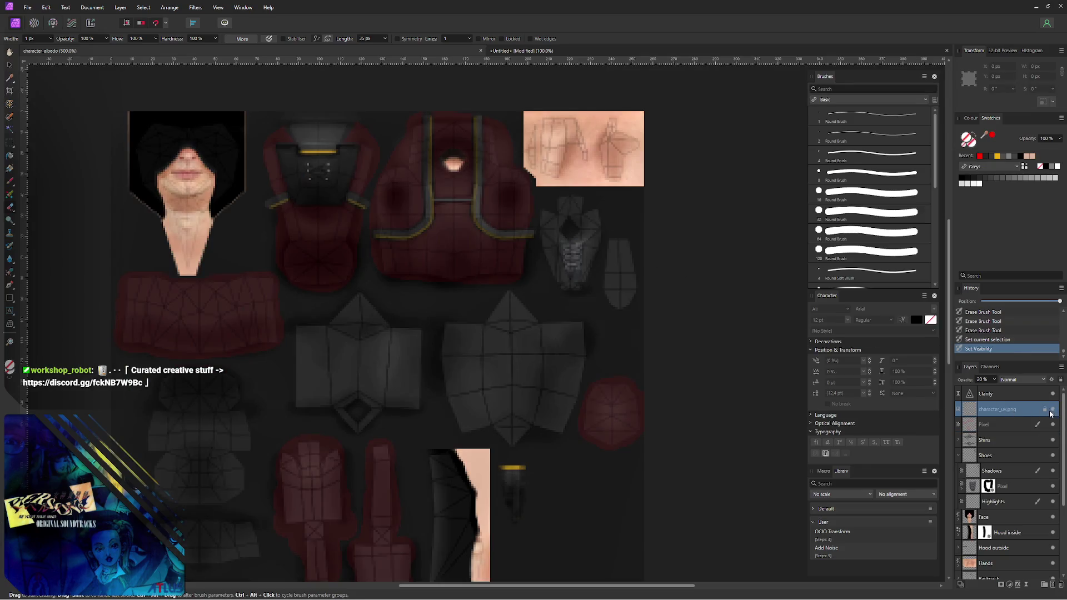
left_click(511, 258)
key("bracketleft")
key("bracketleft")
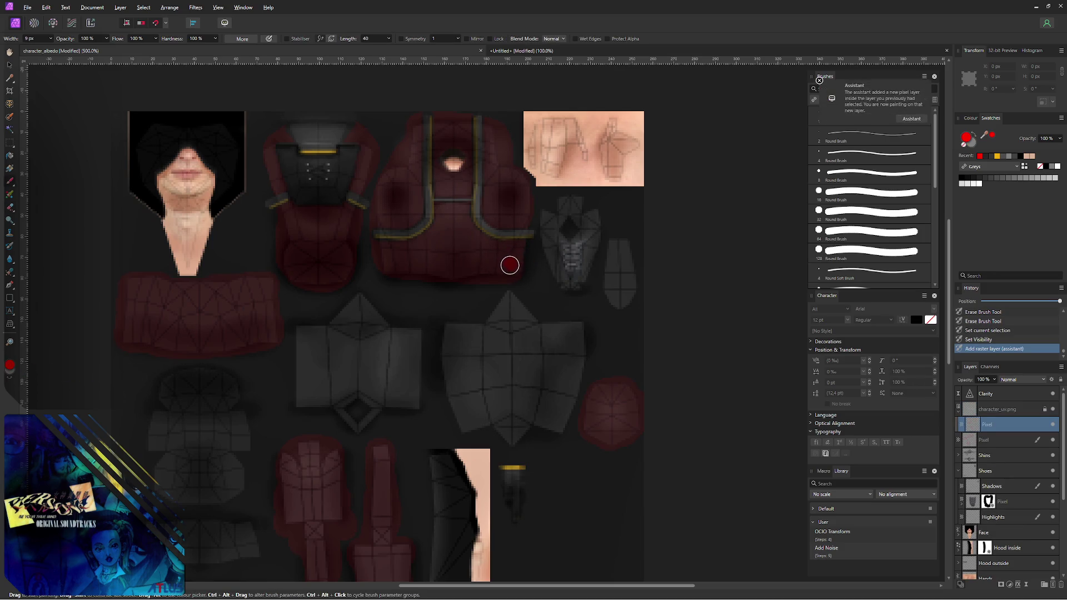
key("ctrl+z")
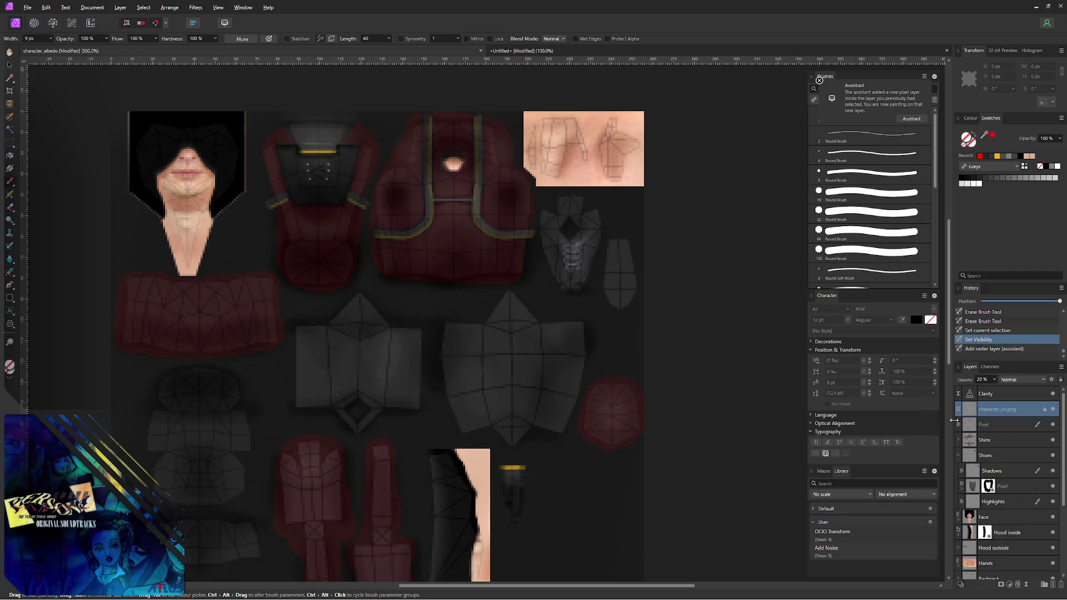
left_click(991, 423)
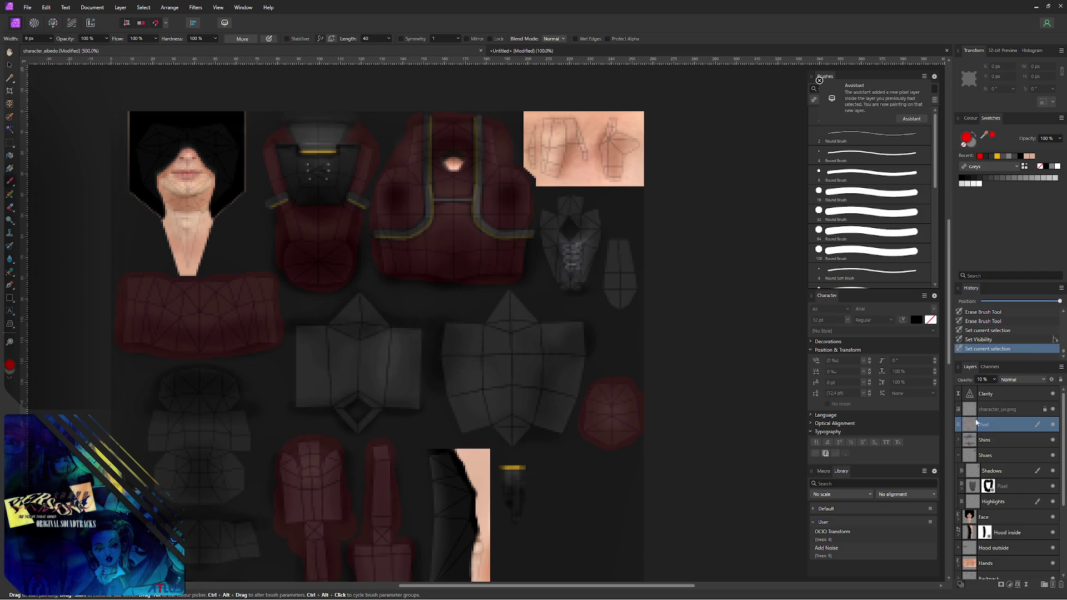
key("bracketleft")
- Paint touch-up strokes on the hoodie texture, then hide the UV wireframe overlay
mouse_move(520, 246)
left_mouse_down()
mouse_move(521, 255)
mouse_move(528, 248)
left_mouse_up()
left_click(527, 247)
middle_click_drag(488, 224, 436, 245)
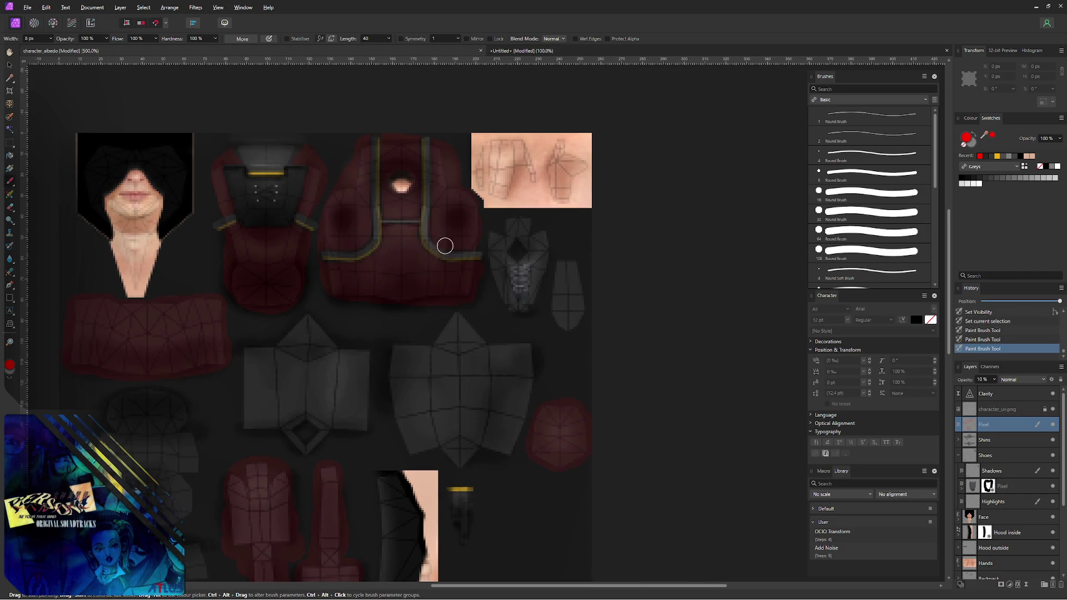
left_click_drag(462, 278, 394, 295)
left_click(332, 292)
left_click(1052, 425)
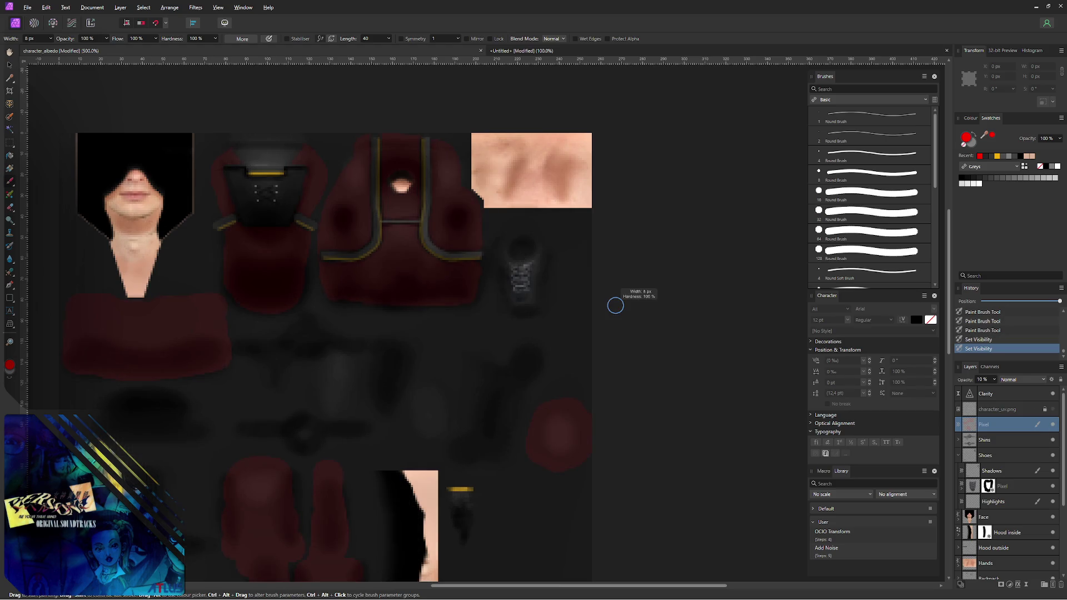
- Export the PNG over character_albedo.png and switch to Blender
key("ctrl+alt+shift+w")
left_click(646, 427)
left_click(429, 339)
left_click(559, 338)
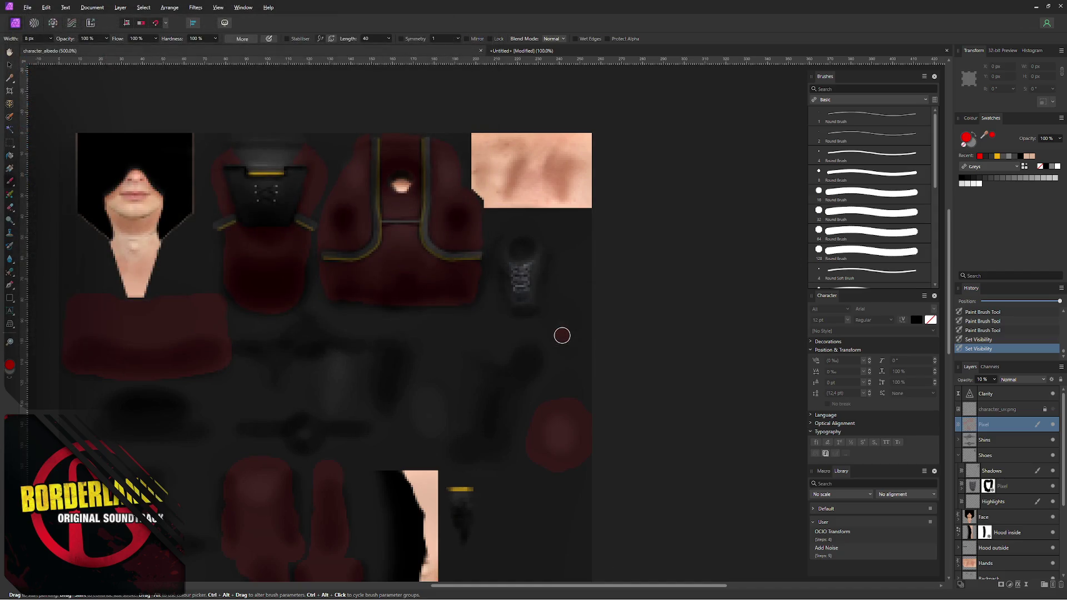
key("alt+Tab")
scroll(353, 245, "up", 3)
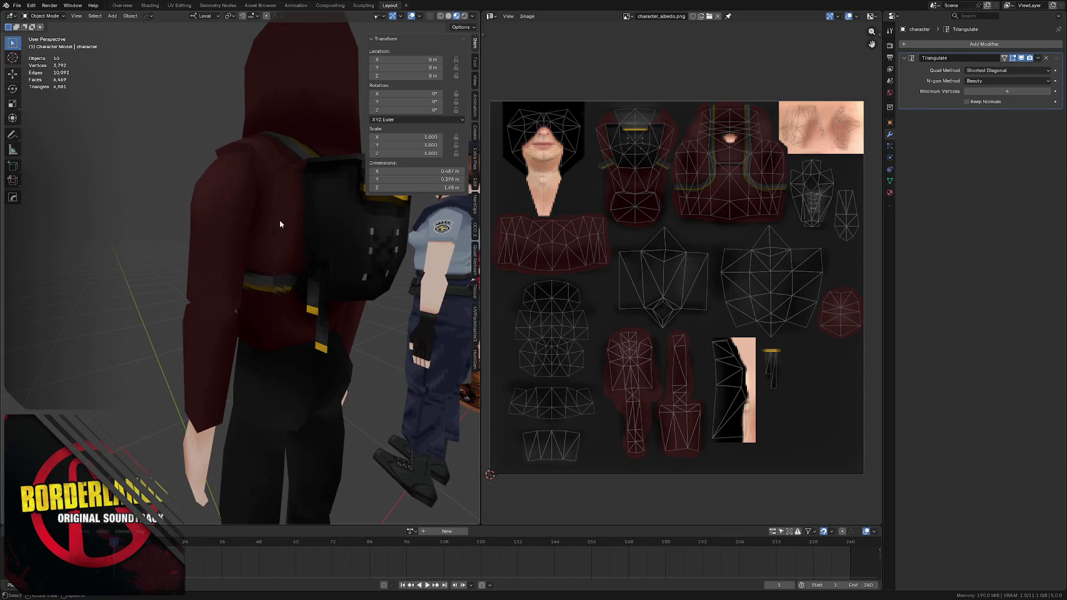
- With the UV grid shown, erase small stray paint areas using a 3 px brush
key("alt+Tab")
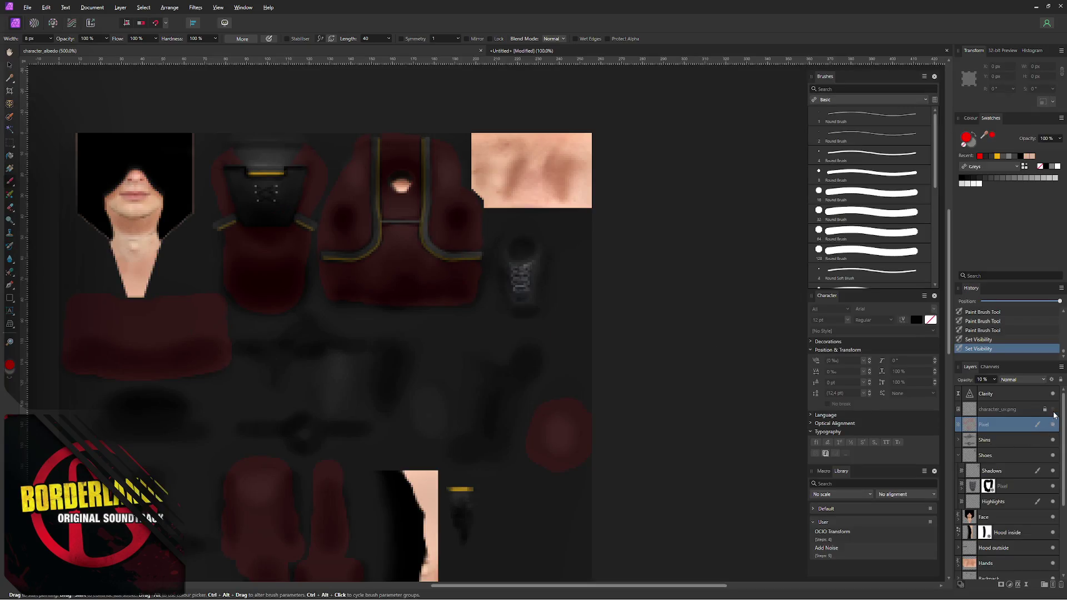
left_click(1052, 409)
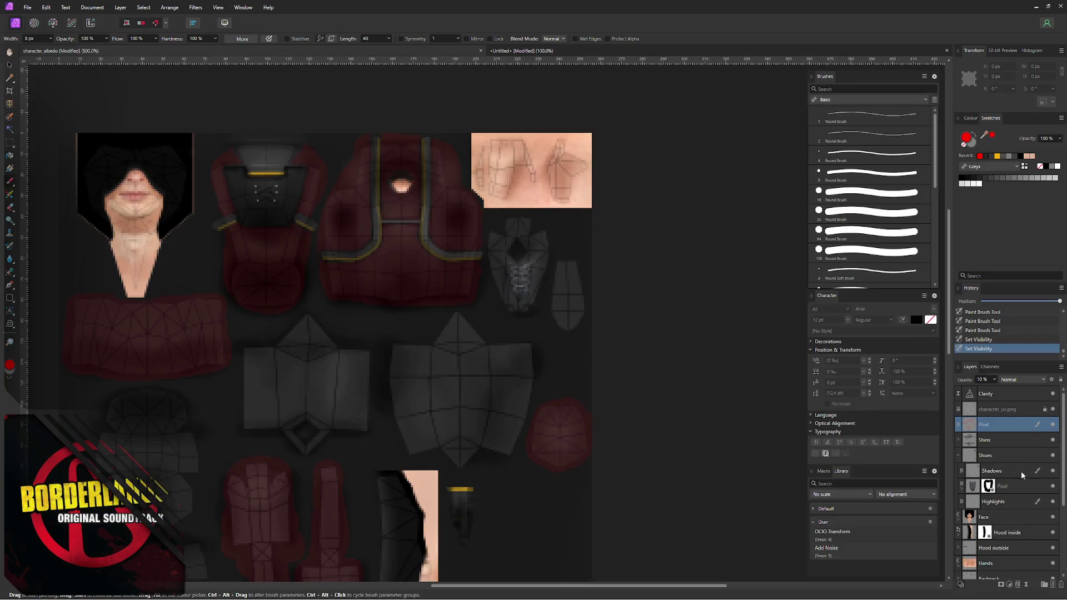
left_click_drag(214, 178, 234, 228, "ctrl+alt")
key("e")
left_click(230, 221)
left_click(225, 220)
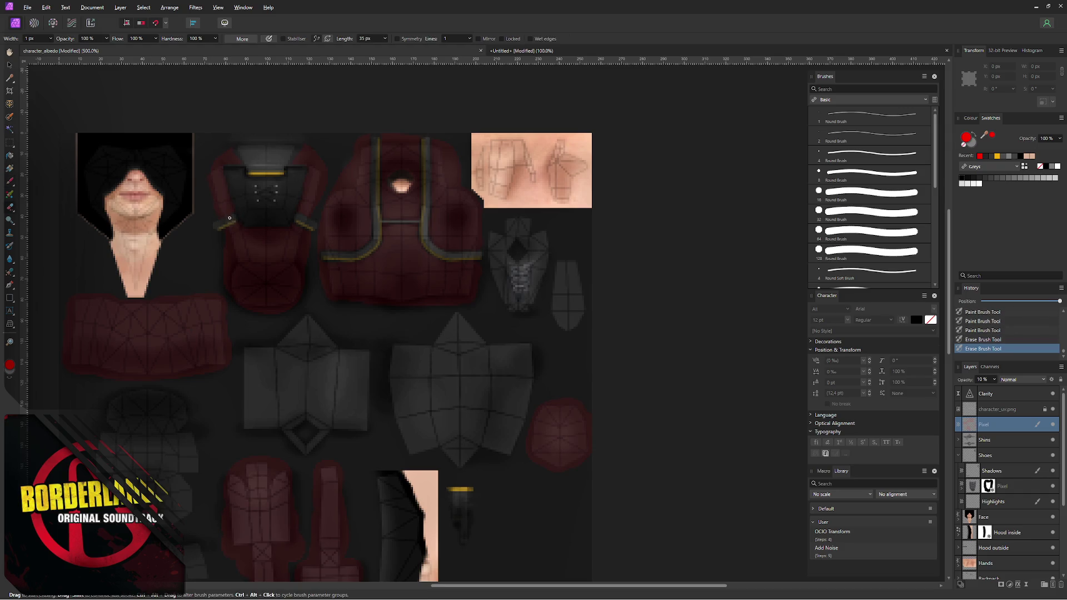
left_click(224, 220)
- Dab small paint touch-ups onto the texture and hide the UV grid again
key("b")
left_click(210, 180)
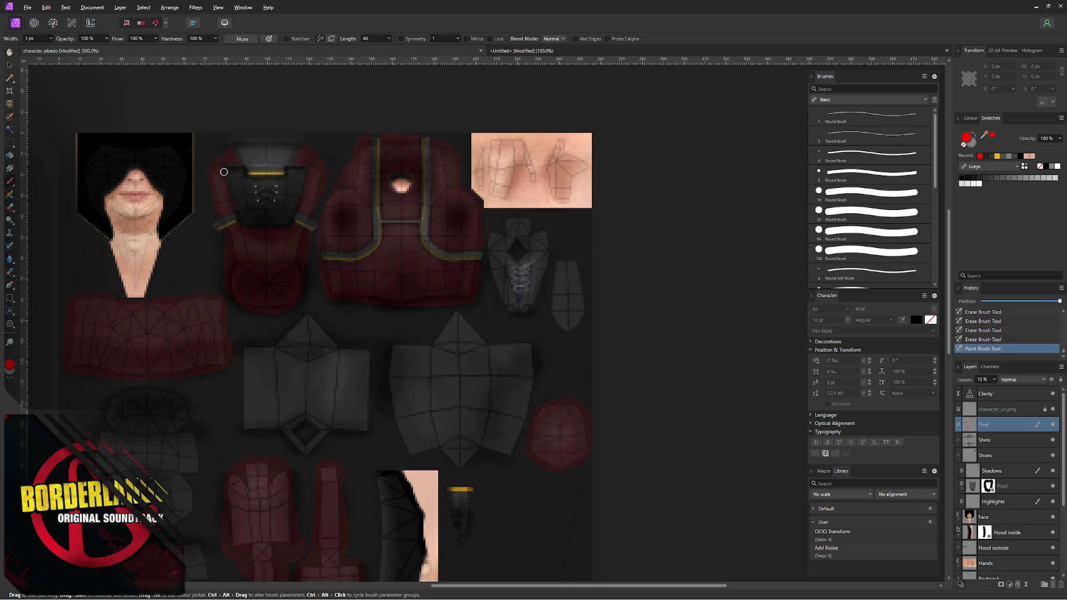
left_click(309, 213)
left_click(314, 207)
left_click(1052, 409)
key("ctrl+alt+shift+w")
- Export the PNG over character_albedo.png and switch to Blender
left_click(639, 424)
left_click(428, 340)
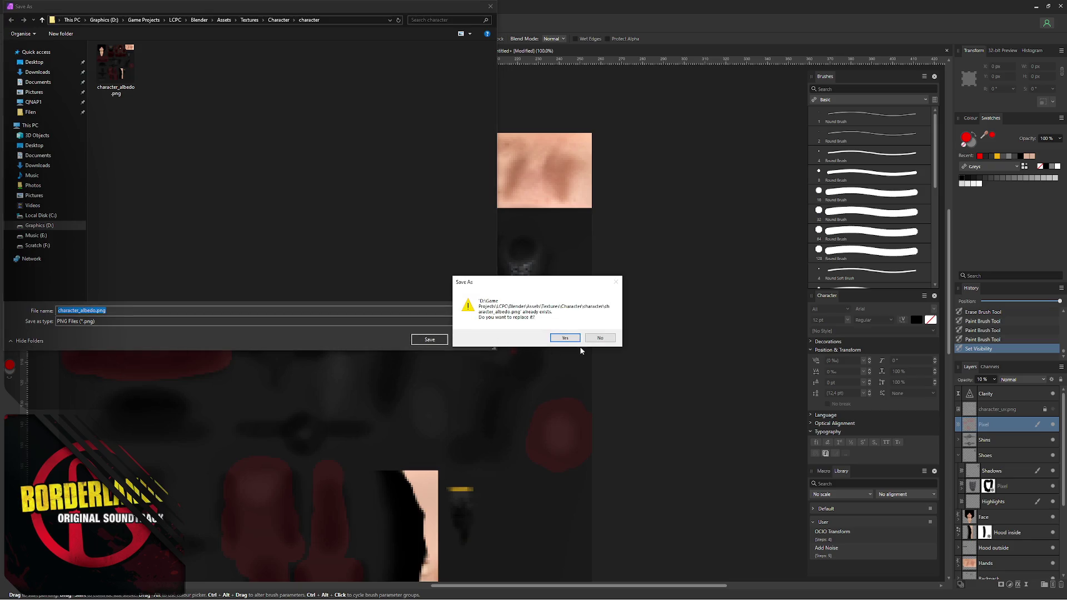
left_click(561, 335)
key("alt+Tab")
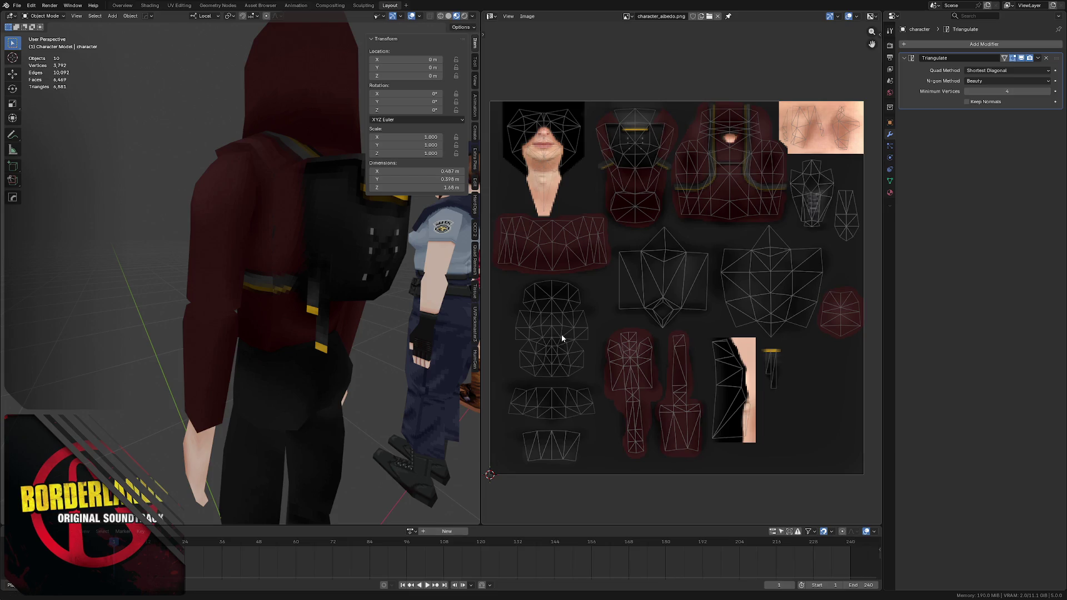
- Orbit around the character to inspect the texture and save the Blender scene
middle_click_drag(317, 228, 320, 226)
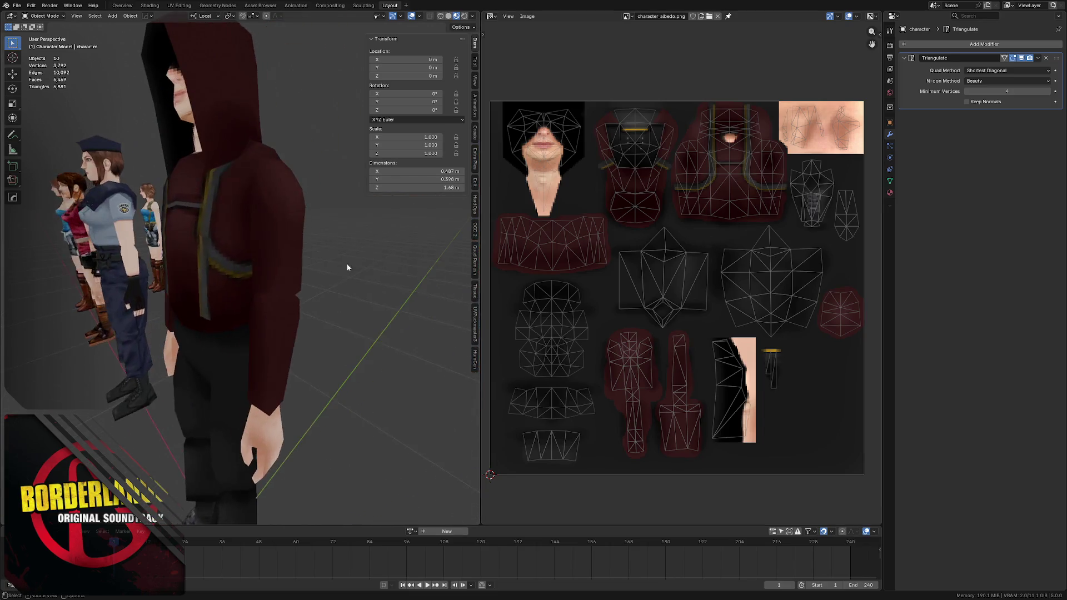
scroll(321, 227, "up", 3)
scroll(321, 226, "down", 3)
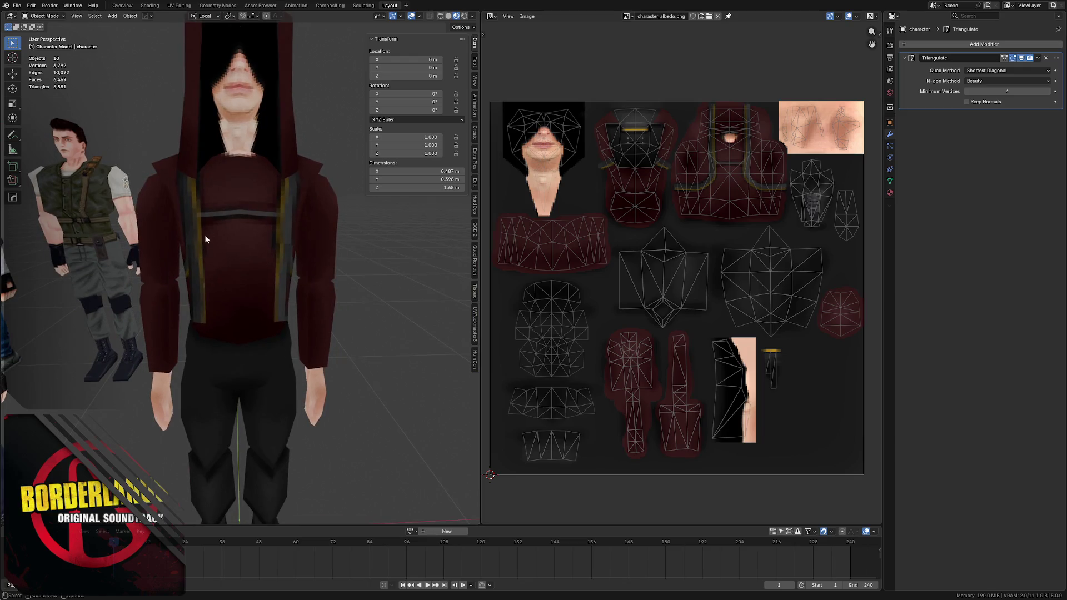
scroll(206, 230, "down", 3)
mouse_move(240, 246)
middle_mouse_down()
mouse_move(225, 254)
mouse_move(238, 226)
mouse_move(222, 235)
middle_mouse_up()
scroll(237, 226, "down", 2)
key("ctrl+s")
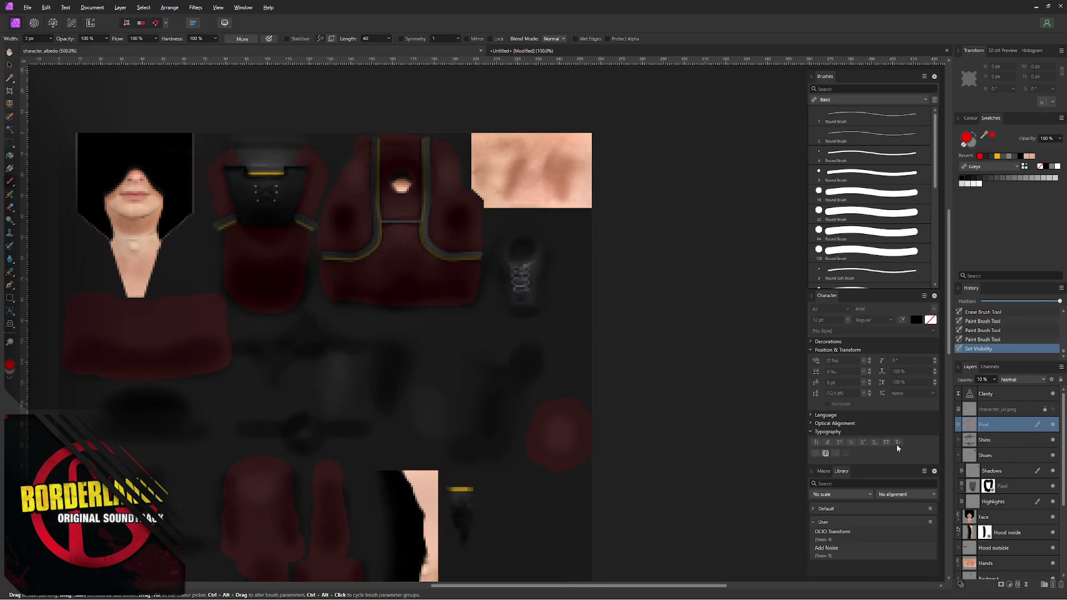
- Add an HSL Shift adjustment and nest it under the Pixel layer
key("ctrl+u")
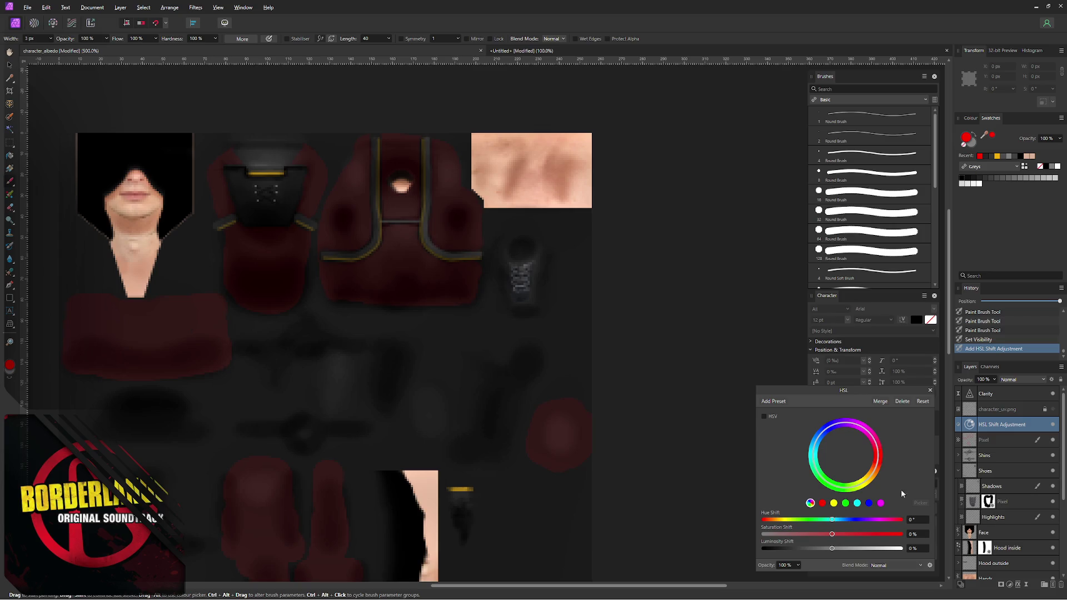
left_click(930, 390)
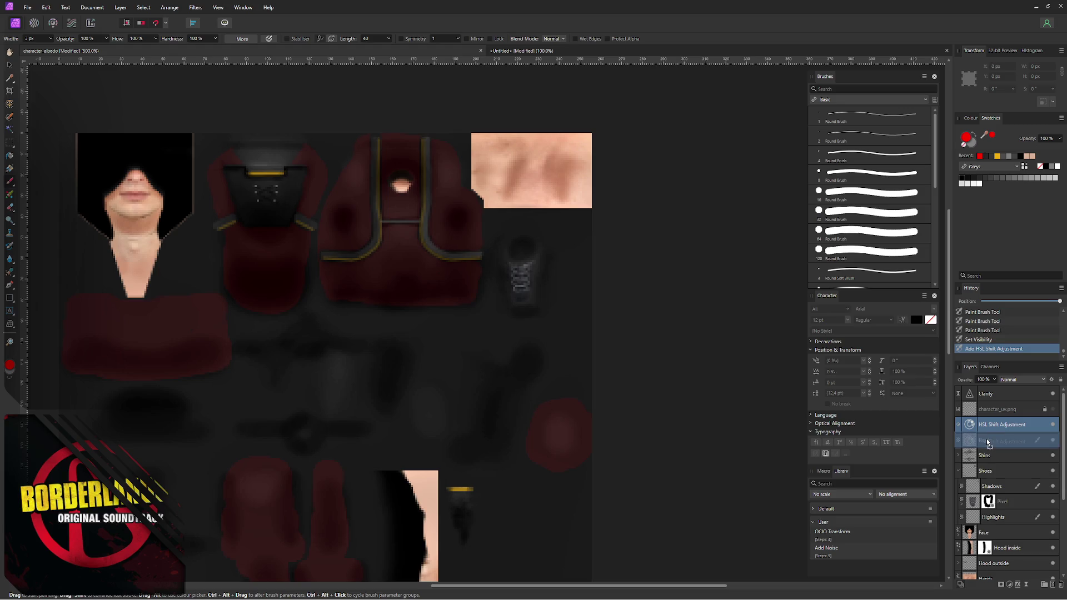
left_click_drag(969, 424, 968, 432)
left_click(958, 429)
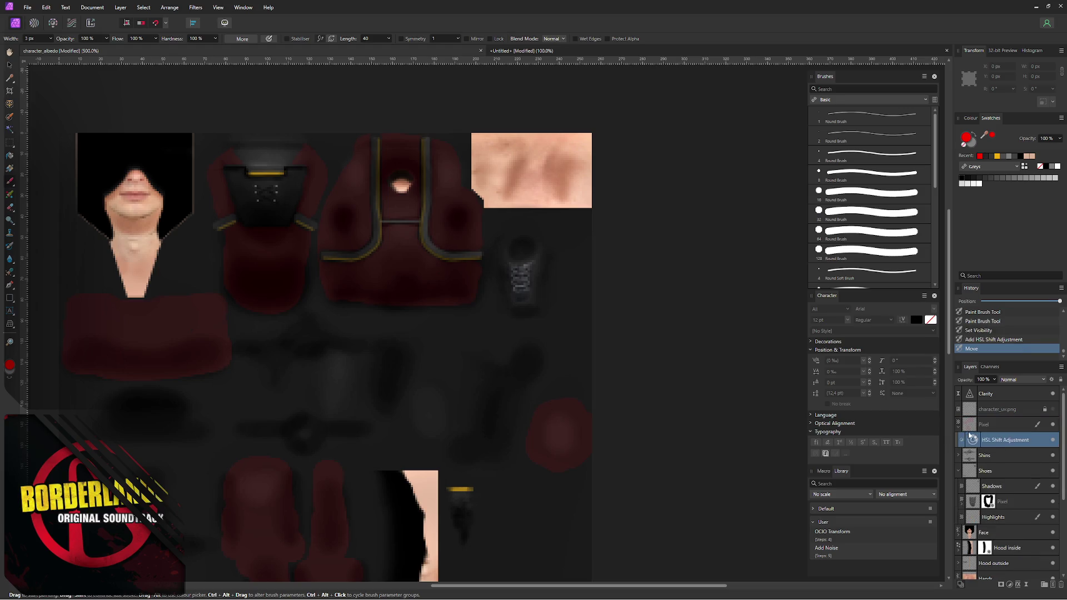
double_click(975, 442)
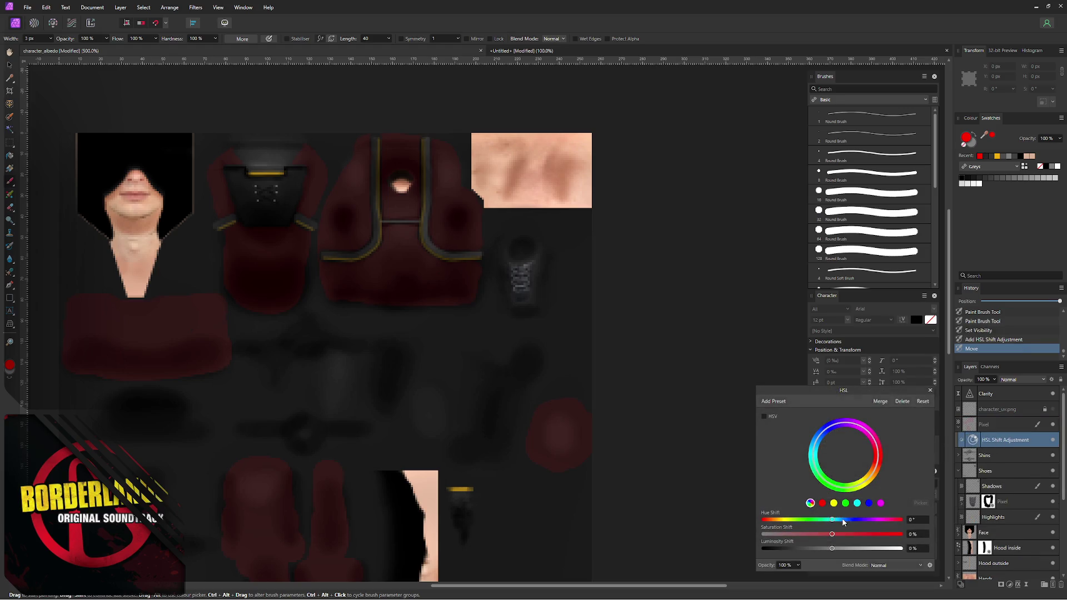
- Set Saturation to -62% and Hue to about 164° so the hoodie turns dark blue-grey
left_click_drag(834, 519, 790, 519)
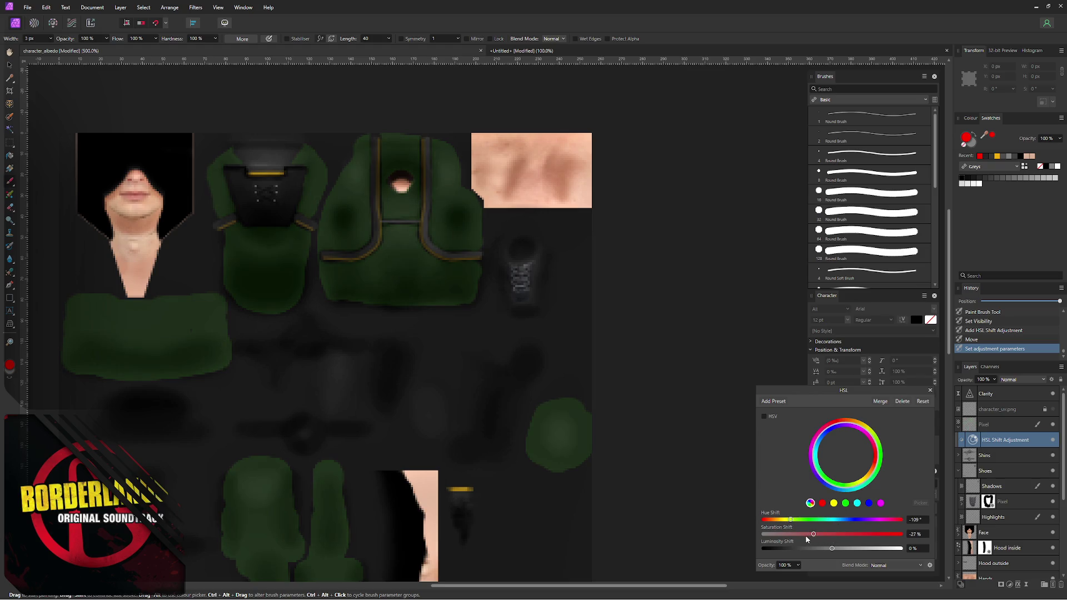
left_click_drag(815, 536, 803, 536)
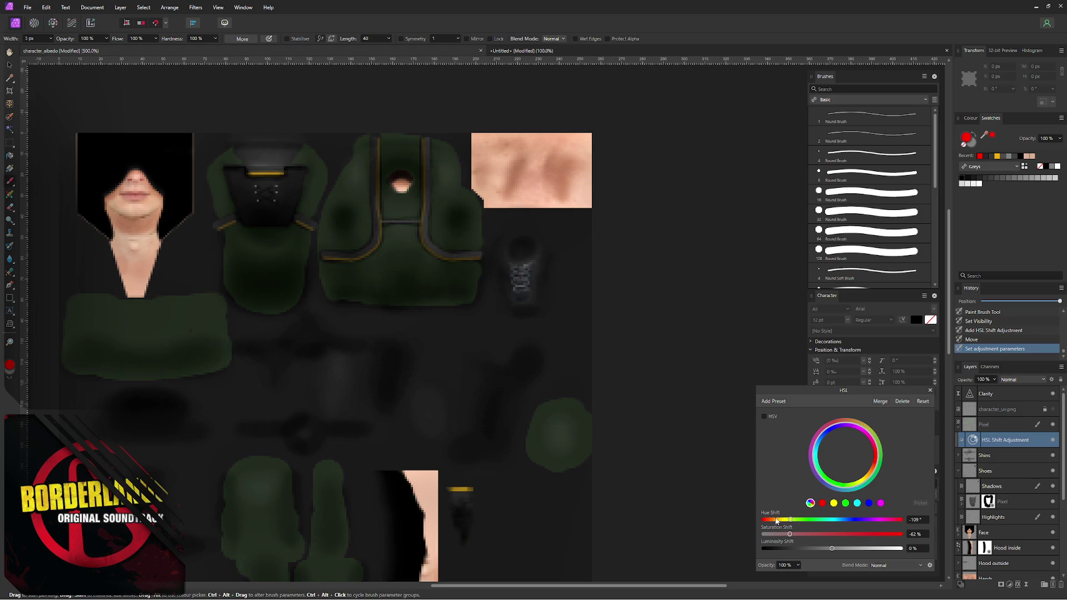
left_click_drag(772, 522, 779, 525)
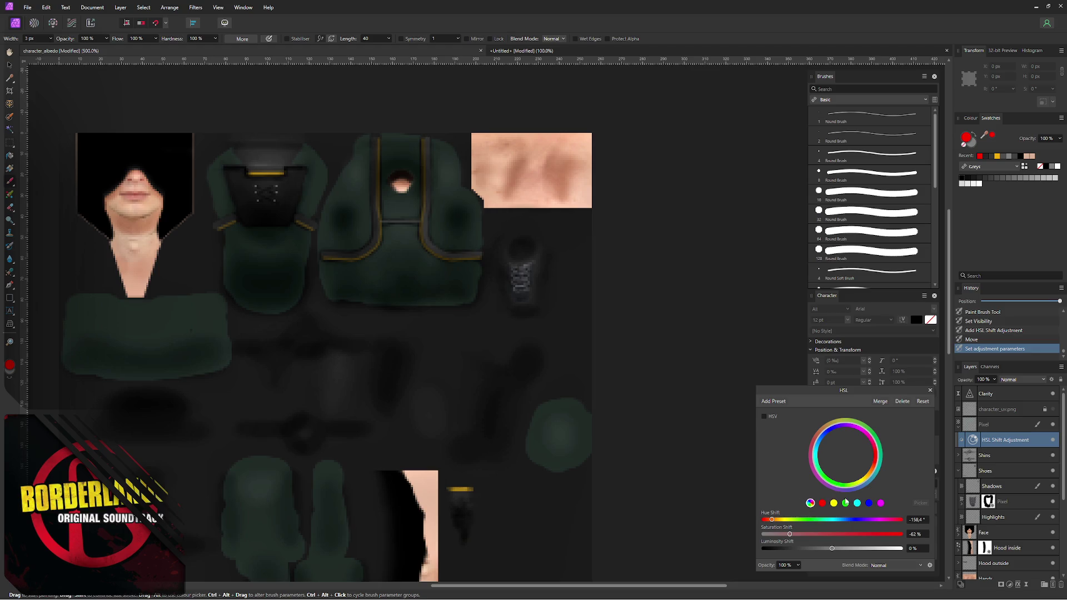
left_click(875, 523)
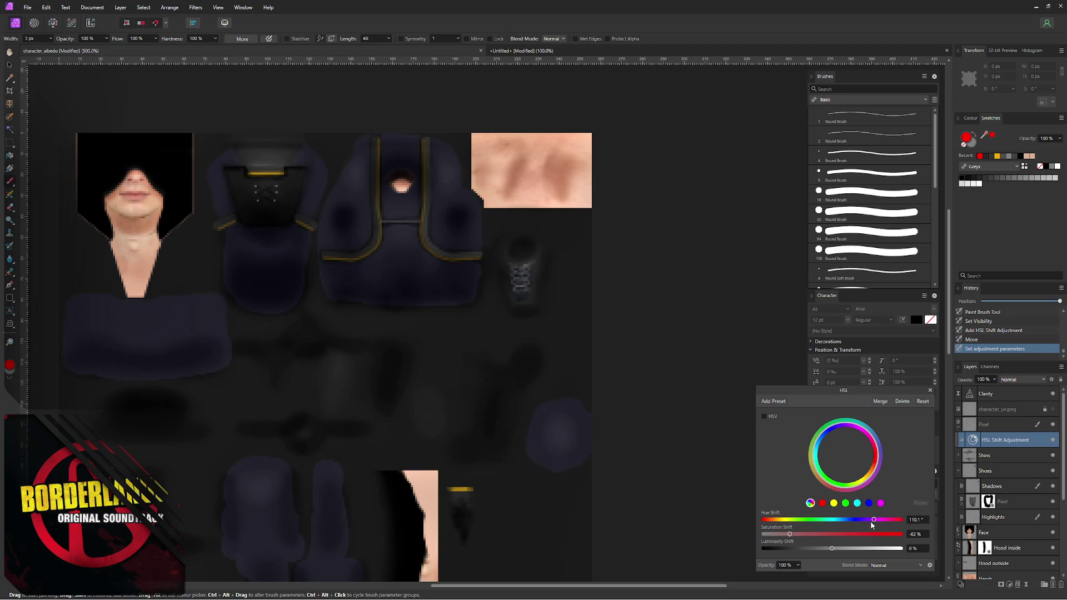
left_click_drag(860, 524, 837, 525)
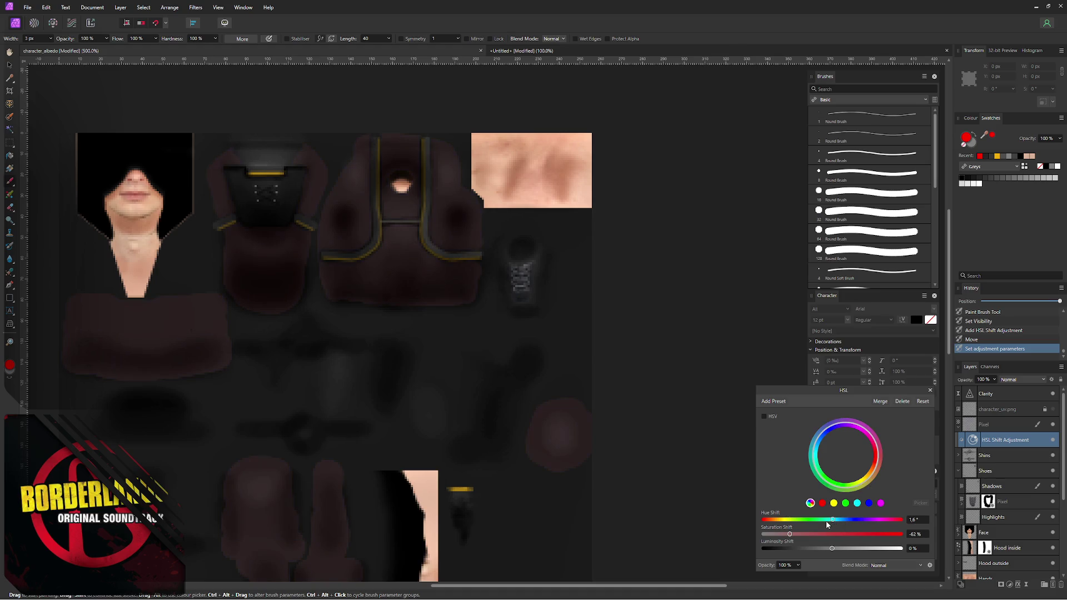
left_click_drag(825, 523, 816, 521)
left_click(809, 522)
left_click(768, 522)
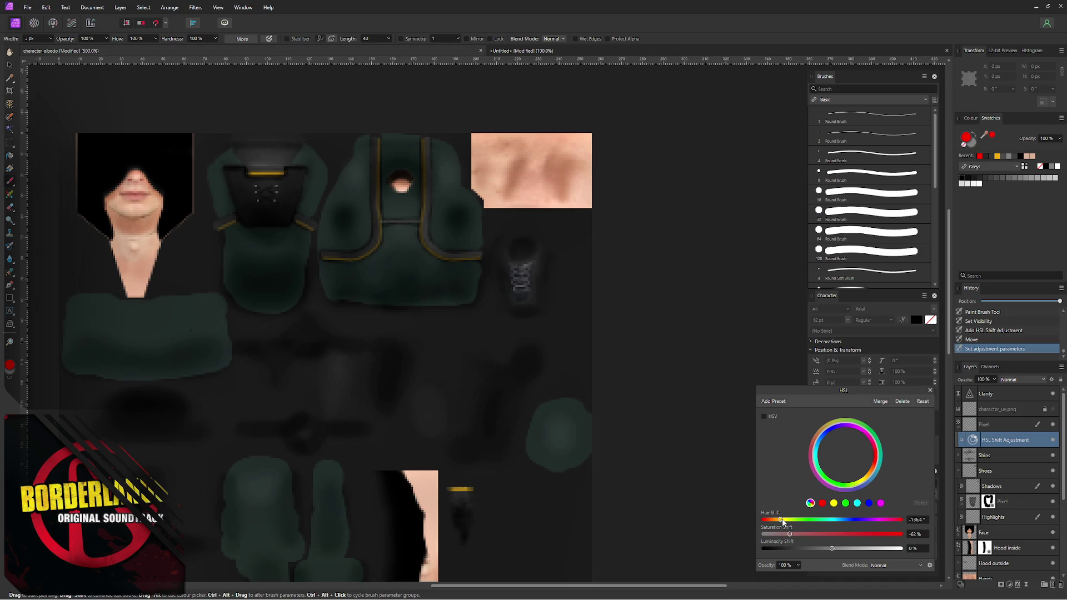
left_click_drag(785, 523, 802, 523)
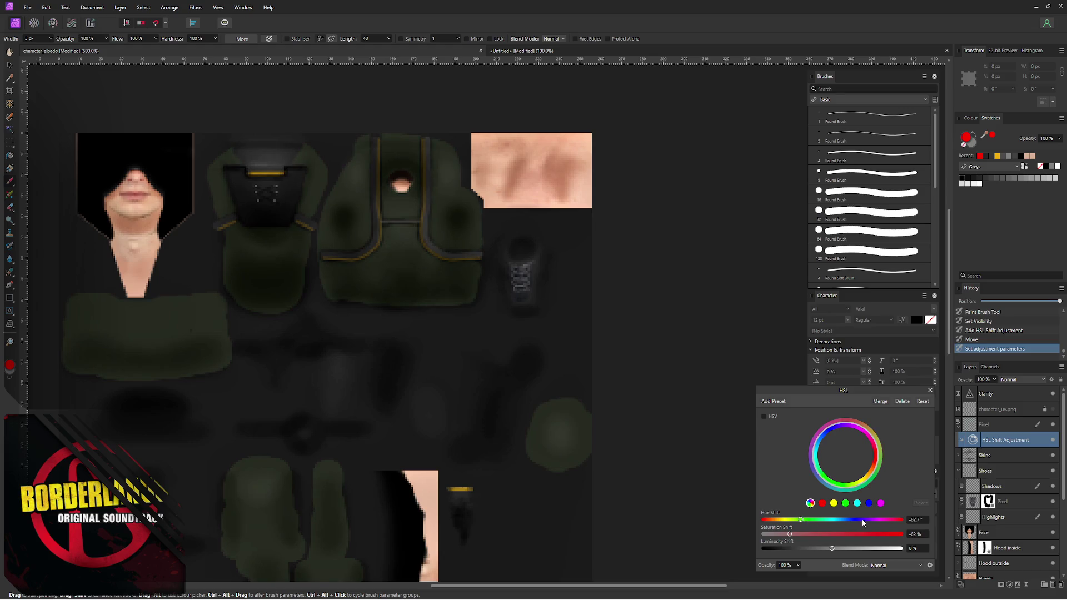
left_click_drag(870, 523, 885, 523)
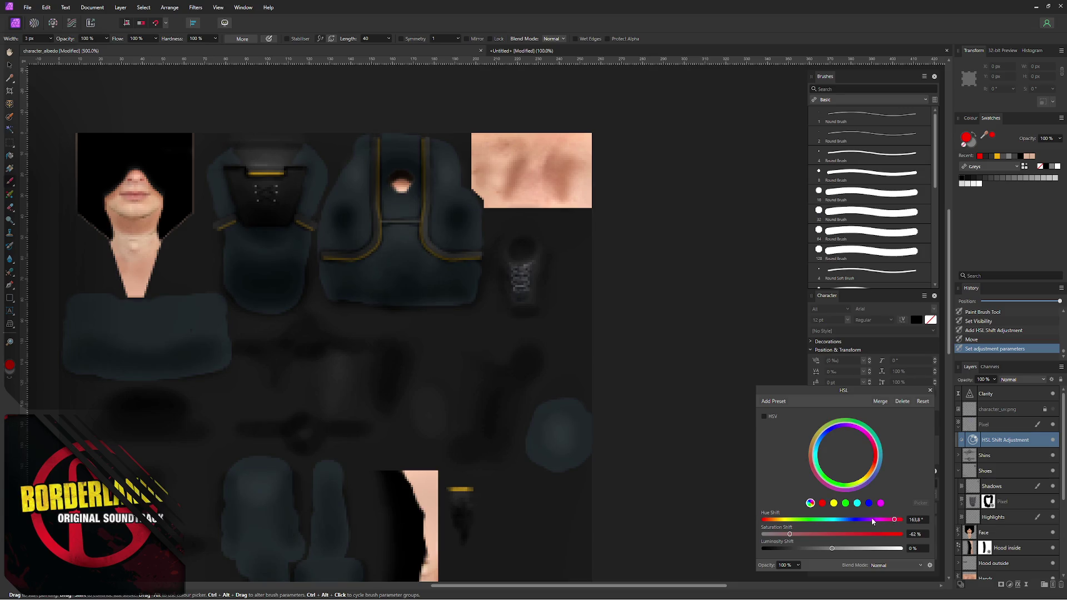
scroll(426, 318, "down", 3)
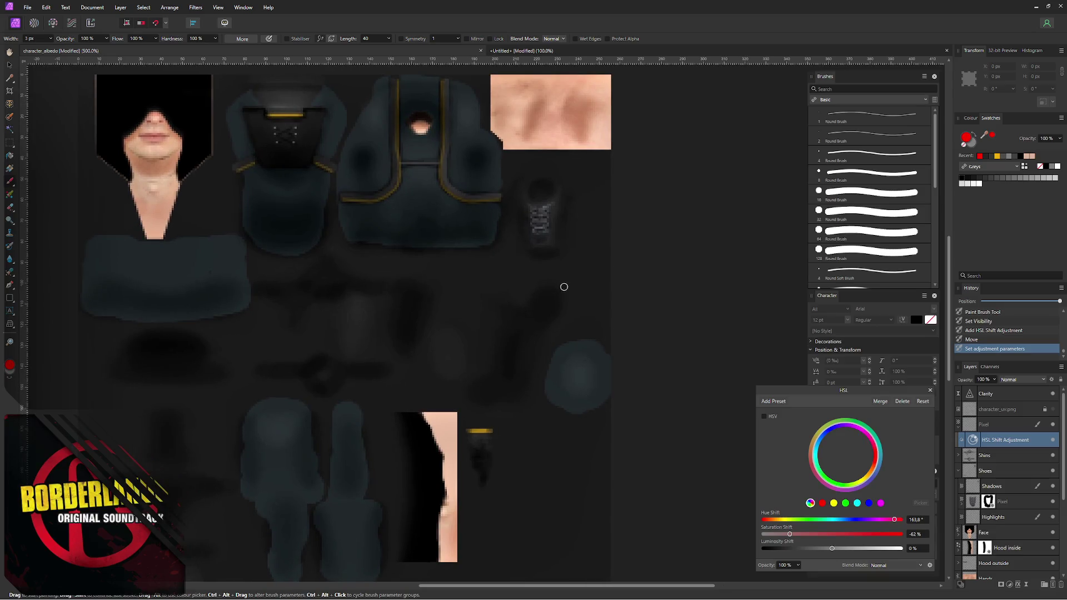
key("ctrl+alt+shift+w")
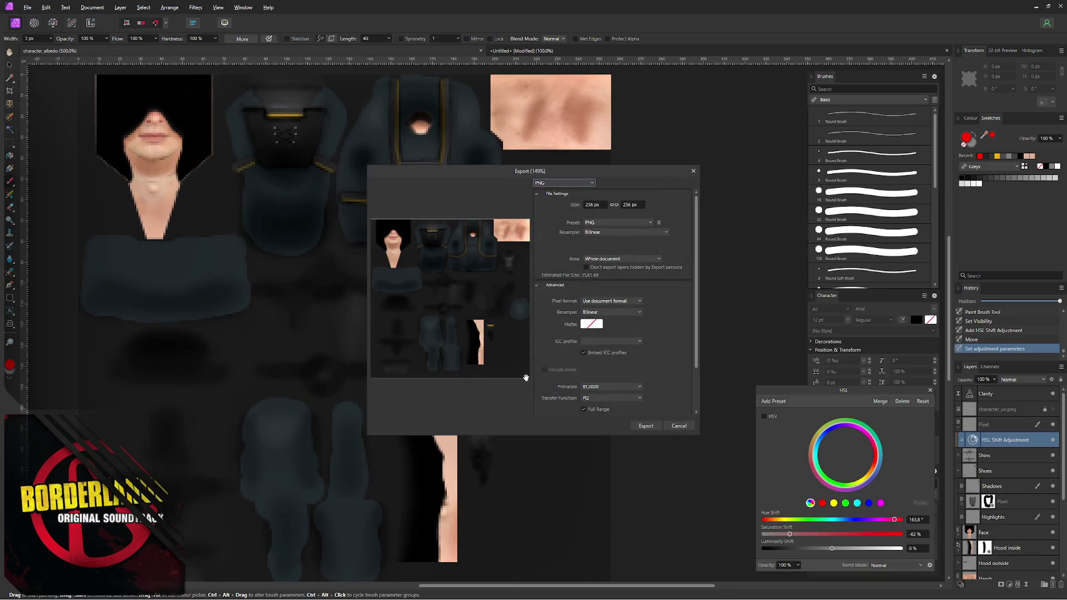
- Export the recoloured texture over character_albedo.png
left_click(648, 427)
left_click(434, 339)
left_click(571, 339)
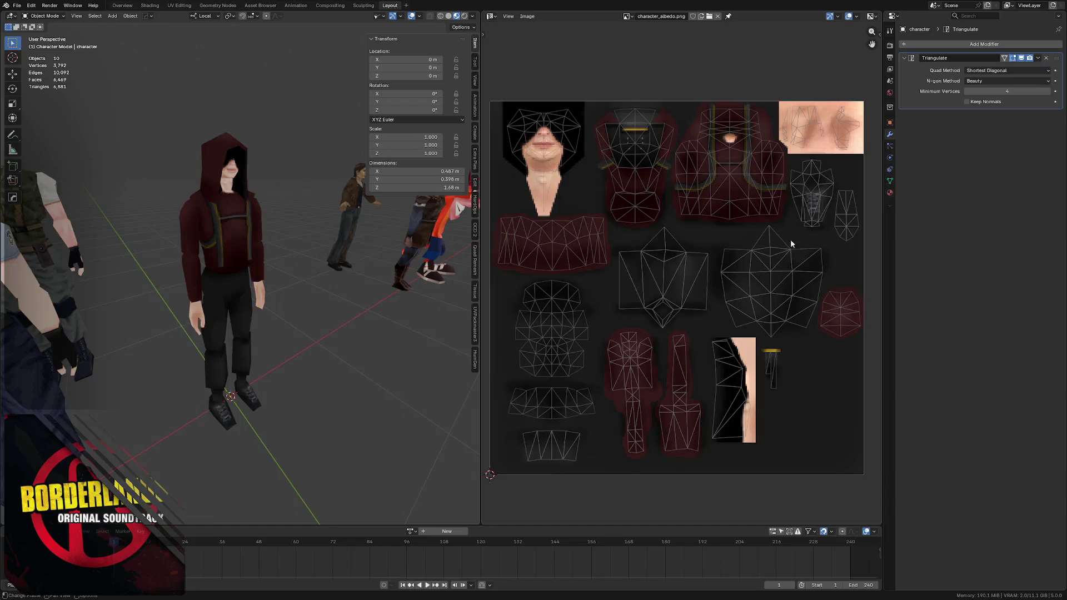
- Inspect the dark blue-grey hoodie in Blender and save the scene
key("ctrl+Tab")
mouse_move(218, 240)
middle_mouse_down()
mouse_move(250, 209)
mouse_move(203, 215)
mouse_move(223, 210)
middle_mouse_up()
key("ctrl+s")
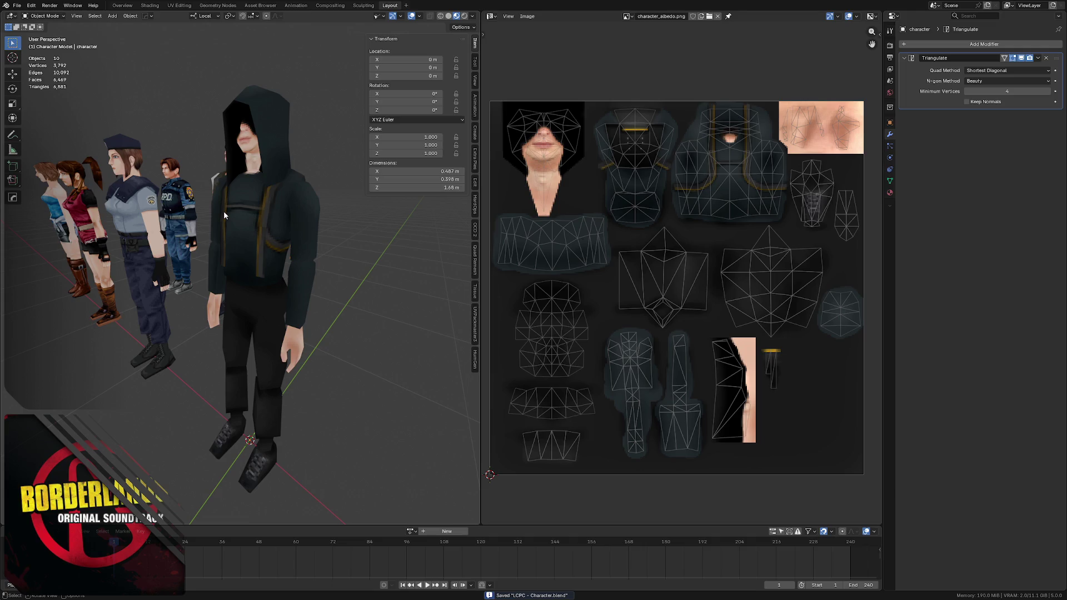
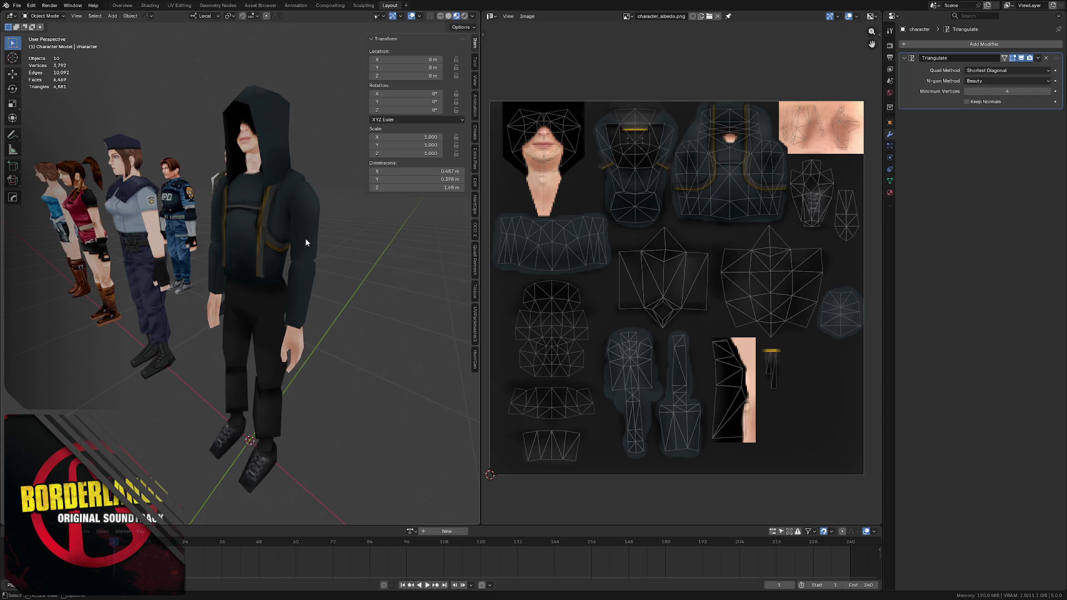
- Isolate the hooded character in local view (Numpad /) and save the character file
mouse_move(305, 237)
middle_mouse_down()
mouse_move(267, 193)
mouse_move(264, 218)
mouse_move(167, 196)
mouse_move(288, 205)
mouse_move(217, 204)
mouse_move(231, 210)
middle_mouse_up()
key("ctrl+s")
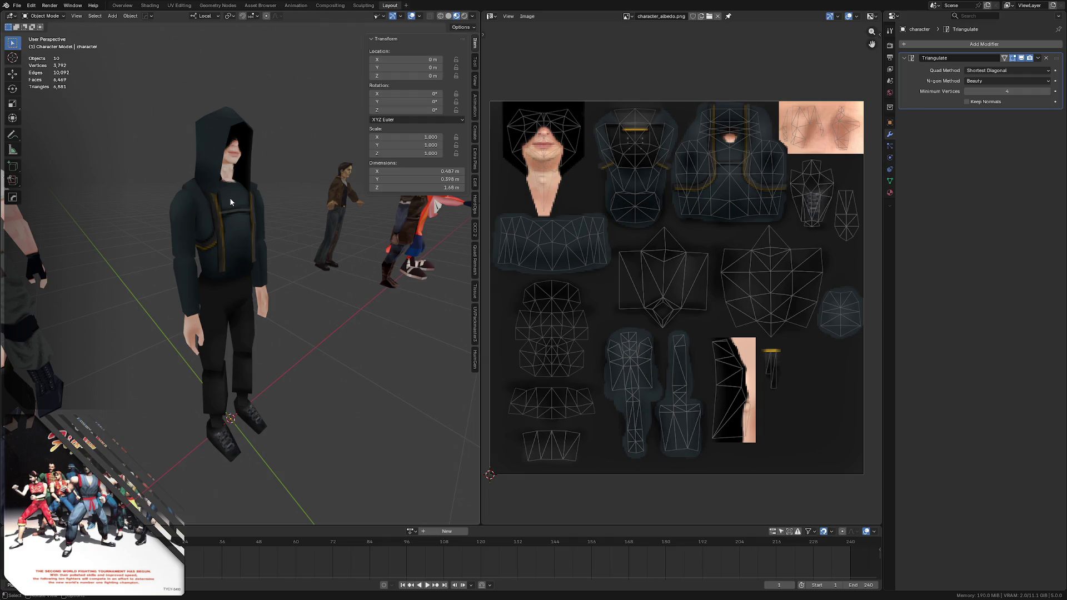
key("KP_Divide")
middle_click_drag(192, 171, 229, 172)
key("ctrl+s")
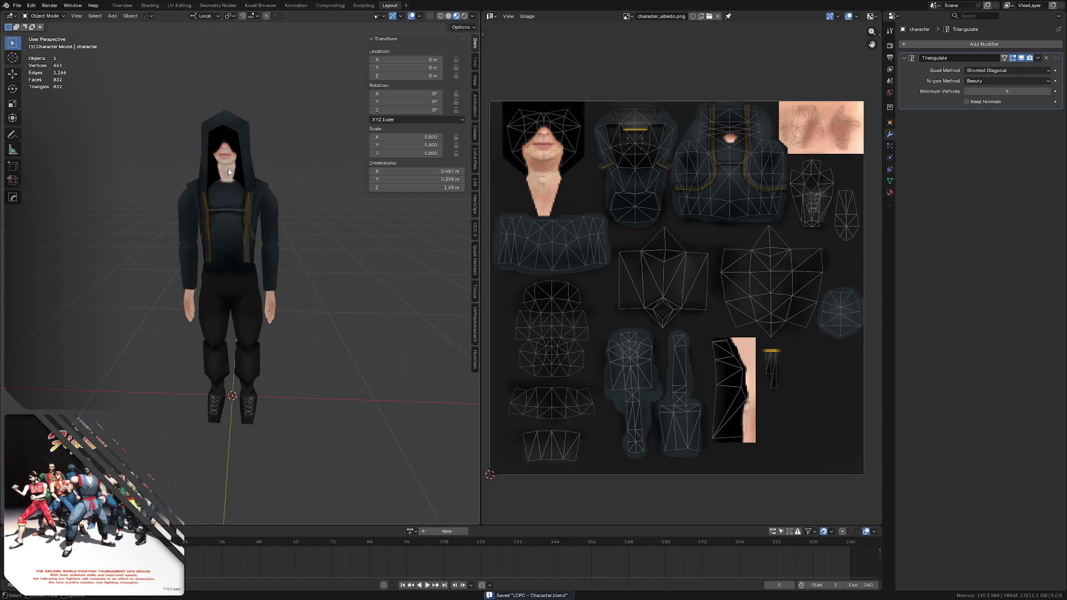
middle_click_drag(273, 181, 224, 180)
scroll(234, 171, "up", 3)
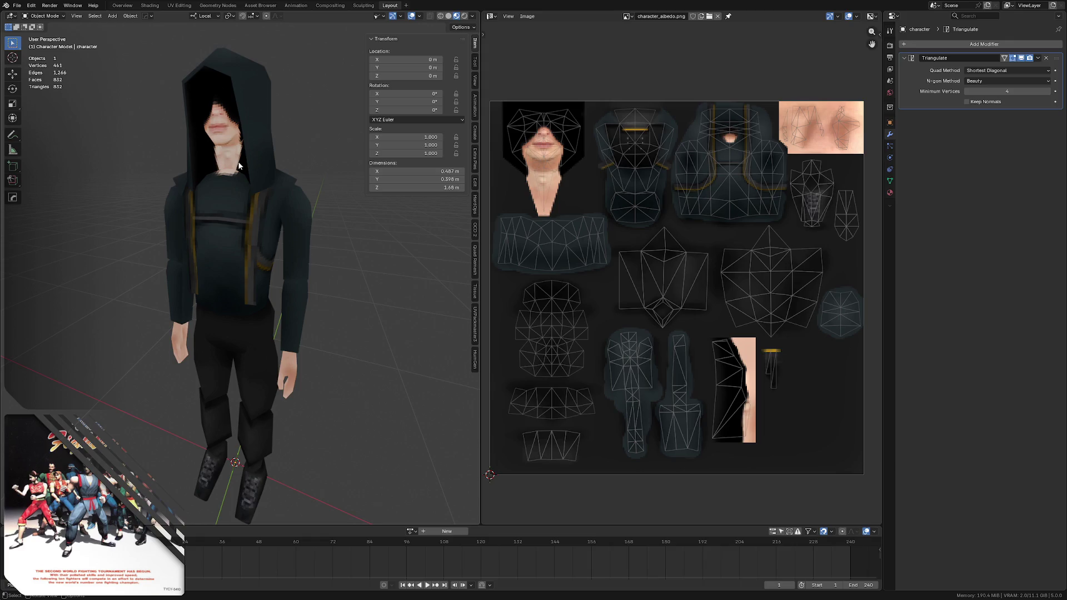
key("ctrl+s")
mouse_move(304, 171)
middle_mouse_down()
mouse_move(268, 210)
mouse_move(177, 218)
mouse_move(293, 219)
mouse_move(255, 222)
middle_mouse_up()
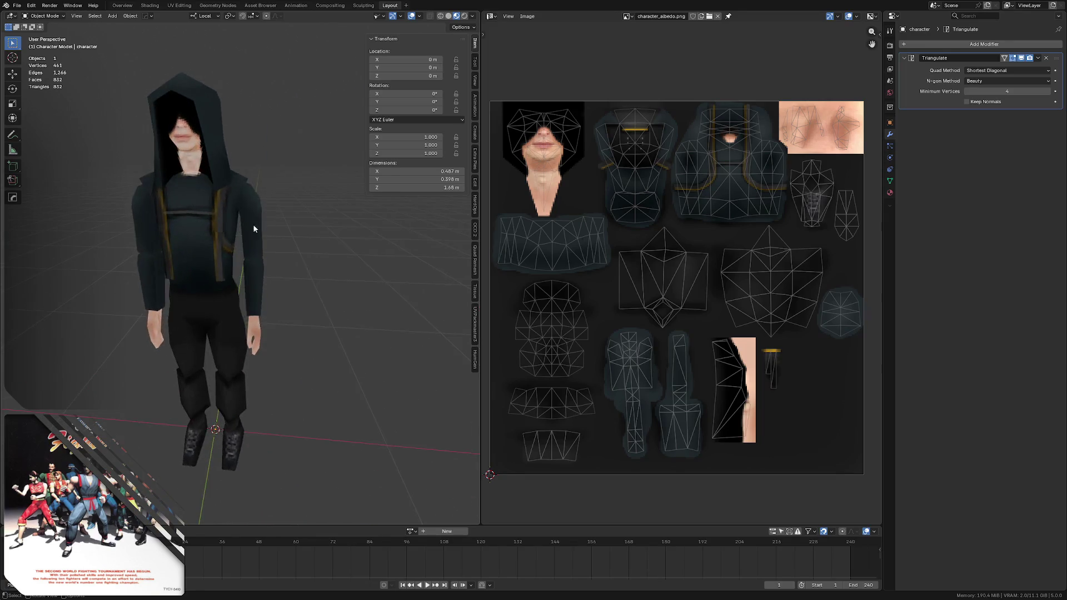
scroll(246, 209, "up", 4)
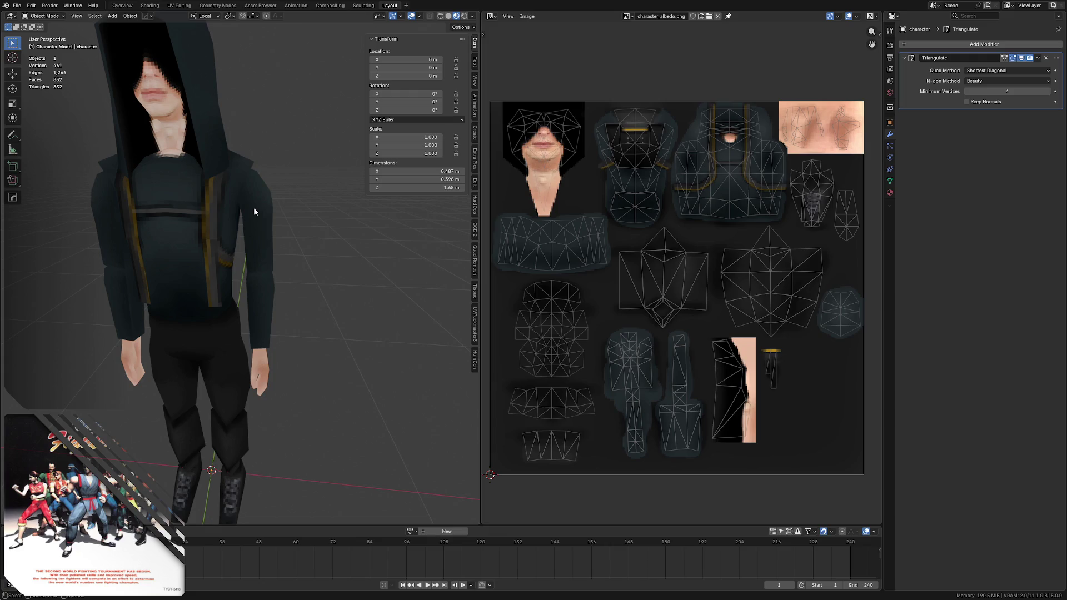
scroll(135, 190, "down", 2)
mouse_move(136, 194)
middle_mouse_down()
mouse_move(204, 164)
mouse_move(220, 186)
mouse_move(182, 174)
mouse_move(182, 194)
middle_mouse_up()
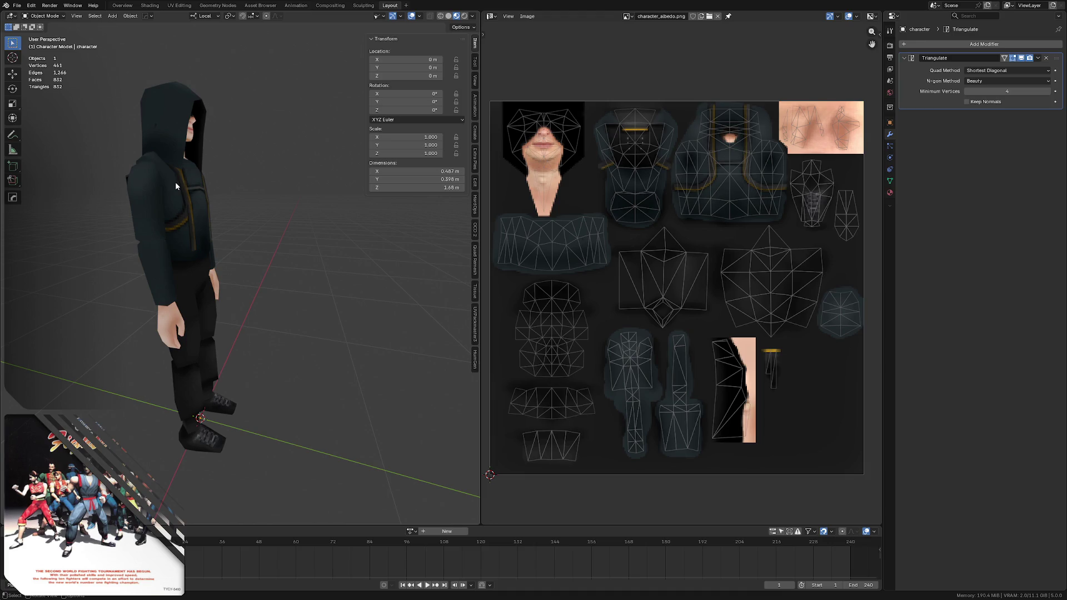
scroll(175, 182, "up", 4)
scroll(156, 112, "up", 2)
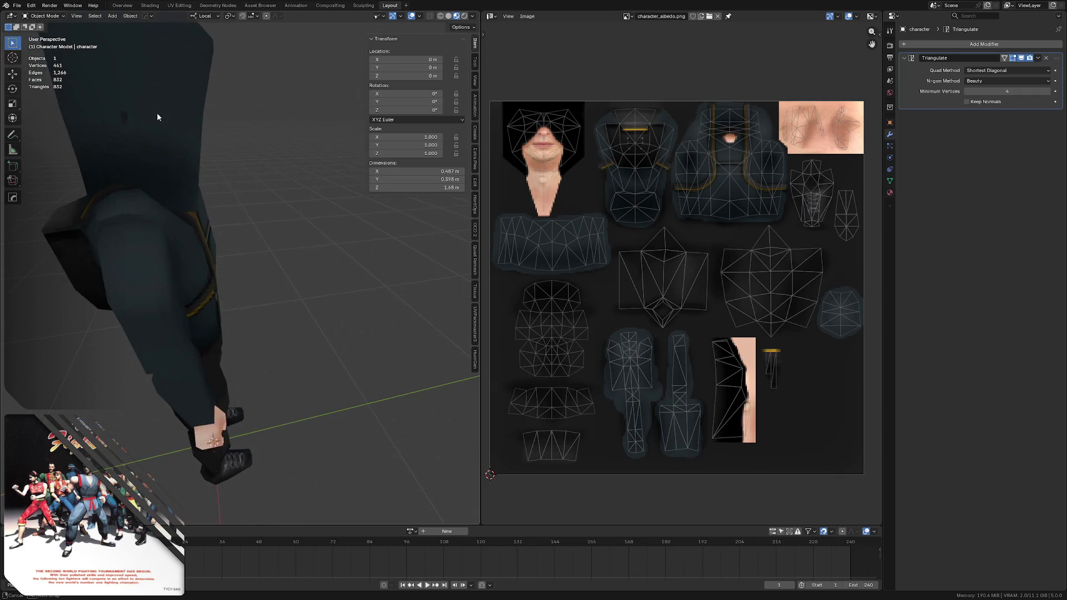
scroll(157, 112, "down", 3)
mouse_move(141, 114)
middle_mouse_down()
mouse_move(131, 103)
mouse_move(263, 122)
mouse_move(201, 157)
mouse_move(99, 147)
mouse_move(214, 147)
mouse_move(175, 122)
mouse_move(158, 148)
mouse_move(221, 128)
middle_mouse_up()
scroll(174, 121, "down", 3)
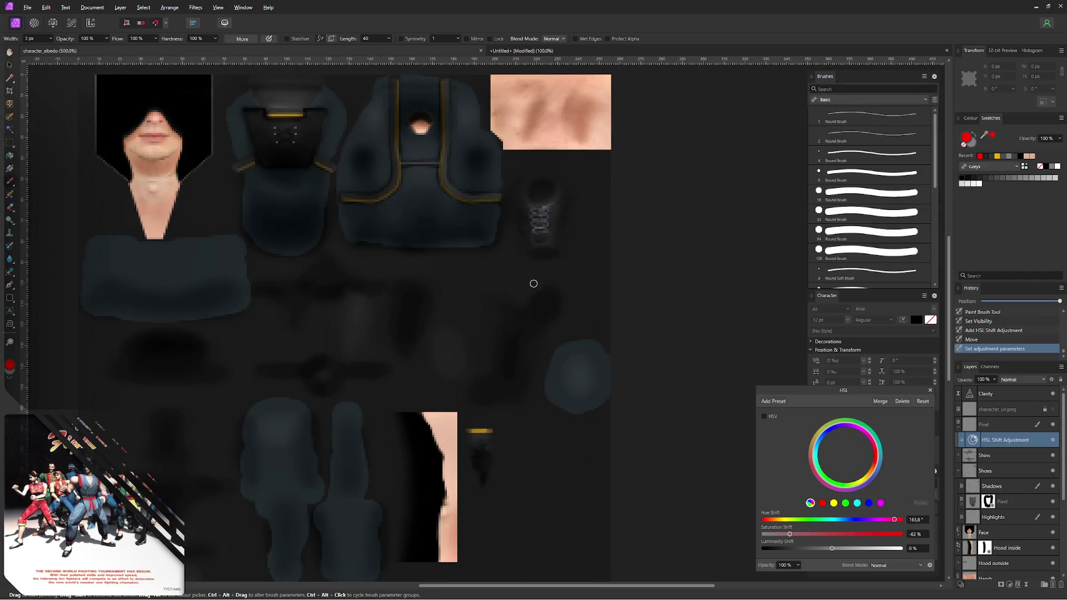
- Experiment with the HSL hue slider, settling the clothing tint on a saturated red-brown
left_click(795, 520)
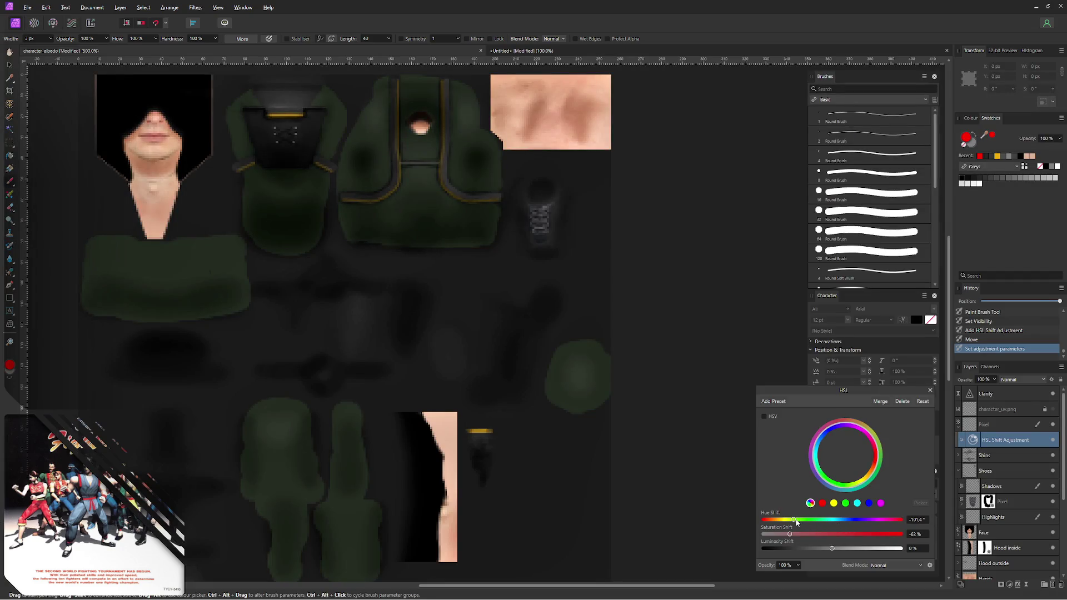
left_click(836, 520)
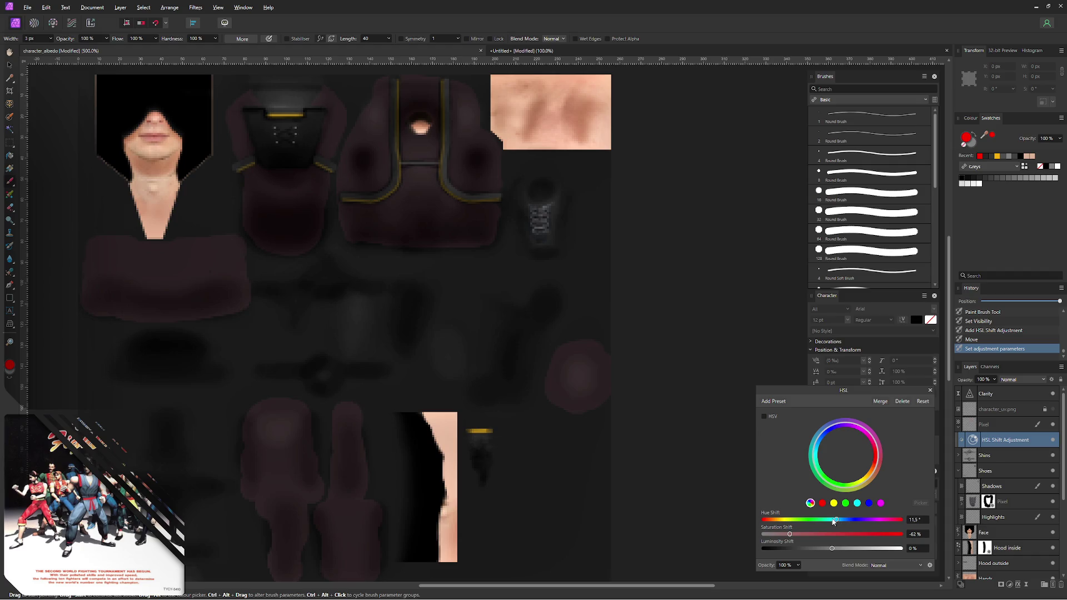
left_click_drag(832, 521, 829, 523)
left_click_drag(829, 522, 847, 522)
left_click(861, 521)
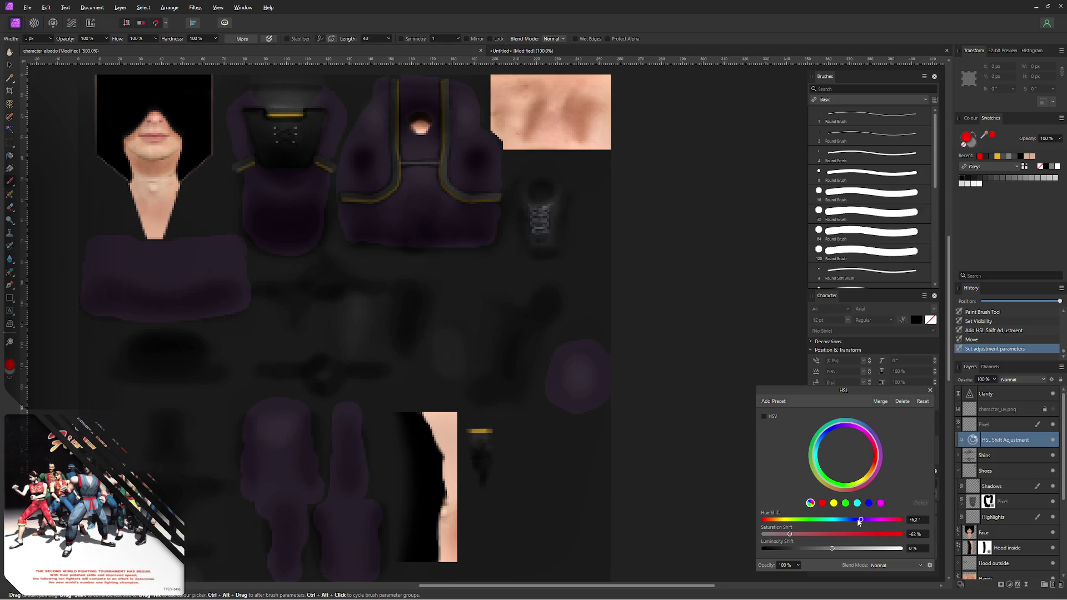
left_click(823, 520)
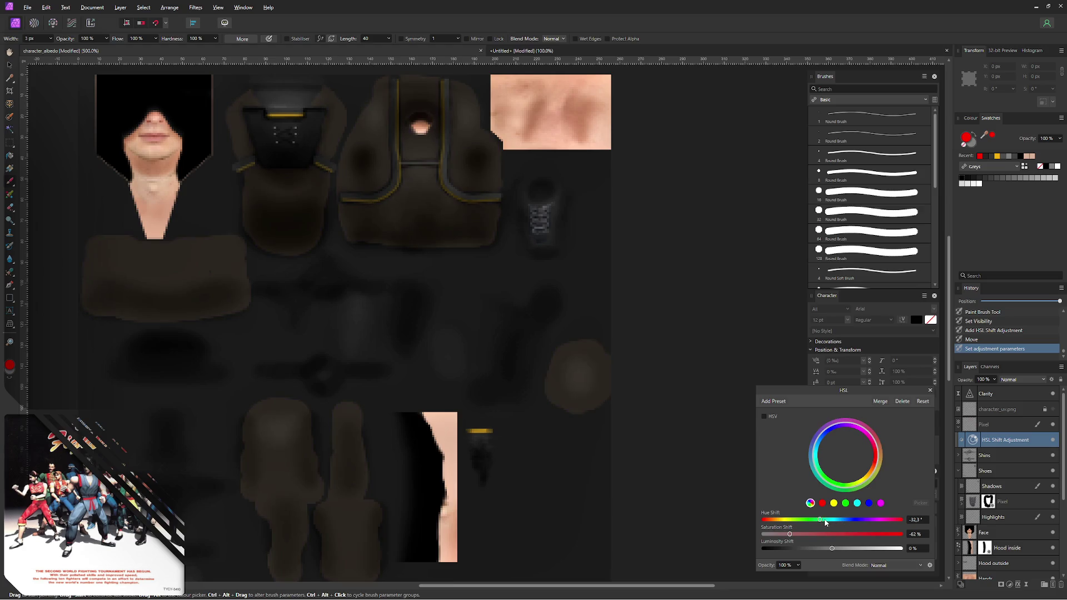
left_click_drag(828, 522, 832, 520)
left_click(865, 534)
left_click_drag(832, 520, 827, 526)
- Fine-tune the clothing to a reddish-brown tint with the saturation shift around -40%
left_click(837, 534)
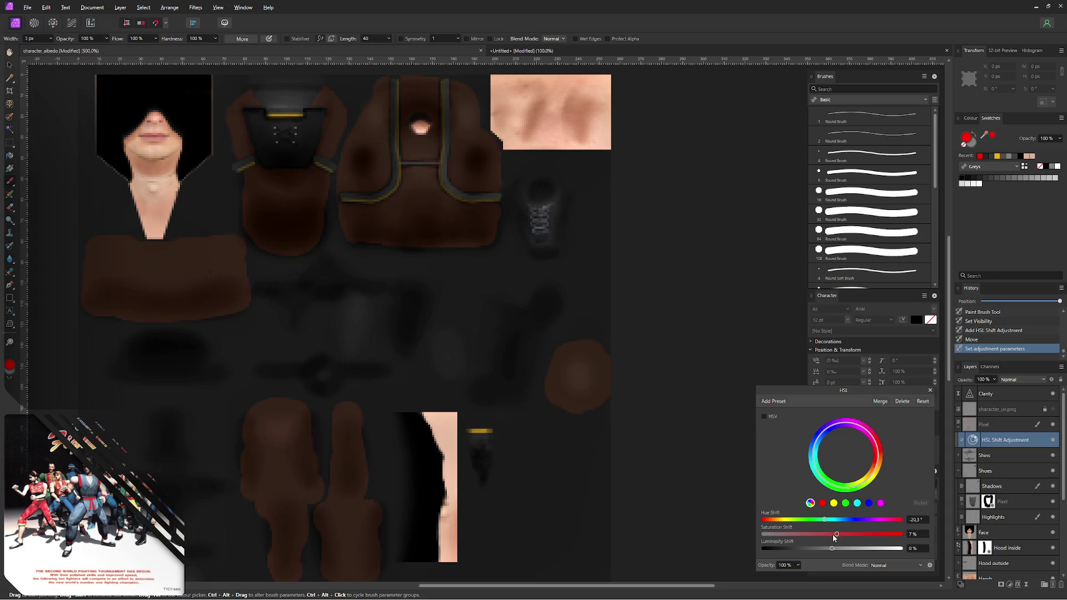
left_click_drag(825, 519, 816, 520)
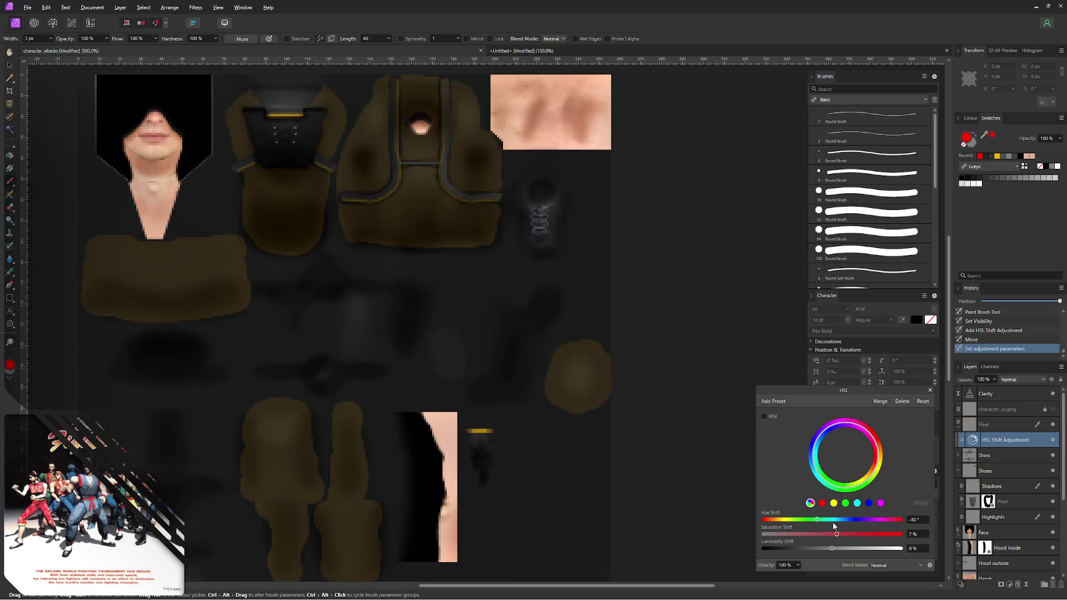
left_click_drag(838, 535, 895, 534)
left_click_drag(820, 522, 832, 525)
left_click(827, 535)
left_click_drag(828, 535, 797, 535)
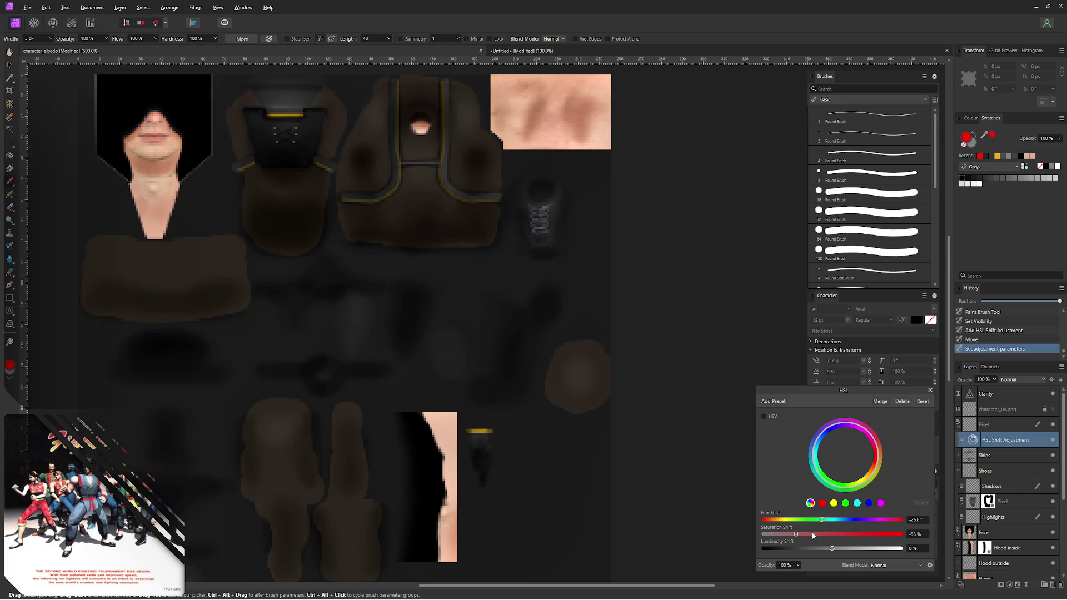
left_click(805, 536)
left_click_drag(823, 521, 828, 521)
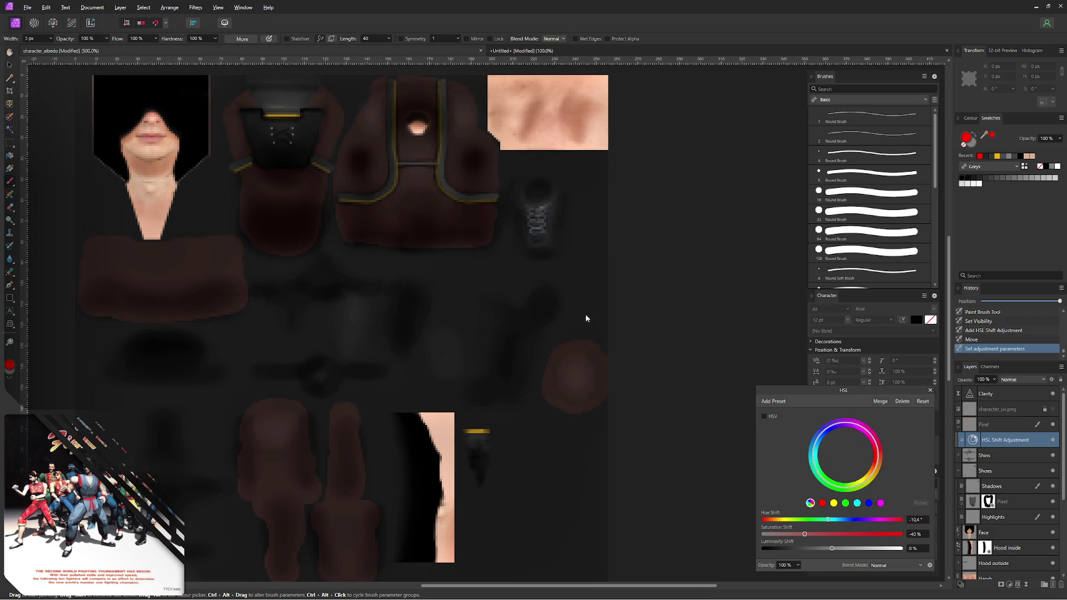
- Export the texture as PNG over the existing character_albedo.png, replacing it
key("ctrl+alt+shift+w")
left_click(639, 426)
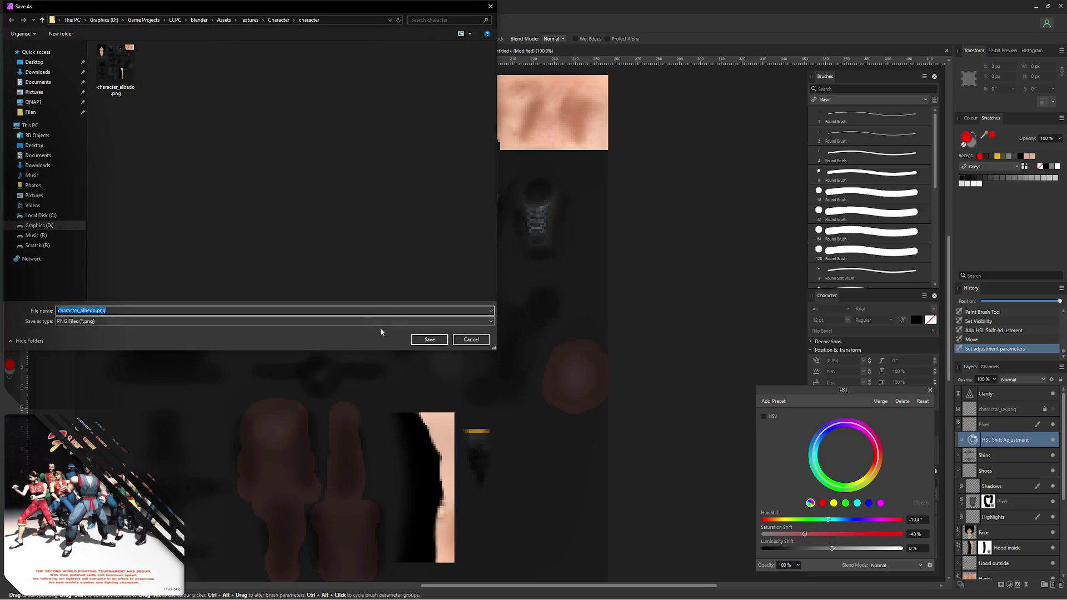
left_click(428, 338)
left_click(565, 340)
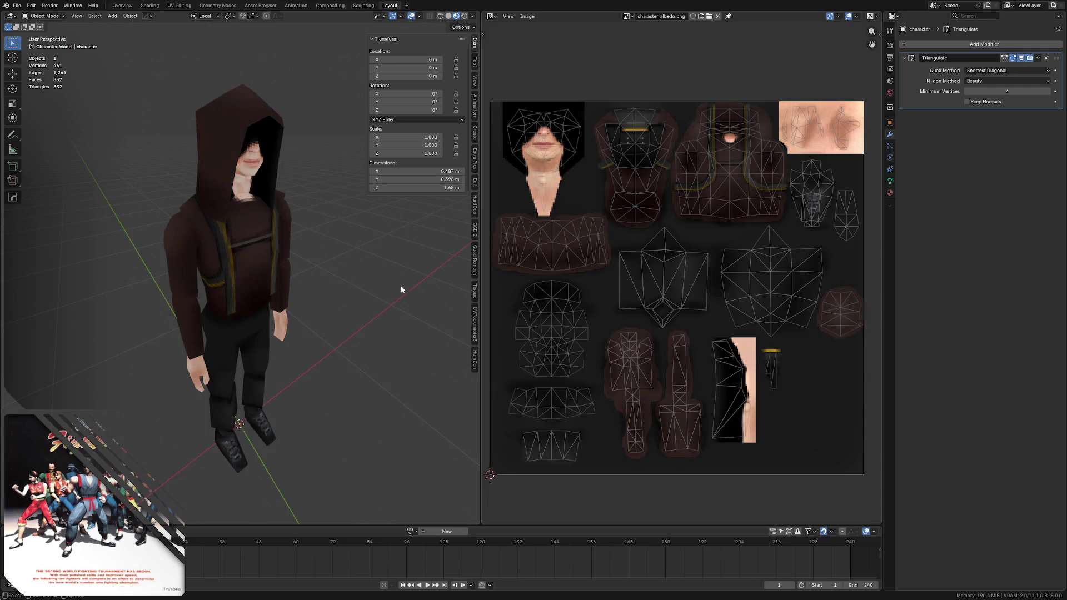
mouse_move(402, 285)
middle_mouse_down()
mouse_move(235, 239)
mouse_move(222, 246)
middle_mouse_up()
- Save the file, inspect the recoloured hoodie, and switch the character into Edit Mode with nothing selected
key("ctrl+s")
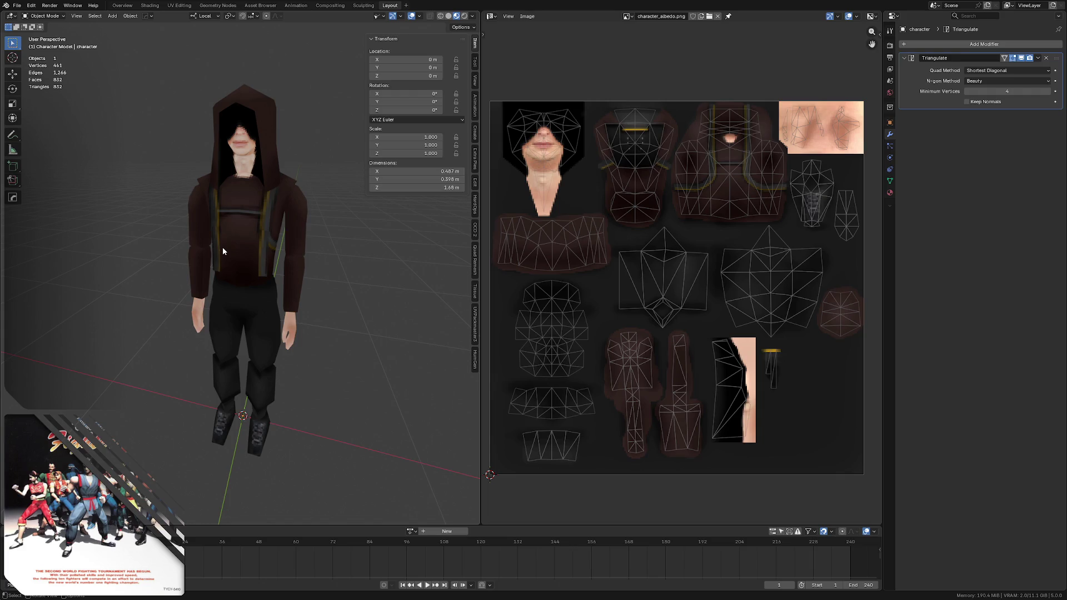
mouse_move(206, 189)
middle_mouse_down()
mouse_move(250, 209)
mouse_move(210, 210)
mouse_move(231, 221)
middle_mouse_up()
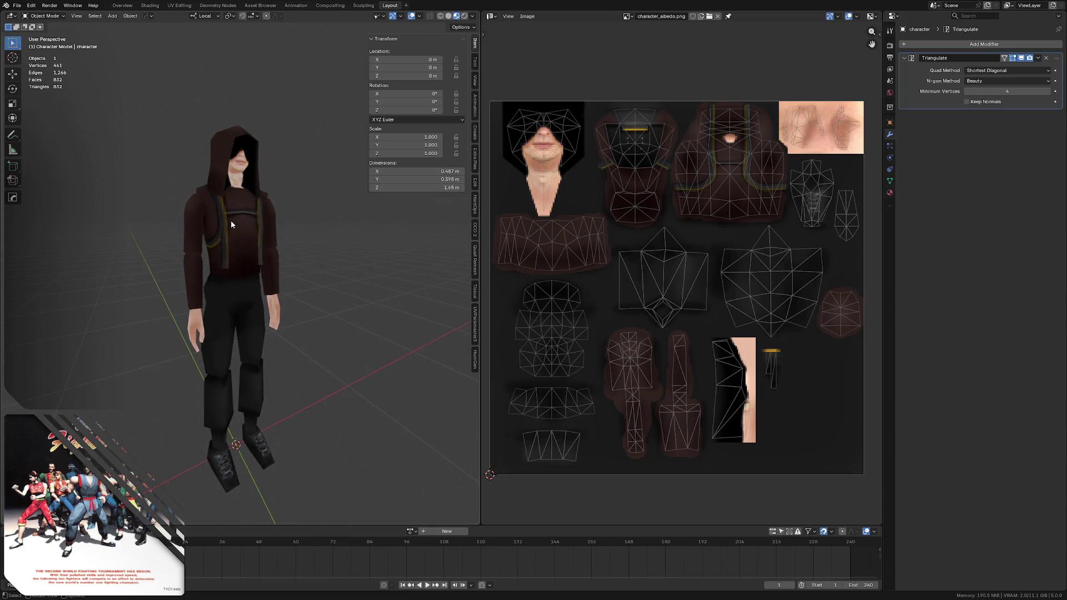
key("ctrl+Tab")
left_click(223, 310)
key("Tab")
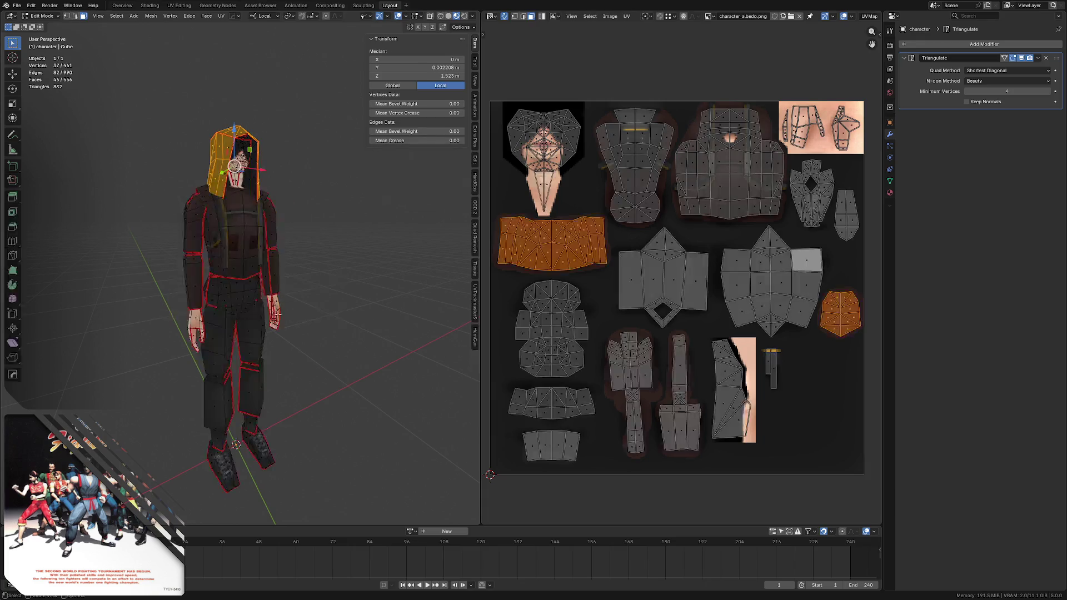
key("alt+a")
- Select the linked belt, thigh and lower-leg mesh parts to locate their UV islands
key("l")
key("l")
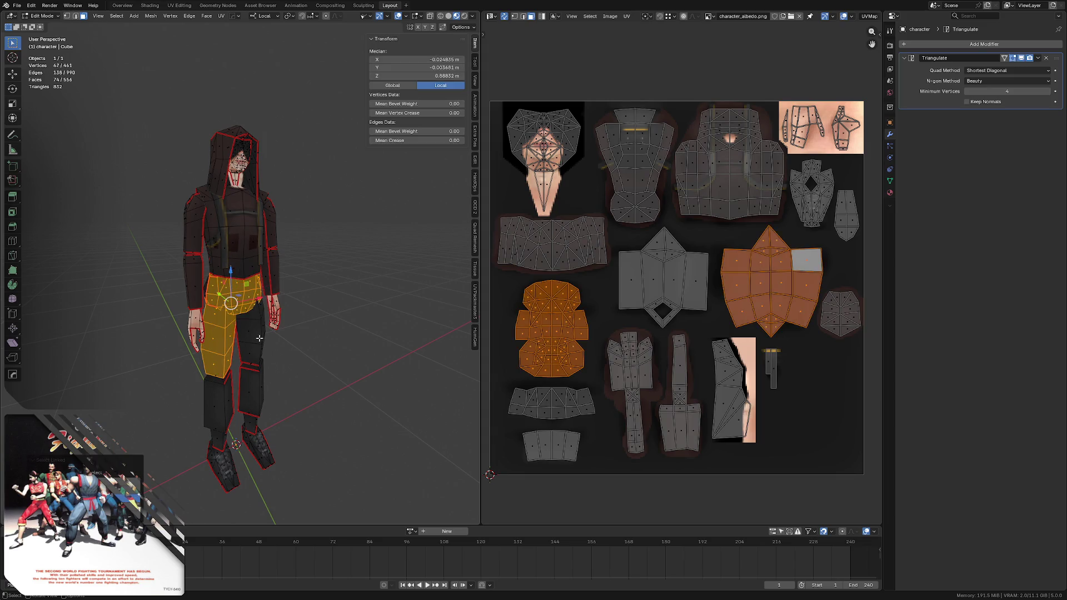
key("l")
key("l")
key("l")
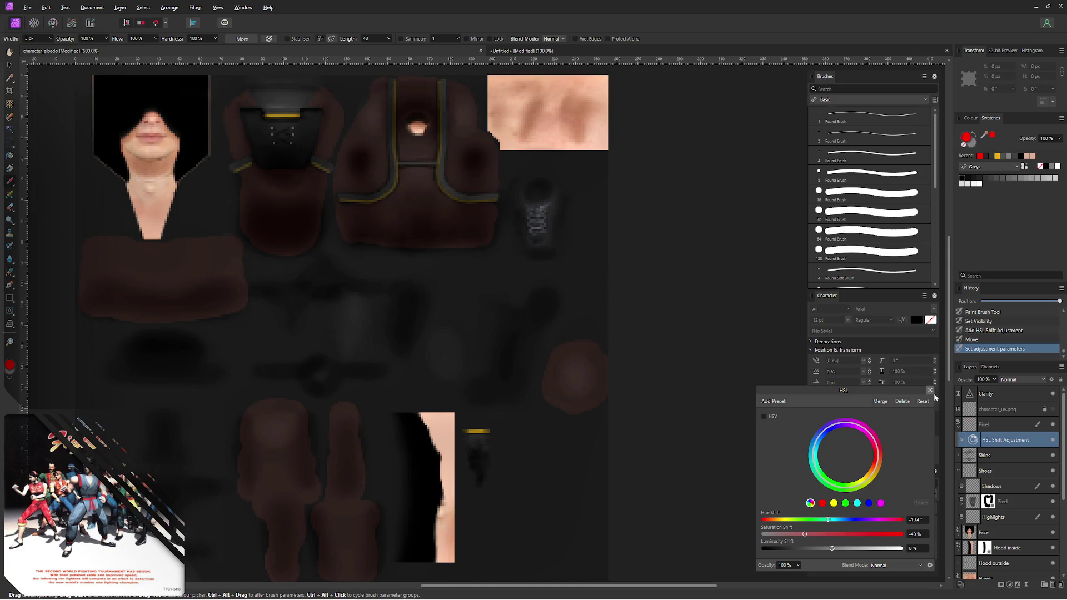
- Close the HSL settings and rename the Pixel layer to Hoodie Colors
left_click(930, 390)
left_click(988, 426)
double_click(988, 427)
type("Hoodie Color")
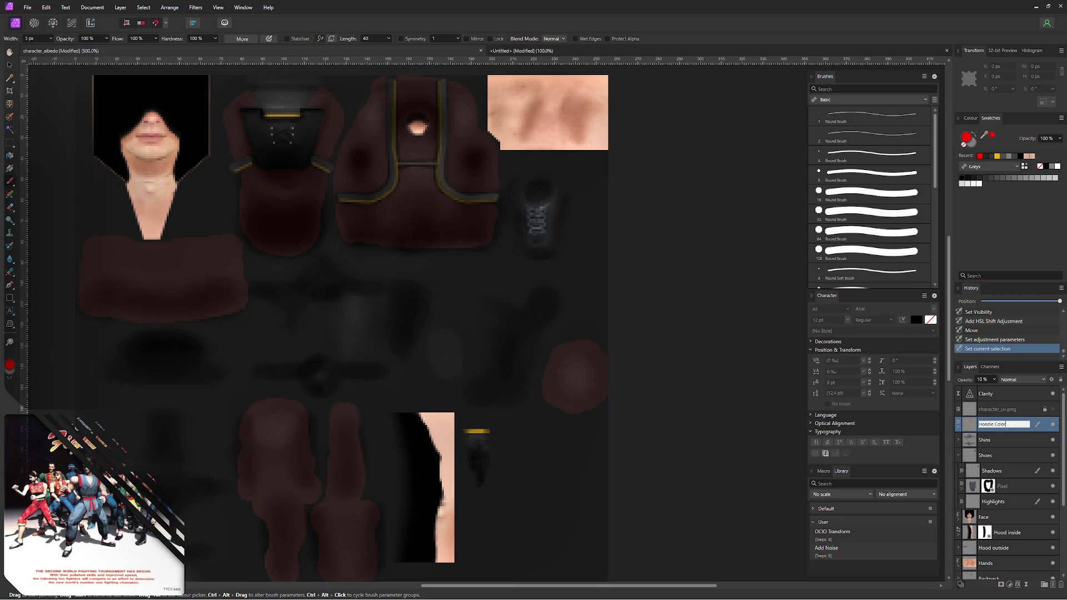
type("s")
key("Return")
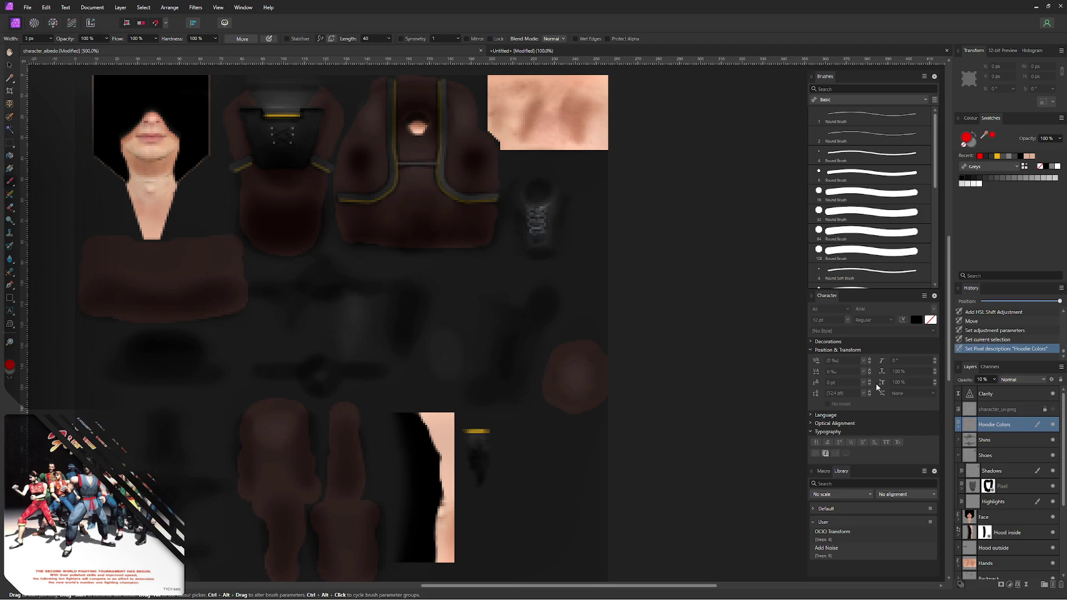
- Add a new pixel layer named Pants Colors below Hoodie Colors
key("ctrl+shift+n")
left_click_drag(996, 426, 990, 443)
double_click(988, 441)
type("Pants Colors")
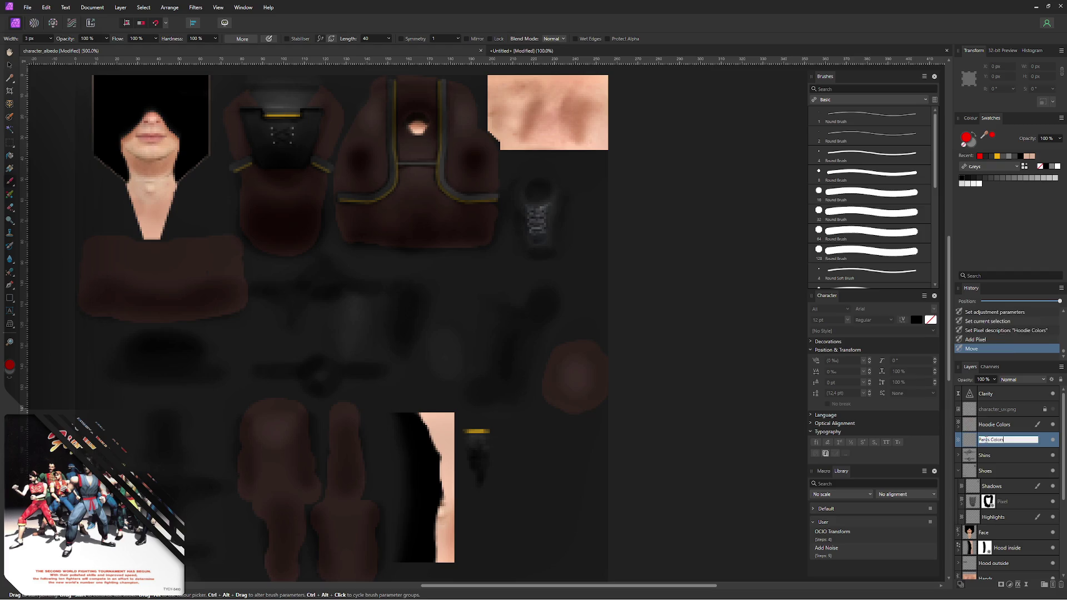
key("Return")
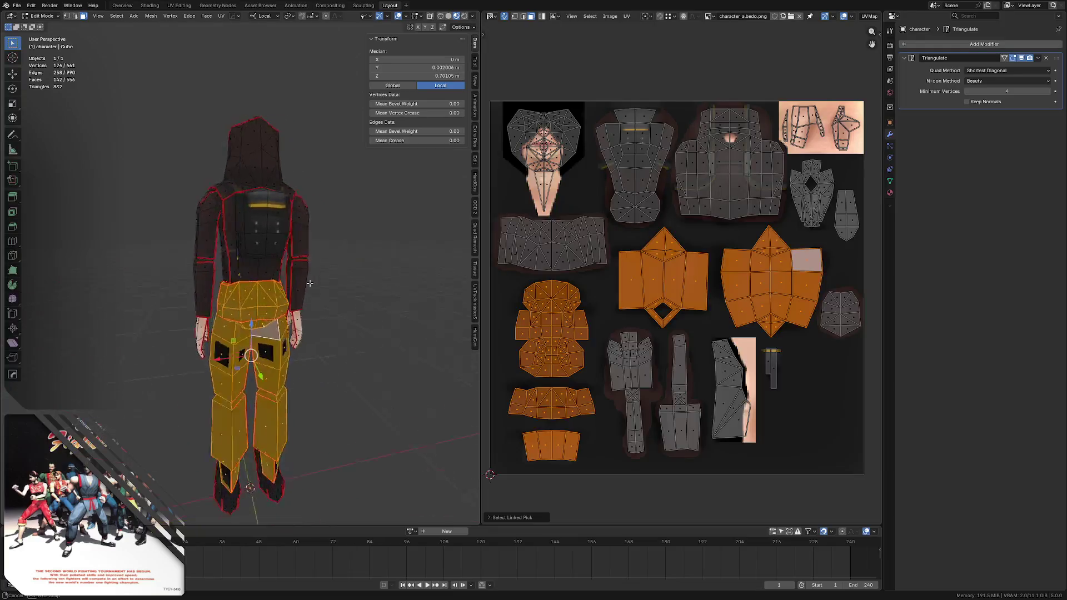
mouse_move(250, 275)
middle_mouse_down()
mouse_move(286, 273)
mouse_move(284, 259)
middle_mouse_up()
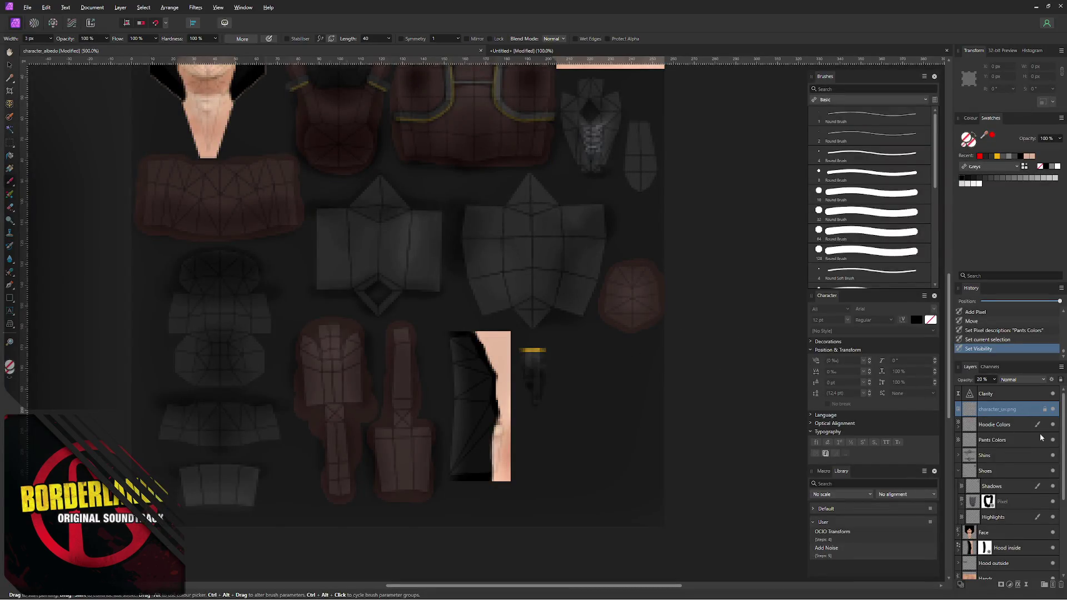
- Paint solid red over all the pants UV islands on the Pants Colors layer with a 15 px brush
left_click(1002, 443)
left_click_drag(241, 287, 251, 288, "ctrl+alt")
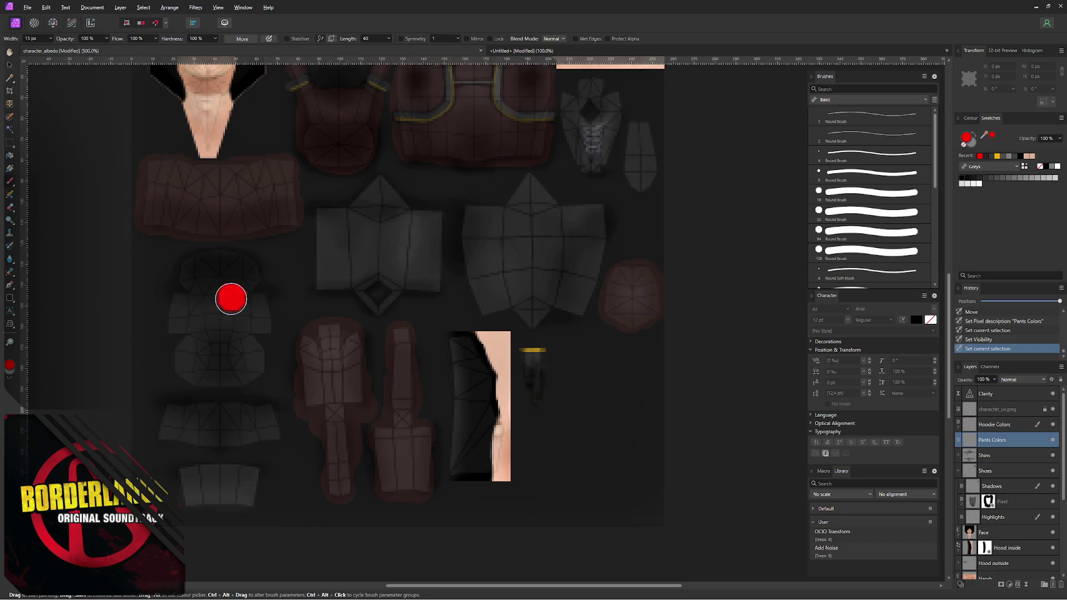
mouse_move(191, 272)
left_mouse_down()
mouse_move(243, 266)
mouse_move(234, 287)
mouse_move(186, 286)
mouse_move(239, 292)
mouse_move(251, 309)
mouse_move(172, 306)
mouse_move(196, 326)
mouse_move(260, 329)
mouse_move(183, 343)
mouse_move(255, 353)
mouse_move(186, 367)
mouse_move(255, 373)
mouse_move(185, 374)
left_mouse_up()
mouse_move(208, 411)
left_mouse_down()
mouse_move(172, 407)
mouse_move(264, 414)
mouse_move(186, 422)
mouse_move(272, 434)
mouse_move(270, 417)
mouse_move(231, 407)
mouse_move(155, 429)
mouse_move(266, 441)
mouse_move(190, 469)
mouse_move(231, 469)
mouse_move(201, 485)
mouse_move(231, 493)
mouse_move(197, 499)
mouse_move(250, 501)
left_mouse_up()
mouse_move(341, 216)
left_mouse_down()
mouse_move(326, 215)
mouse_move(370, 186)
mouse_move(433, 212)
mouse_move(330, 220)
mouse_move(422, 229)
mouse_move(334, 240)
mouse_move(443, 248)
mouse_move(352, 255)
mouse_move(355, 267)
mouse_move(428, 269)
mouse_move(334, 281)
mouse_move(420, 289)
mouse_move(363, 293)
mouse_move(379, 304)
left_mouse_up()
mouse_move(494, 197)
left_mouse_down()
mouse_move(480, 192)
mouse_move(470, 209)
mouse_move(516, 200)
mouse_move(529, 183)
mouse_move(591, 208)
mouse_move(474, 220)
mouse_move(593, 231)
mouse_move(508, 241)
mouse_move(593, 248)
mouse_move(484, 256)
mouse_move(591, 264)
mouse_move(575, 303)
mouse_move(530, 313)
mouse_move(484, 303)
mouse_move(513, 289)
mouse_move(534, 322)
mouse_move(513, 309)
mouse_move(555, 310)
left_mouse_up()
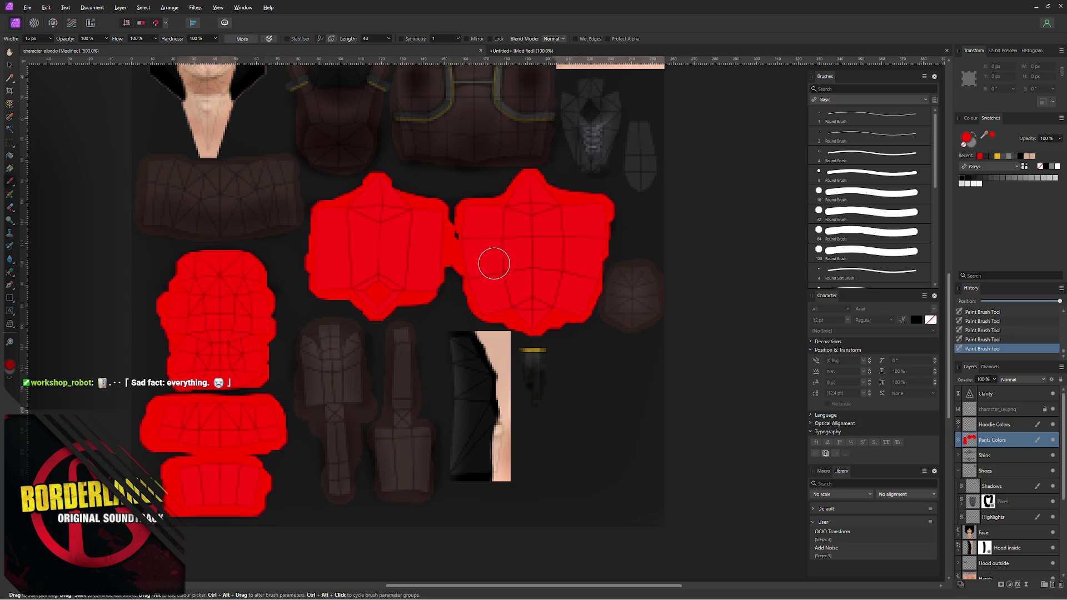
mouse_move(497, 250)
left_mouse_down()
mouse_move(450, 231)
mouse_move(453, 214)
left_mouse_up()
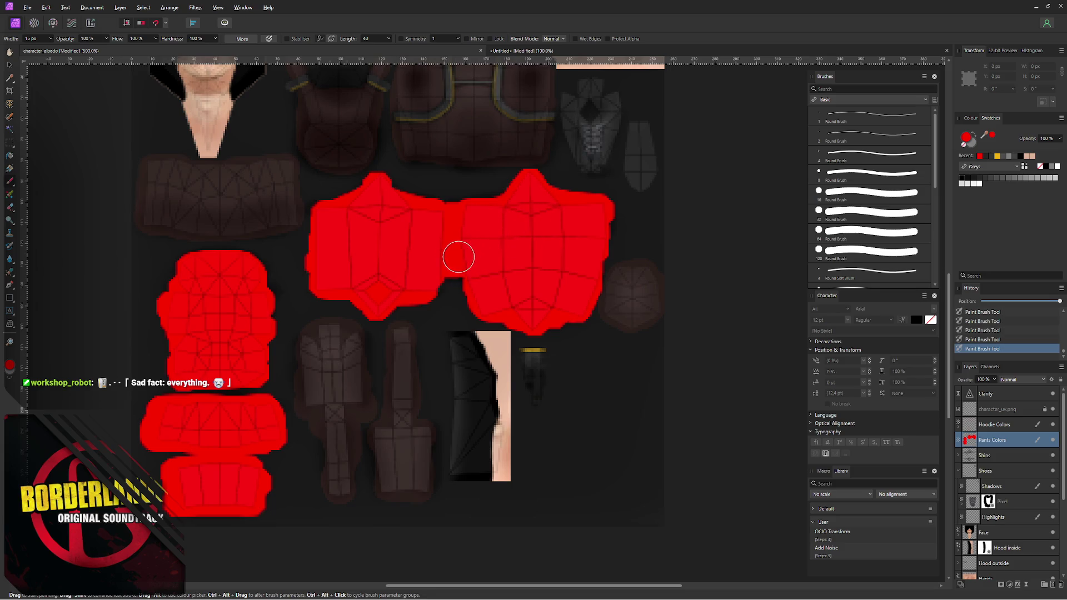
- Drop the Pants Colors layer opacity to 10%
key("v")
key("1")
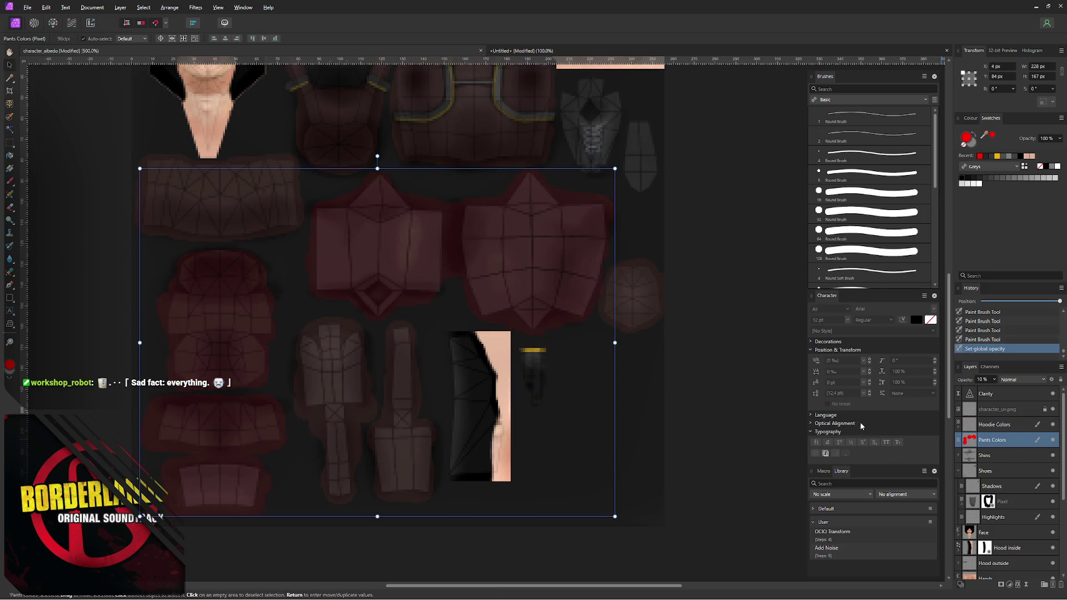
- Nest an HSL Shift adjustment inside Pants Colors, shift the pants to a desaturated grey, and hide the UV layer
key("ctrl+u")
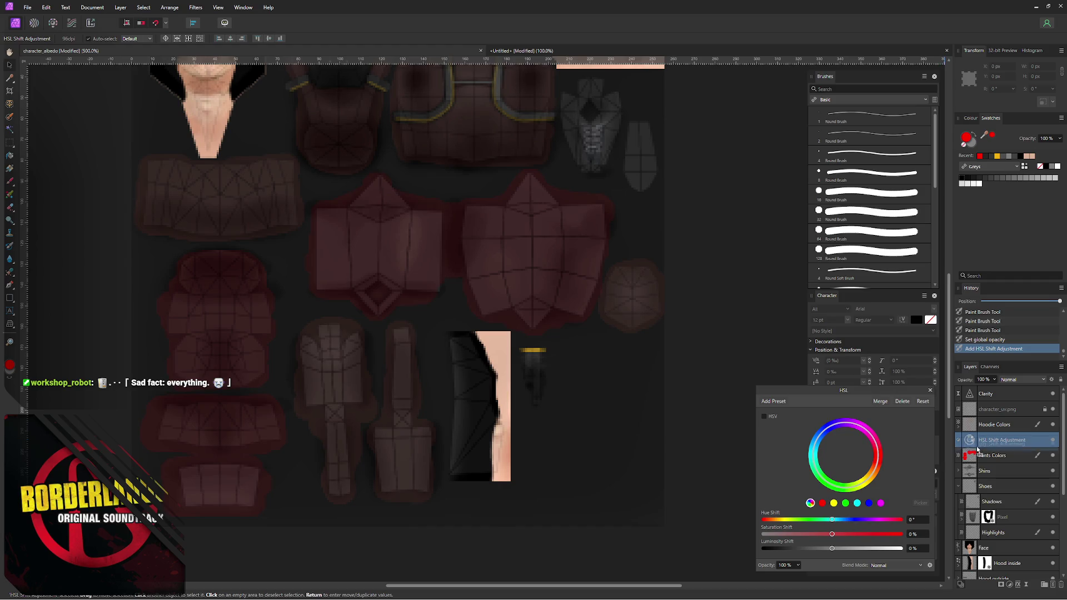
left_click_drag(966, 457, 968, 453)
left_click(960, 448)
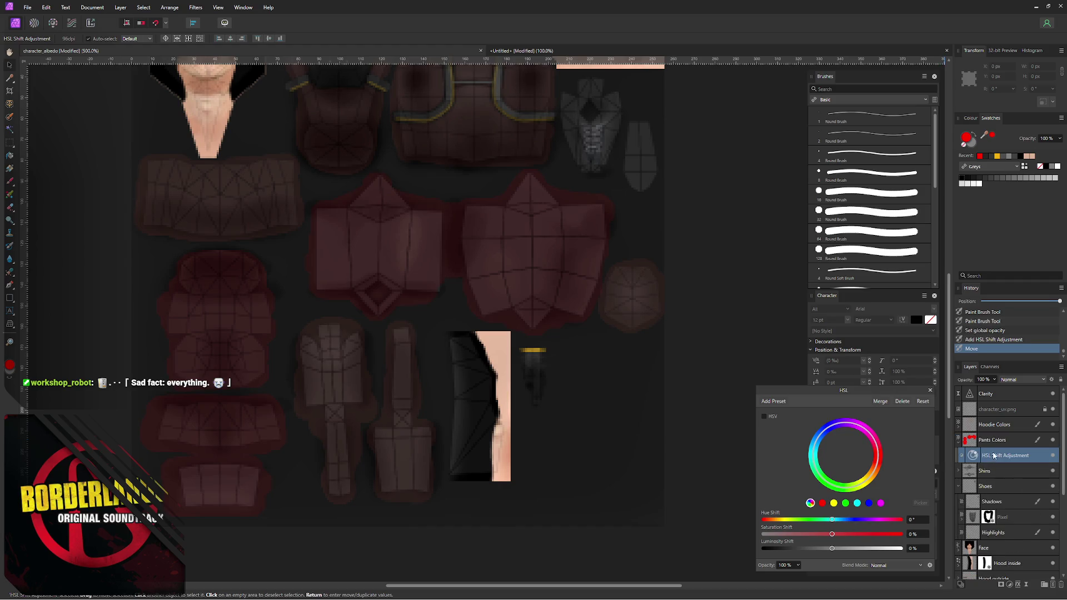
left_click_drag(809, 521, 832, 520)
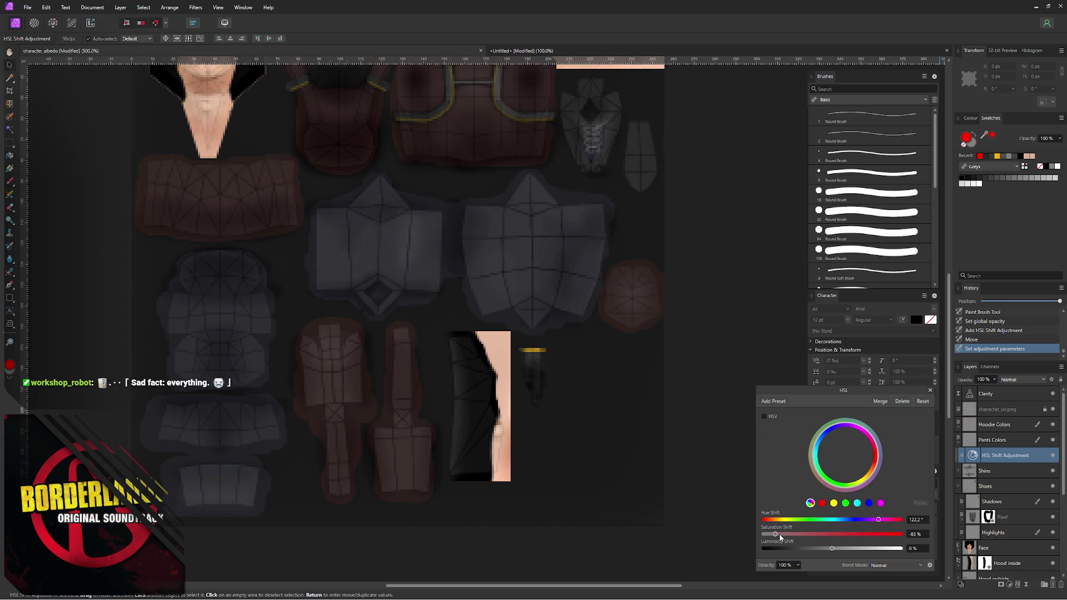
left_click(1053, 409)
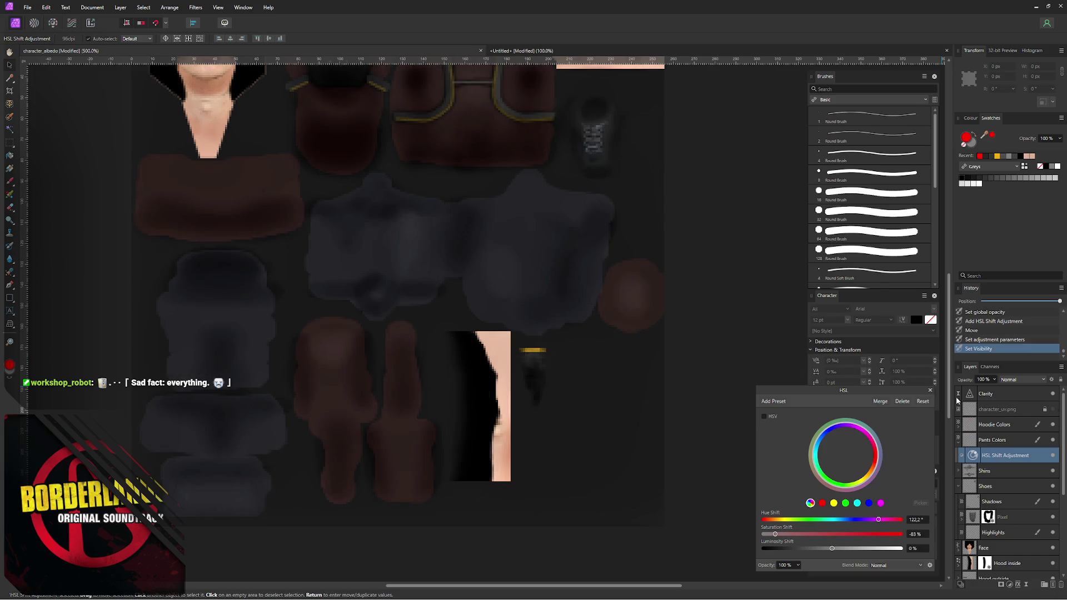
left_click(930, 392)
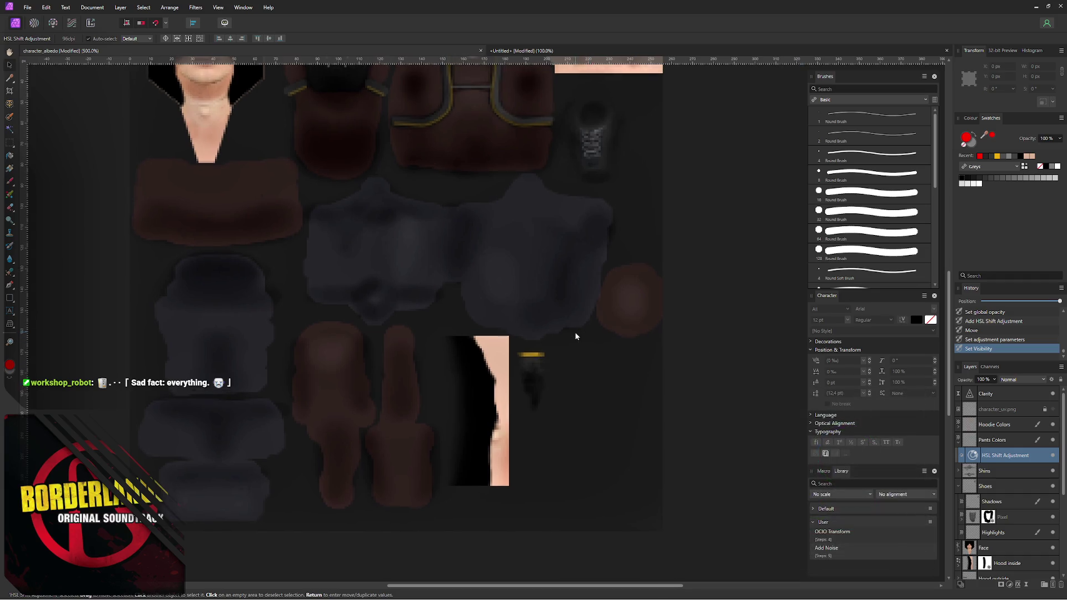
- Export the texture over character_albedo.png and reload it on the character in Blender
key("ctrl+alt+shift+s")
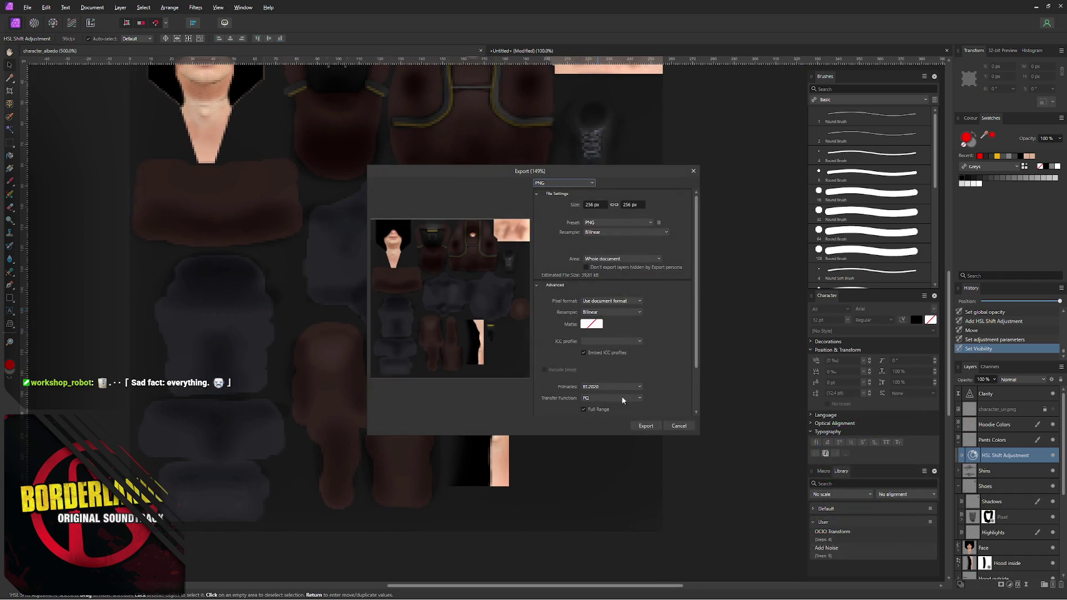
left_click(645, 426)
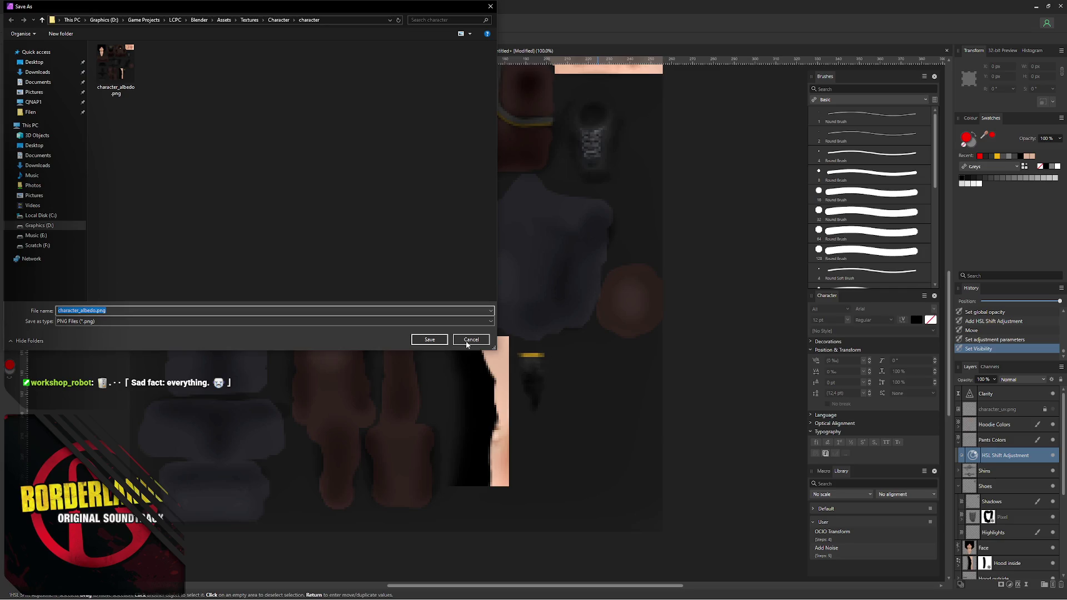
left_click(444, 338)
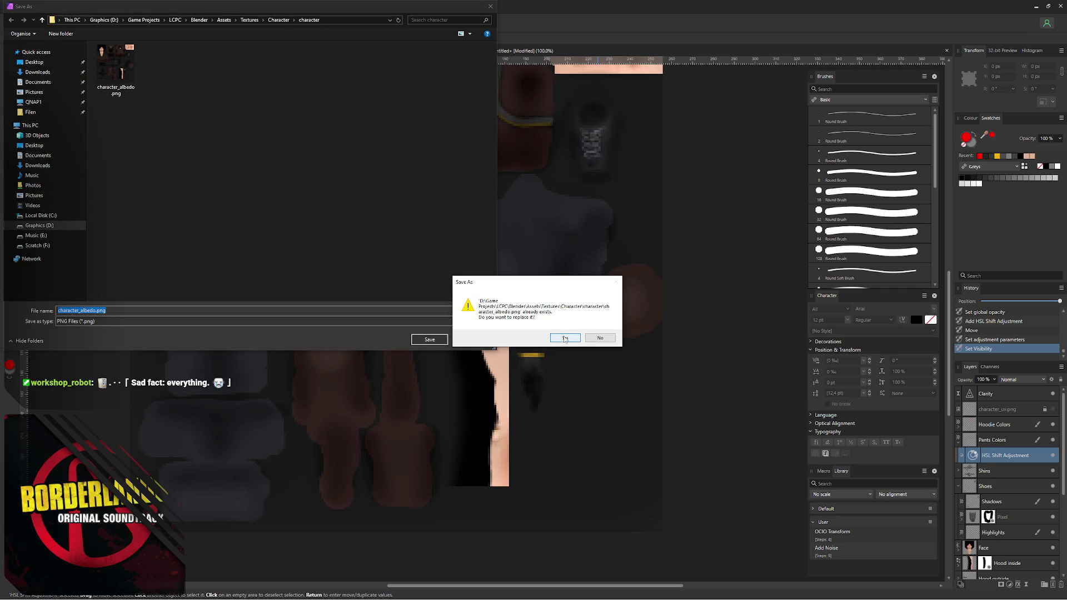
left_click(565, 338)
key("alt+Tab")
key("alt+r")
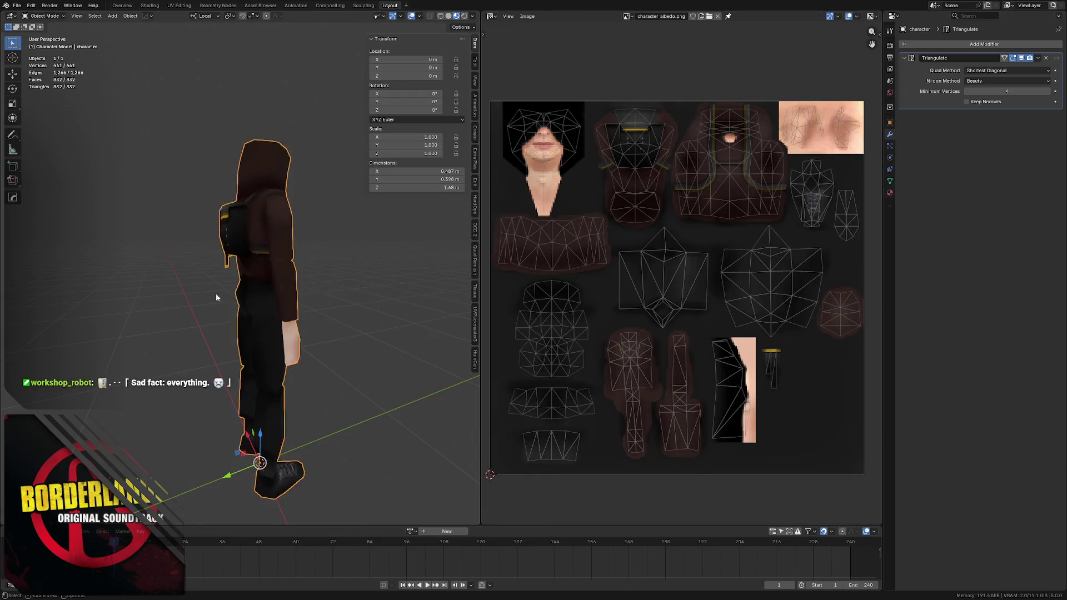
- Inspect the grey-pants texture on the character, deselect it and save LCPC - Character.blend
mouse_move(362, 286)
middle_mouse_down()
mouse_move(228, 264)
mouse_move(296, 265)
middle_mouse_up()
key("ctrl+s")
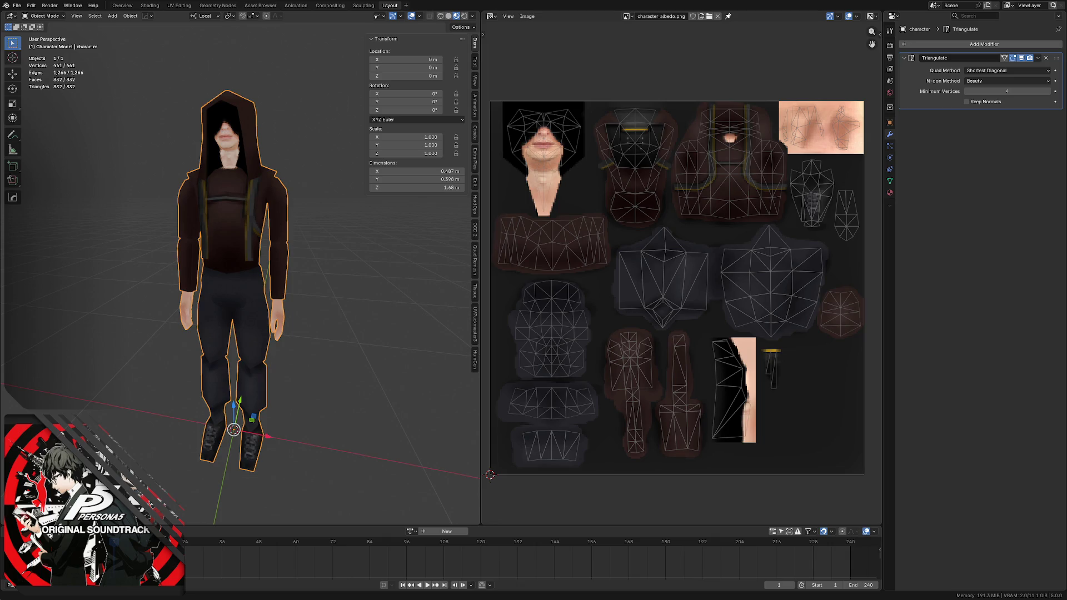
mouse_move(235, 123)
middle_mouse_down()
mouse_move(236, 175)
mouse_move(221, 177)
middle_mouse_up()
key("alt+a")
key("ctrl+s")
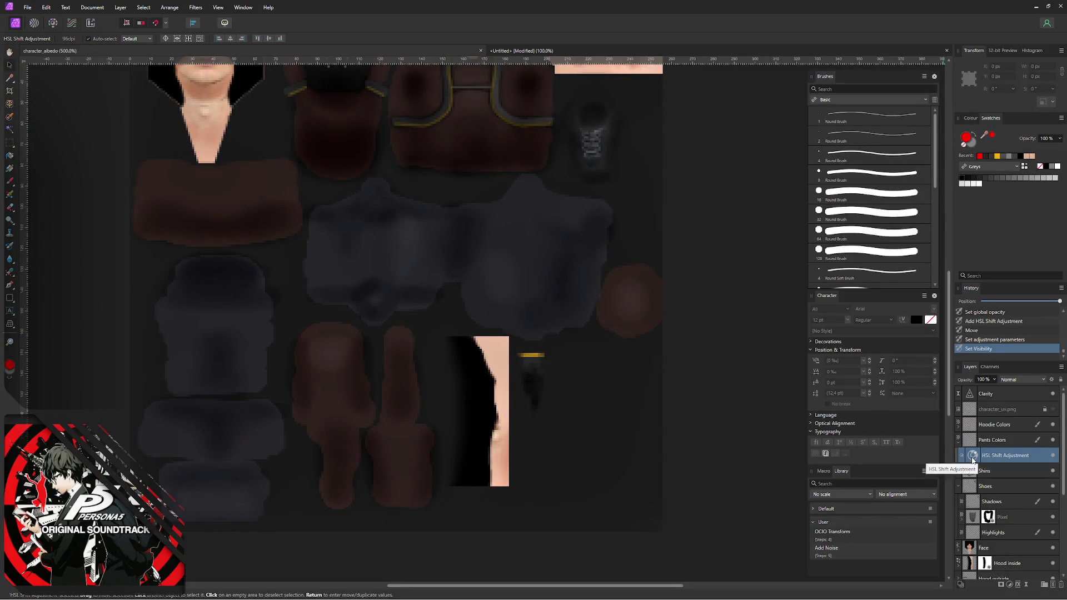
- Set the pants HSL Saturation Shift to -80% (via -70%) and close the adjustment
double_click(975, 457)
left_click(915, 536)
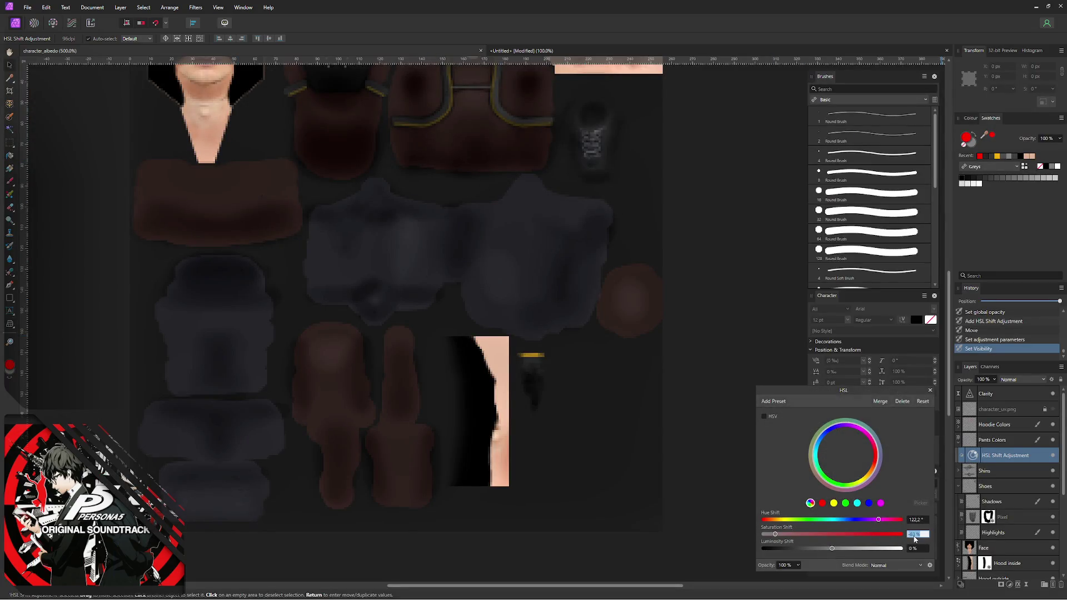
key("Return")
type("-70")
key("Return")
type("-80")
key("Return")
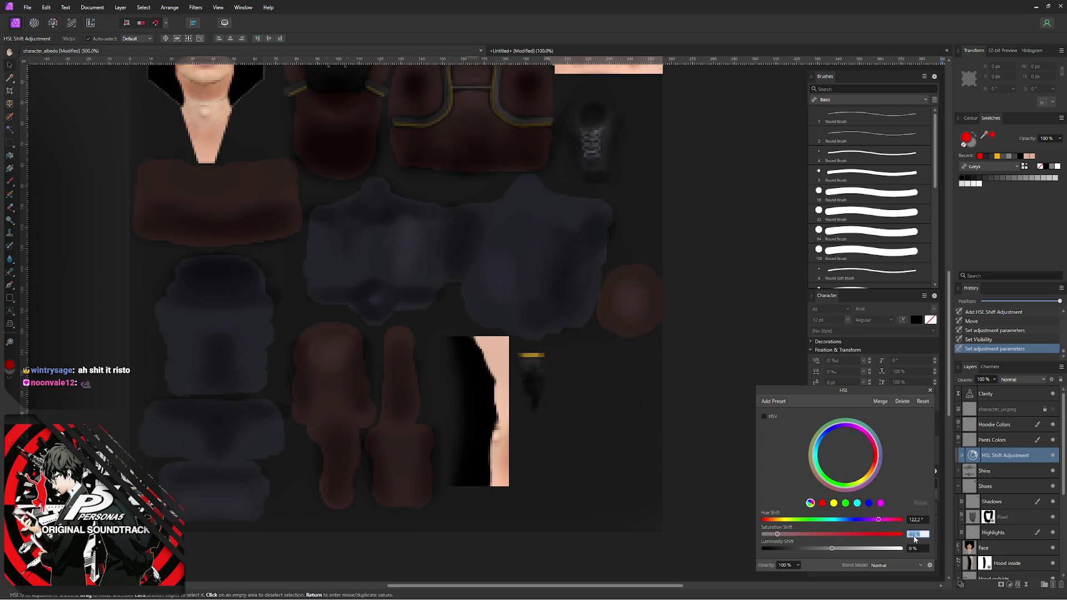
left_click(931, 390)
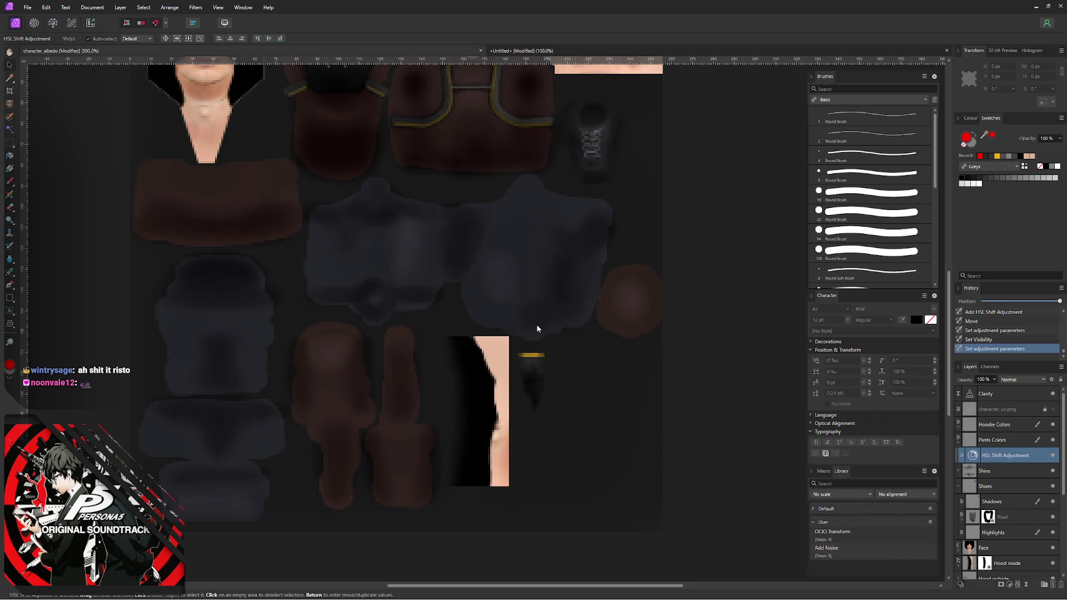
scroll(456, 299, "right", 1)
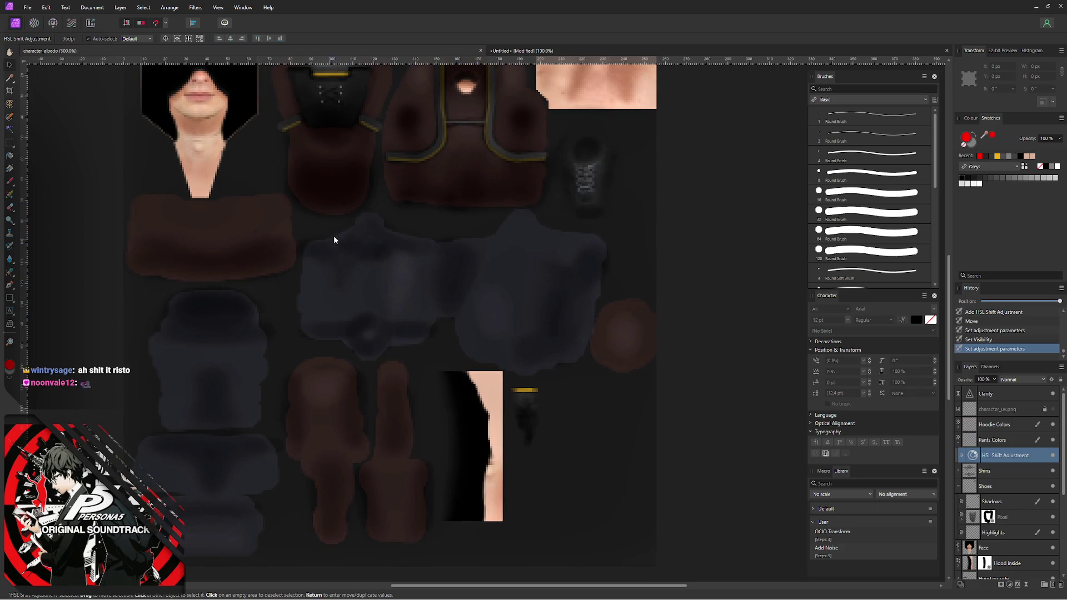
- Re-export the texture over character_albedo.png and switch to Blender
key("ctrl+alt+shift+s")
left_click(641, 425)
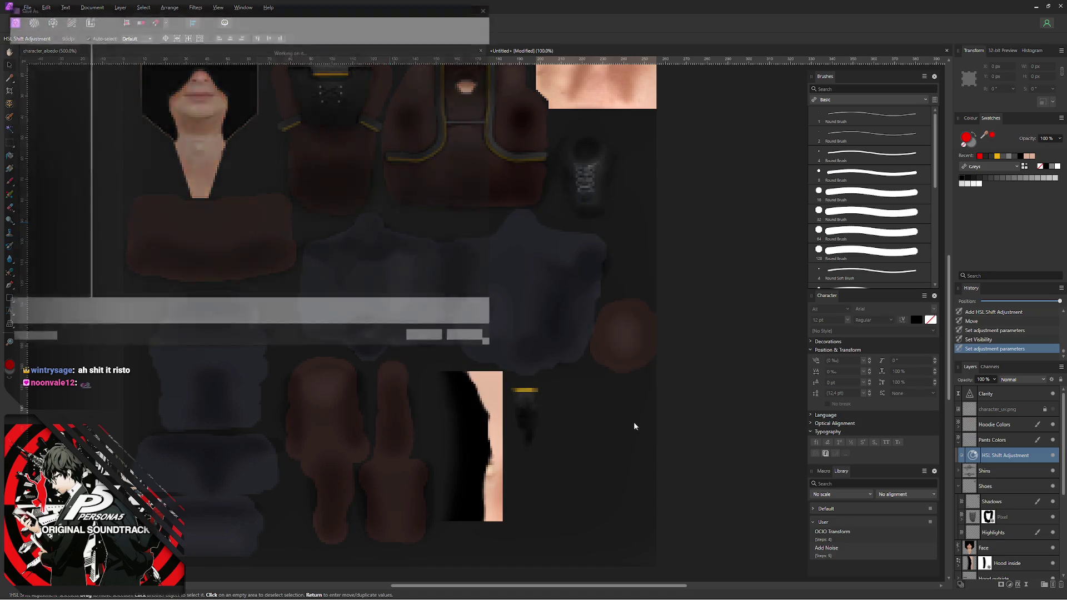
left_click(429, 340)
left_click(572, 335)
key("alt+Tab")
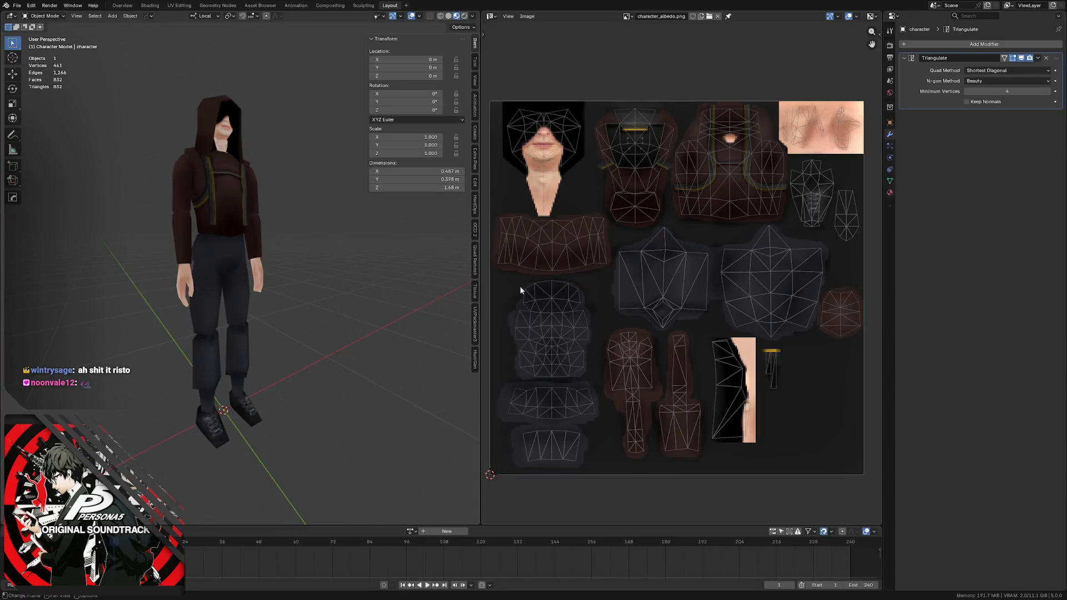
scroll(563, 245, "up", 1)
scroll(562, 244, "down", 1)
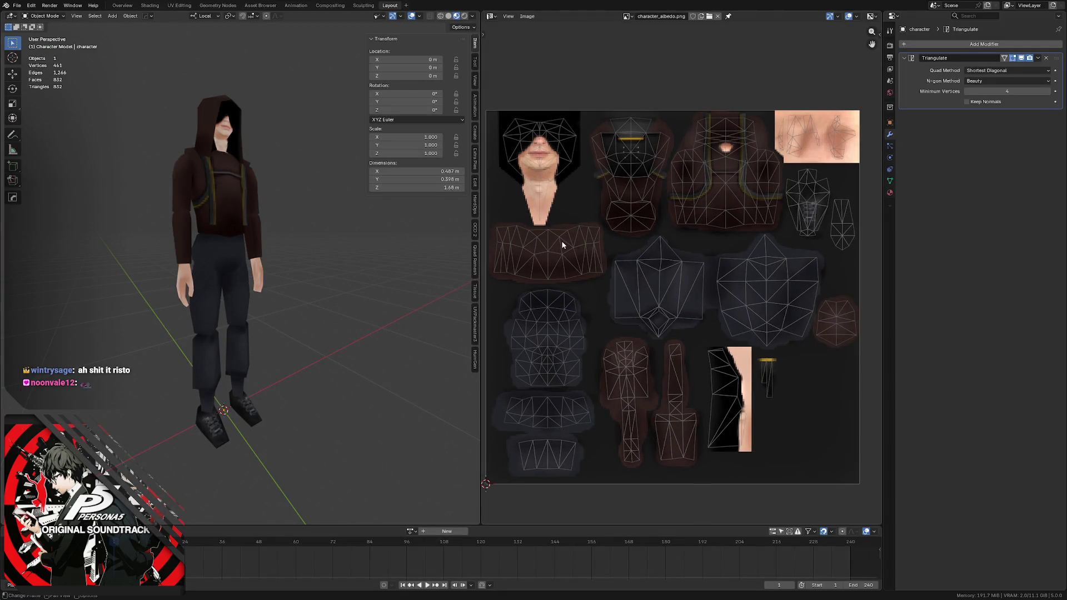
- Review the retuned pants texture on the character, save the blend file and return to Affinity Photo
mouse_move(197, 237)
middle_mouse_down()
mouse_move(222, 217)
mouse_move(194, 217)
mouse_move(225, 222)
mouse_move(197, 220)
mouse_move(212, 175)
mouse_move(228, 180)
mouse_move(240, 149)
middle_mouse_up()
scroll(193, 217, "up", 2)
mouse_move(234, 199)
middle_mouse_down()
mouse_move(243, 241)
mouse_move(226, 247)
mouse_move(271, 205)
mouse_move(229, 210)
middle_mouse_up()
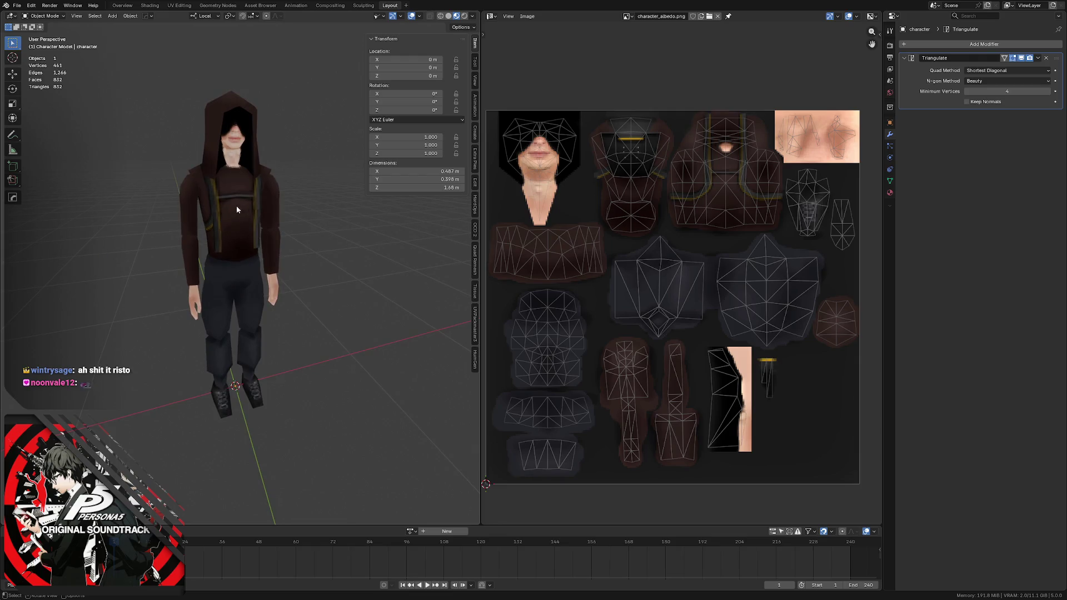
scroll(235, 206, "down", 2)
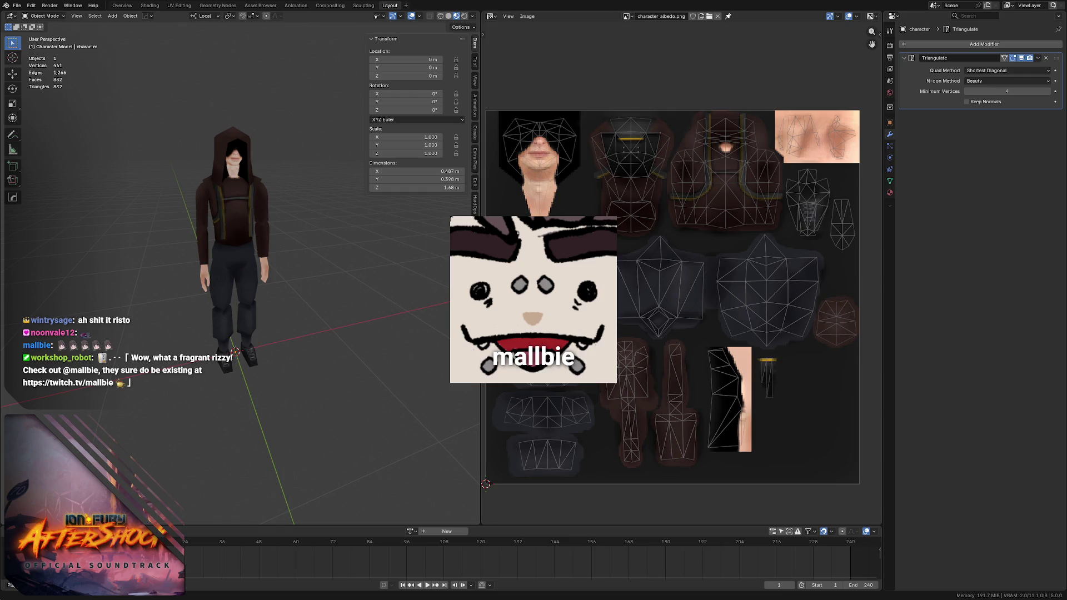
scroll(234, 147, "up", 1)
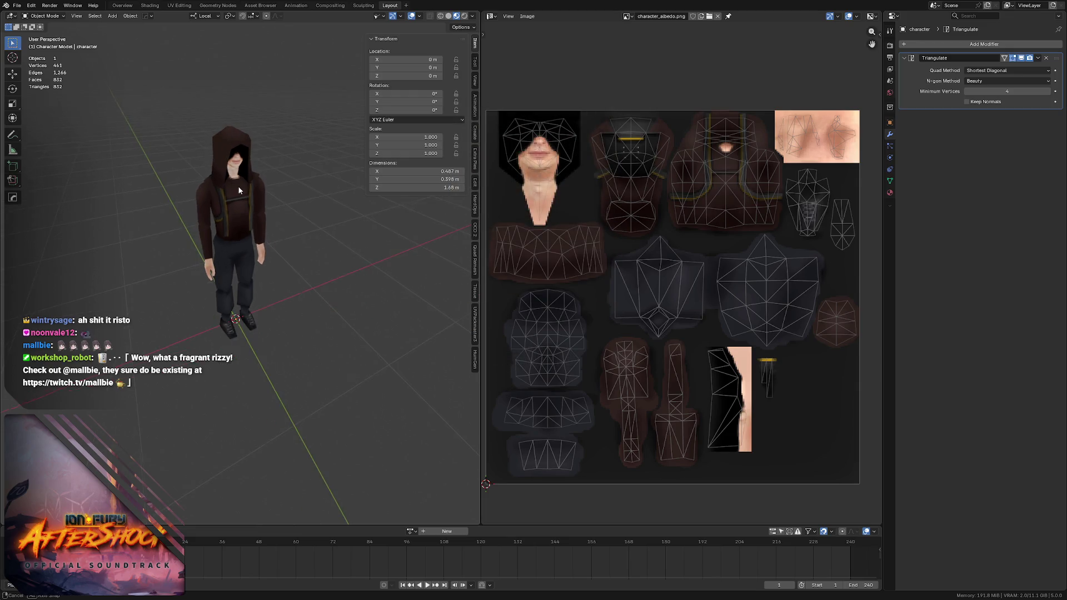
scroll(234, 148, "up", 3)
scroll(234, 148, "up", 1)
scroll(236, 151, "up", 1)
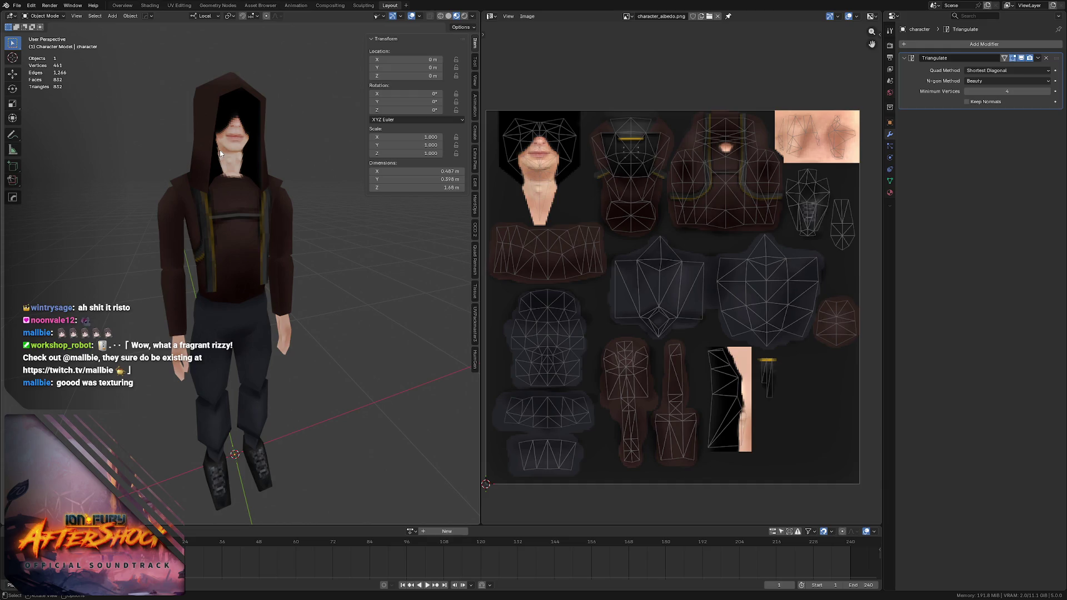
scroll(227, 196, "down", 2)
middle_click_drag(231, 209, 235, 185)
key("ctrl+s")
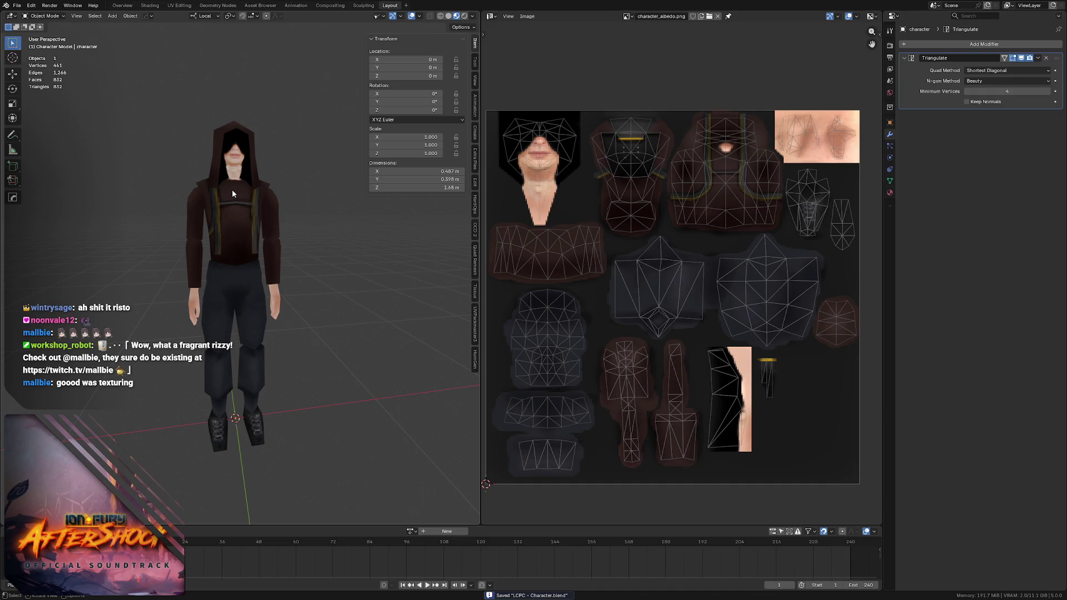
key("alt+Tab")
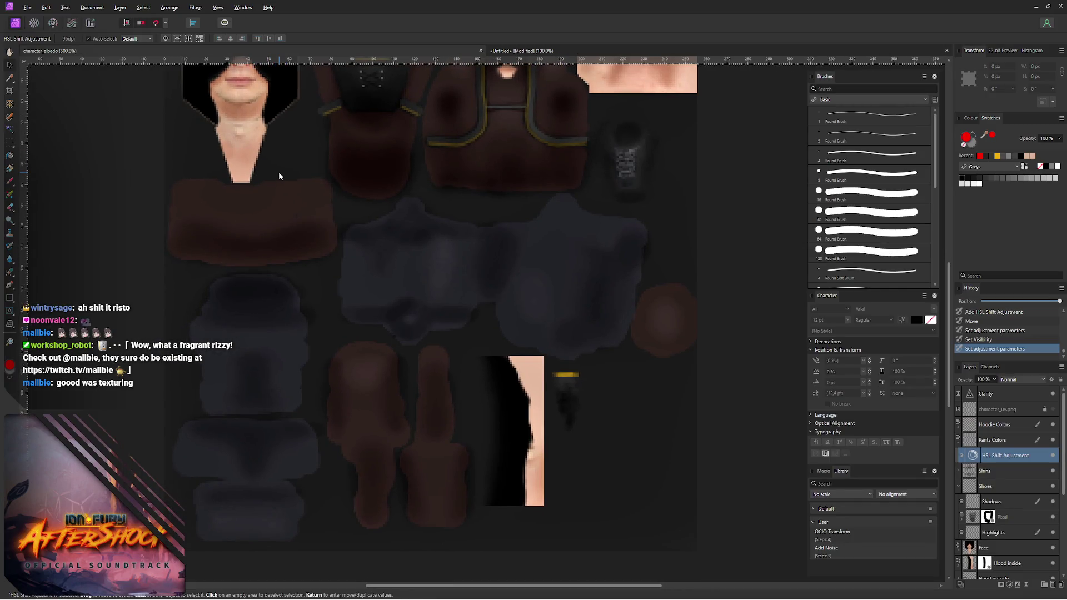
scroll(279, 172, "down", 1, "ctrl")
- Show the character_uv.png wireframe overlay over the whole texture and switch to Blender
middle_click_drag(419, 161, 339, 219)
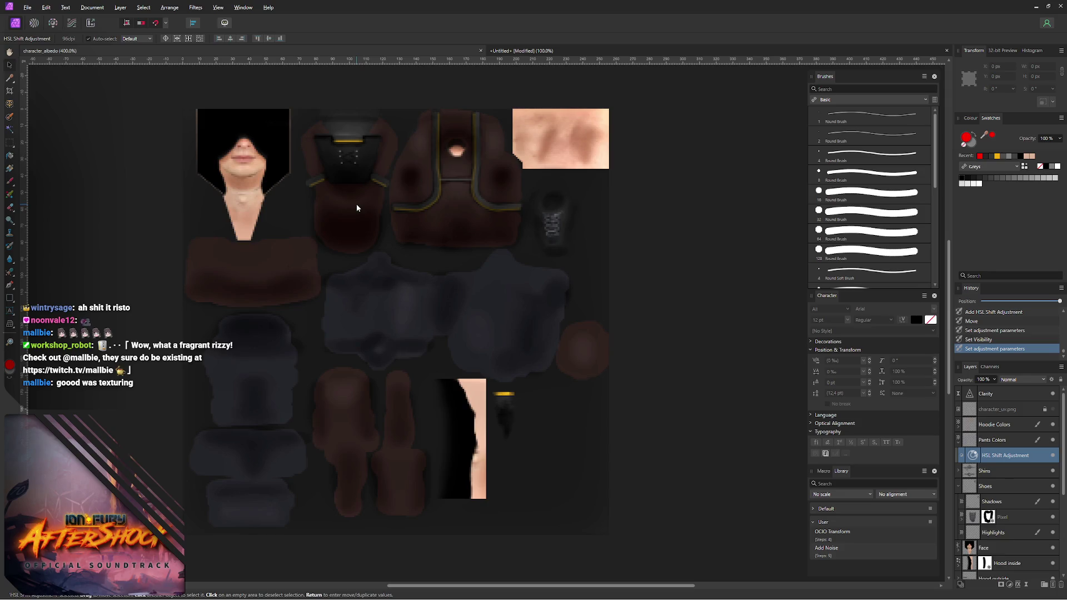
left_click(1052, 409)
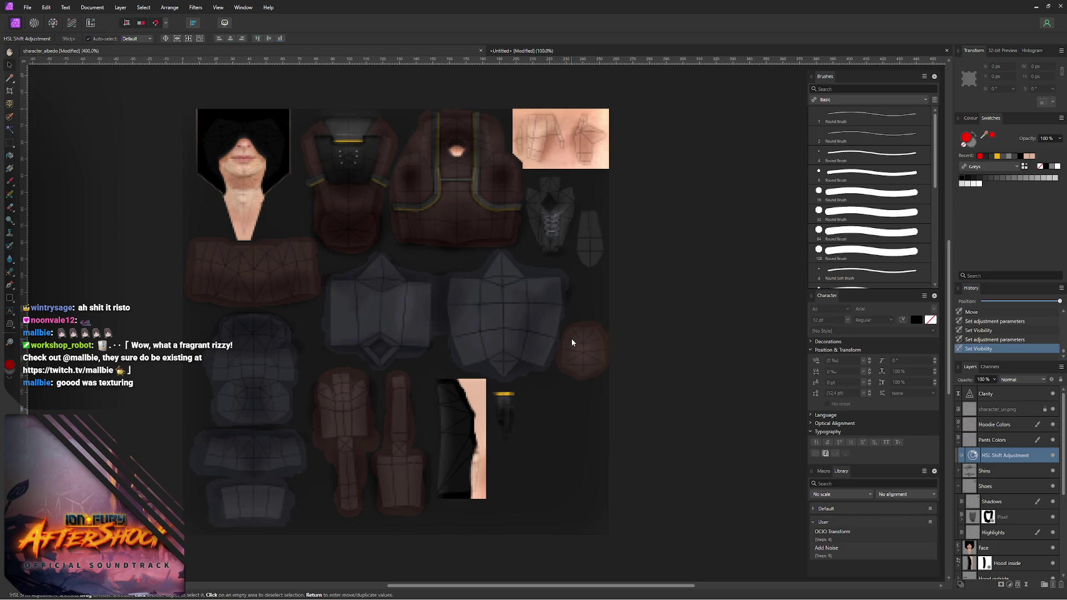
key("alt+Tab")
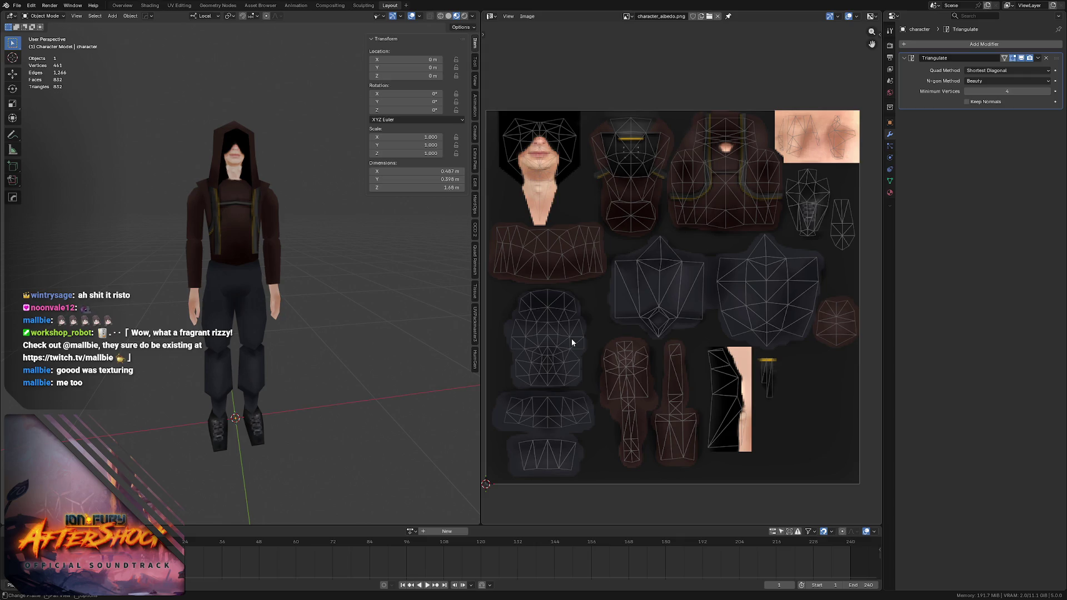
- Orbit around the hooded character to inspect the texture, then return to the HSL Shift adjustment in Affinity Photo
middle_click_drag(591, 192, 599, 193)
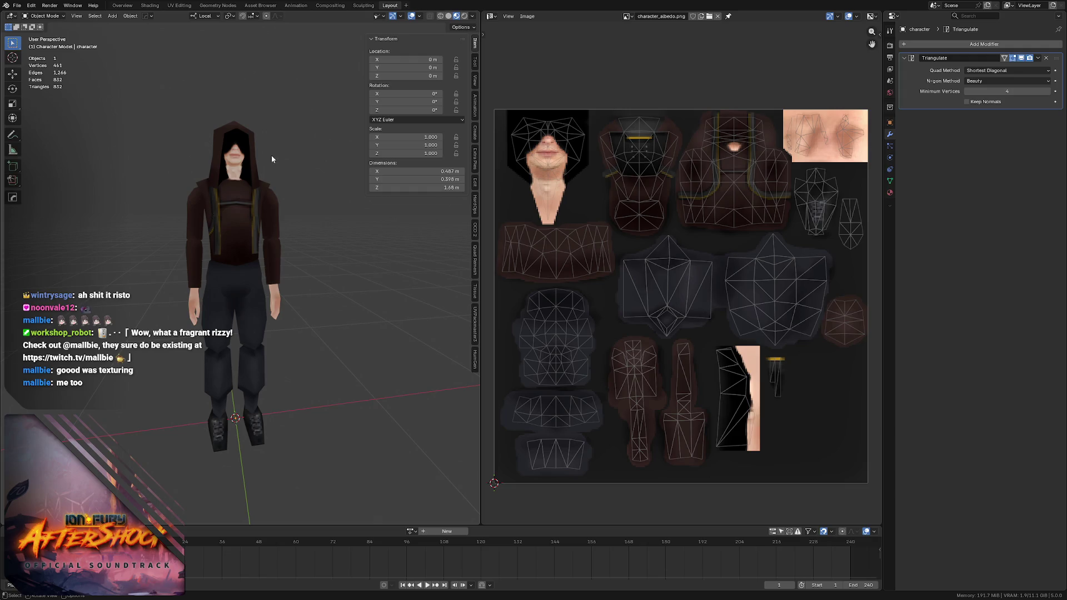
scroll(227, 178, "up", 2)
mouse_move(228, 177)
middle_mouse_down()
mouse_move(141, 208)
mouse_move(183, 202)
mouse_move(171, 167)
mouse_move(236, 168)
mouse_move(204, 174)
mouse_move(193, 201)
mouse_move(211, 205)
middle_mouse_up()
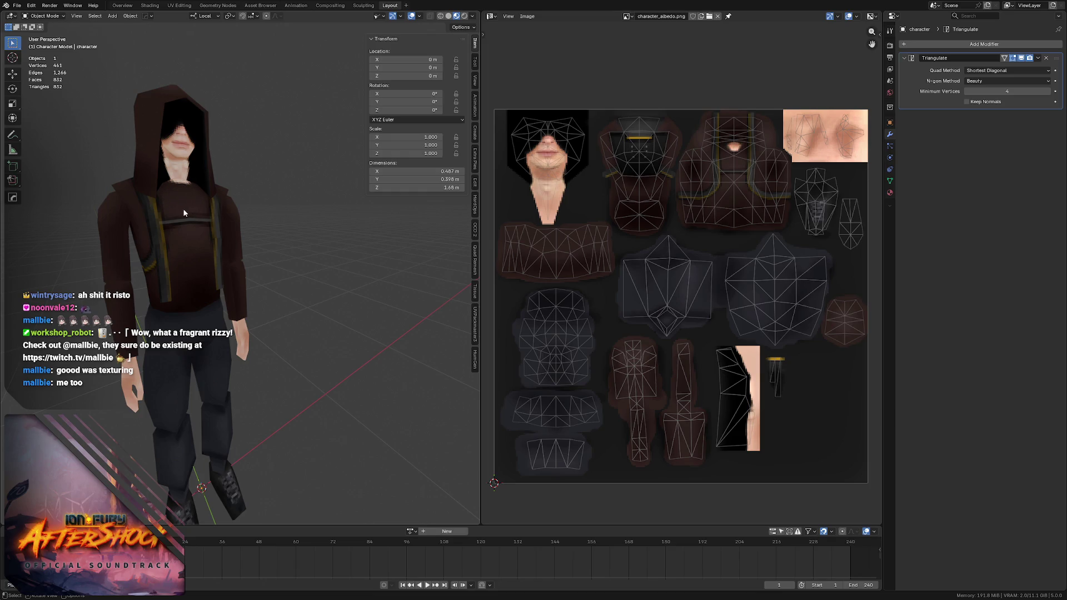
mouse_move(182, 208)
middle_mouse_down()
mouse_move(196, 189)
mouse_move(184, 214)
mouse_move(223, 188)
middle_mouse_up()
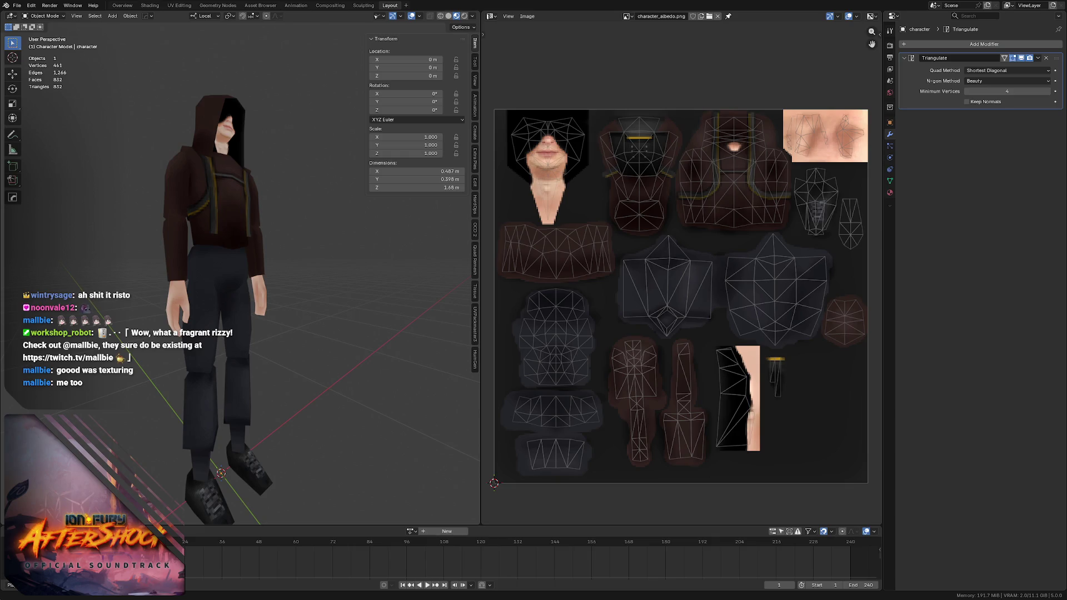
mouse_move(145, 158)
middle_mouse_down()
mouse_move(225, 182)
mouse_move(218, 171)
mouse_move(257, 167)
mouse_move(229, 173)
middle_mouse_up()
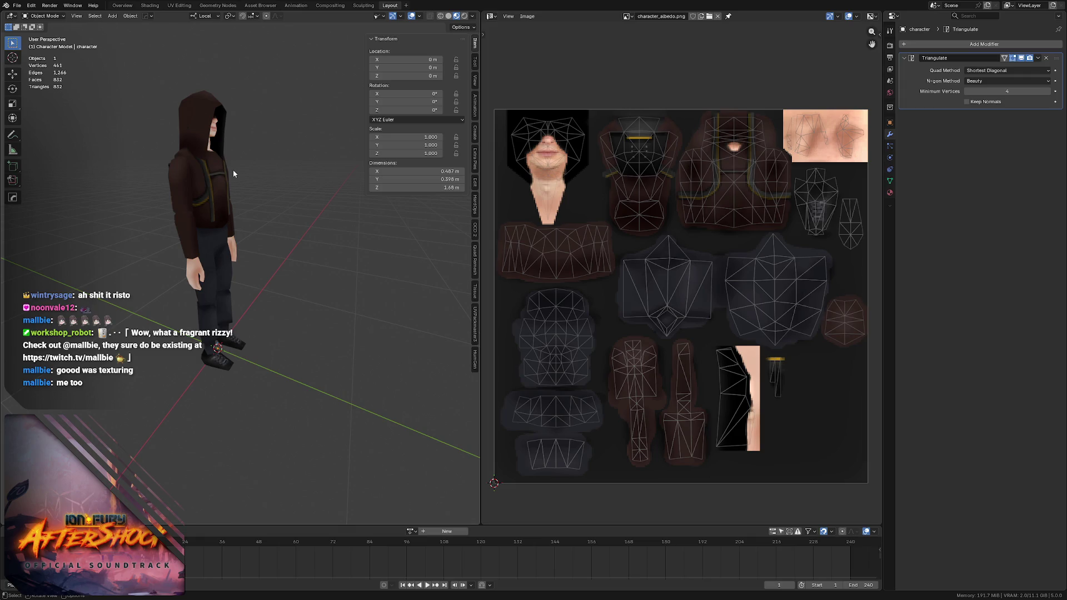
key("alt+Tab")
double_click(969, 456)
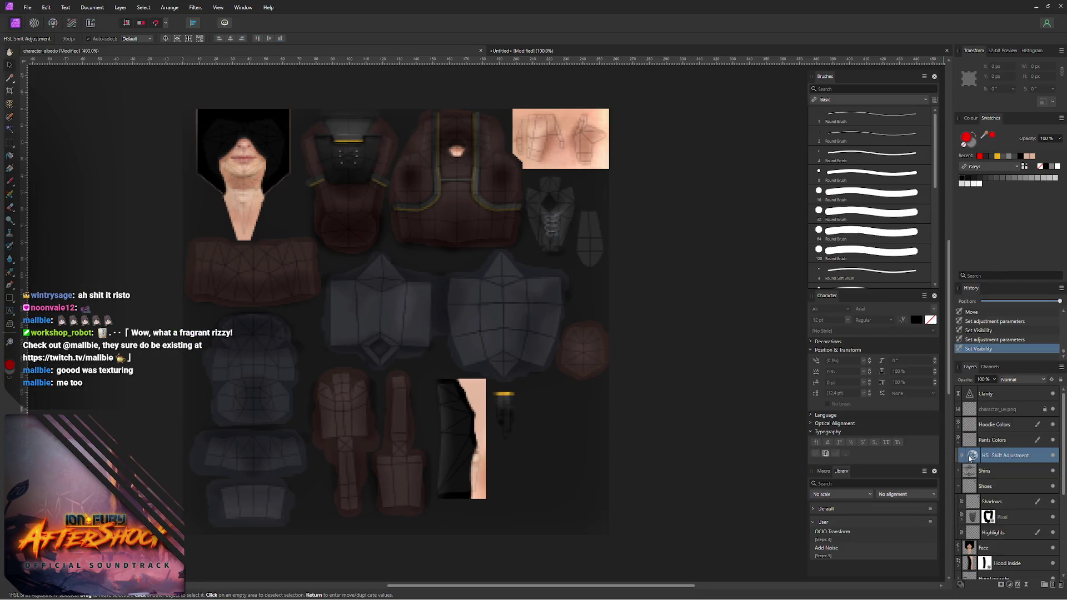
- Hide the character_uv.png overlay and set the Saturation Shift to -77%
left_click(1053, 410)
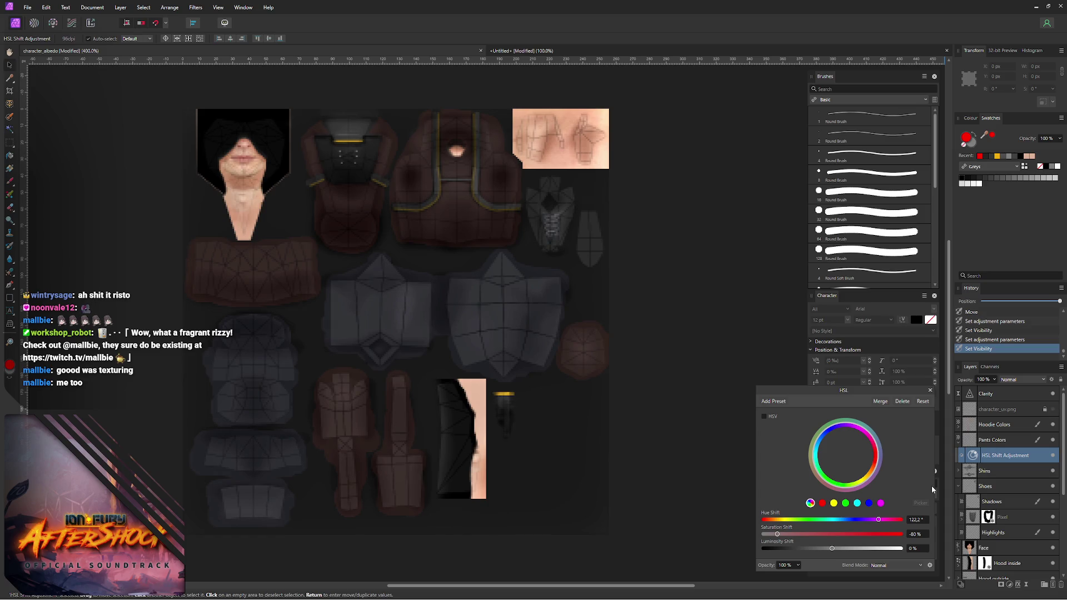
left_click(917, 534)
key("Return")
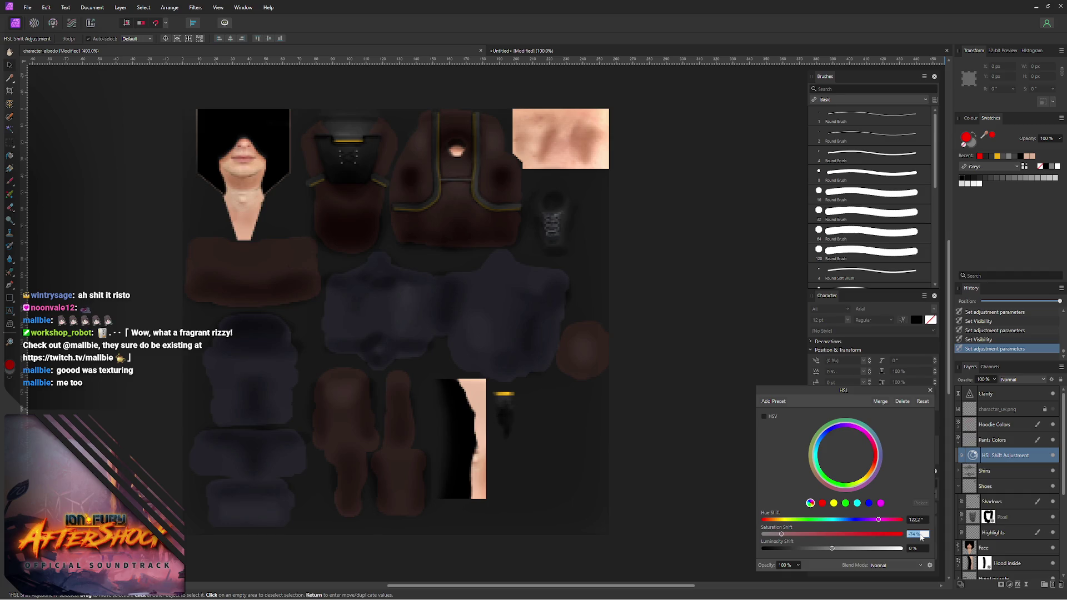
scroll(920, 537, "up", 2)
scroll(920, 537, "down", 2)
scroll(921, 537, "down", 1)
key("Return")
- Export the texture as PNG replacing the existing file and view the updated character in Blender
key("ctrl+alt+shift+s")
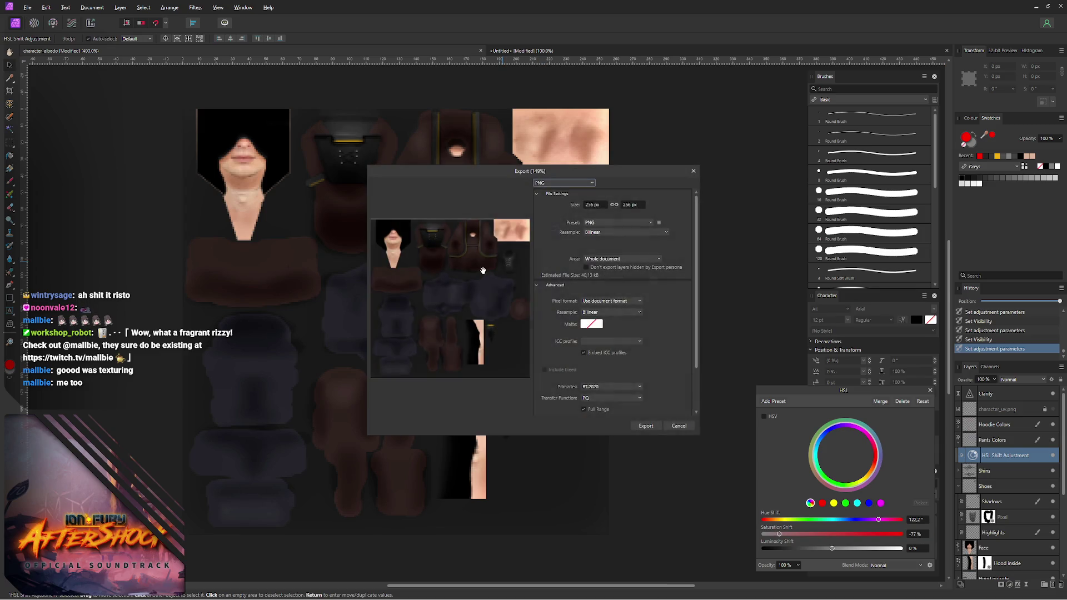
key("ctrl+shift+s")
left_click(442, 336)
left_click(569, 338)
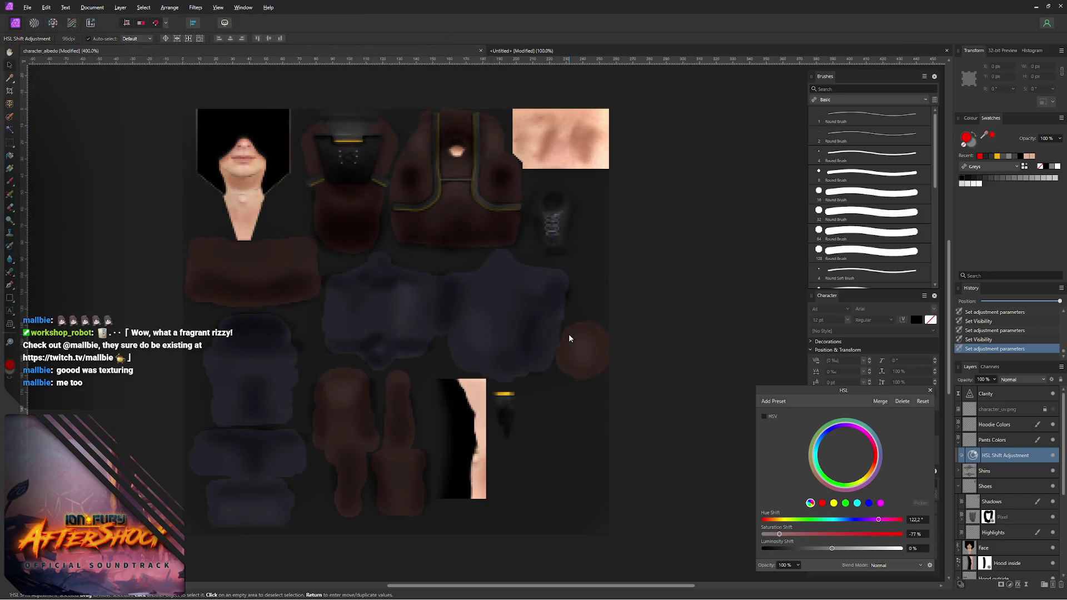
key("alt+Tab")
middle_click_drag(437, 242, 350, 243)
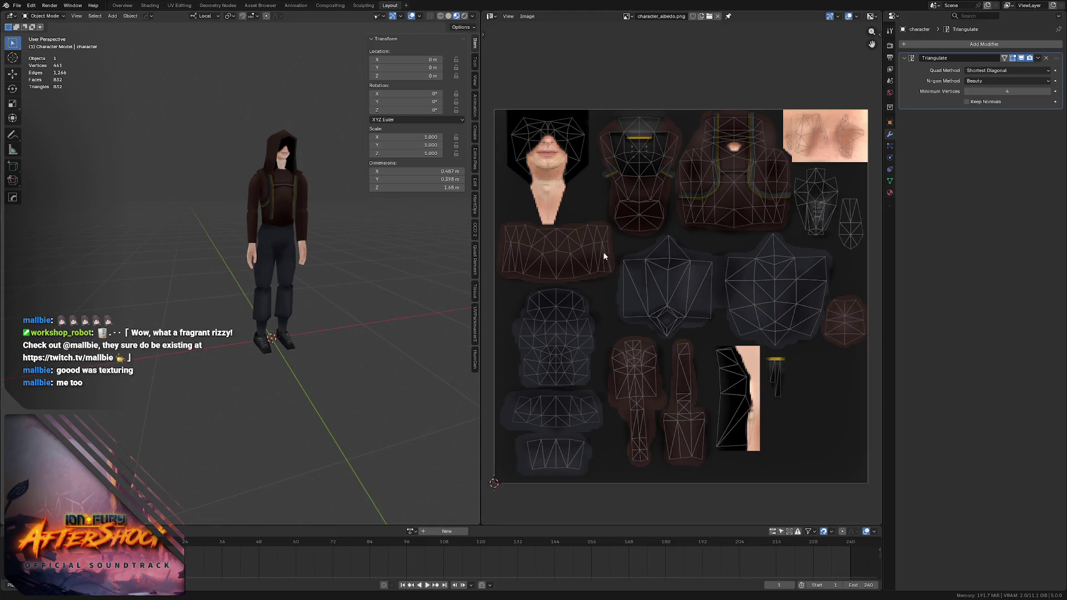
scroll(270, 251, "up", 4)
- Check the texture up close, save the project as LCPC - Character.blend, and bring up the hiking shoe reference page
middle_click_drag(304, 199, 202, 227)
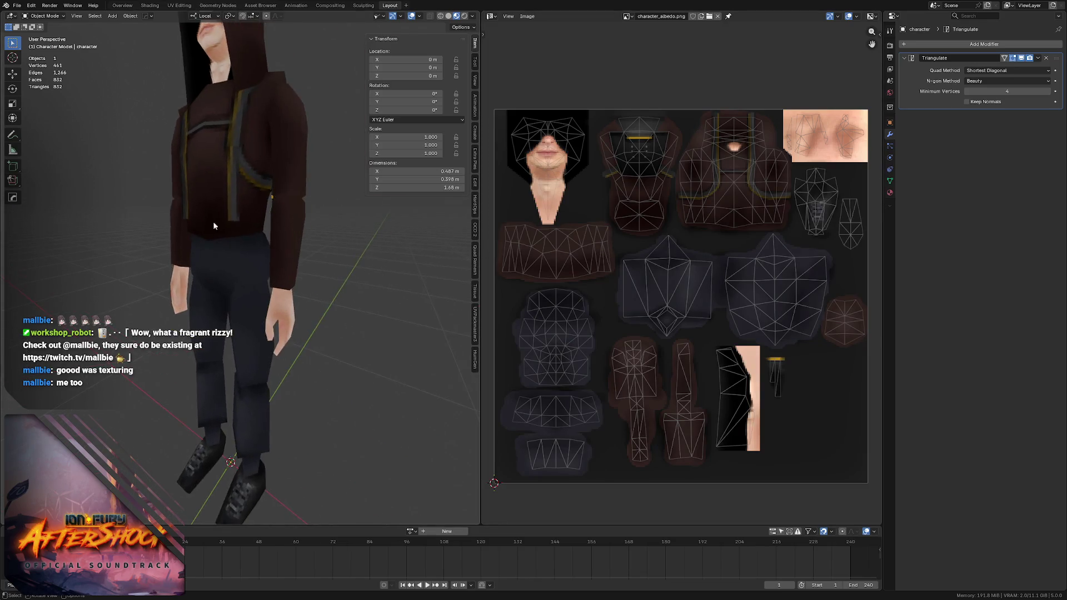
scroll(203, 226, "down", 3)
key("ctrl+s")
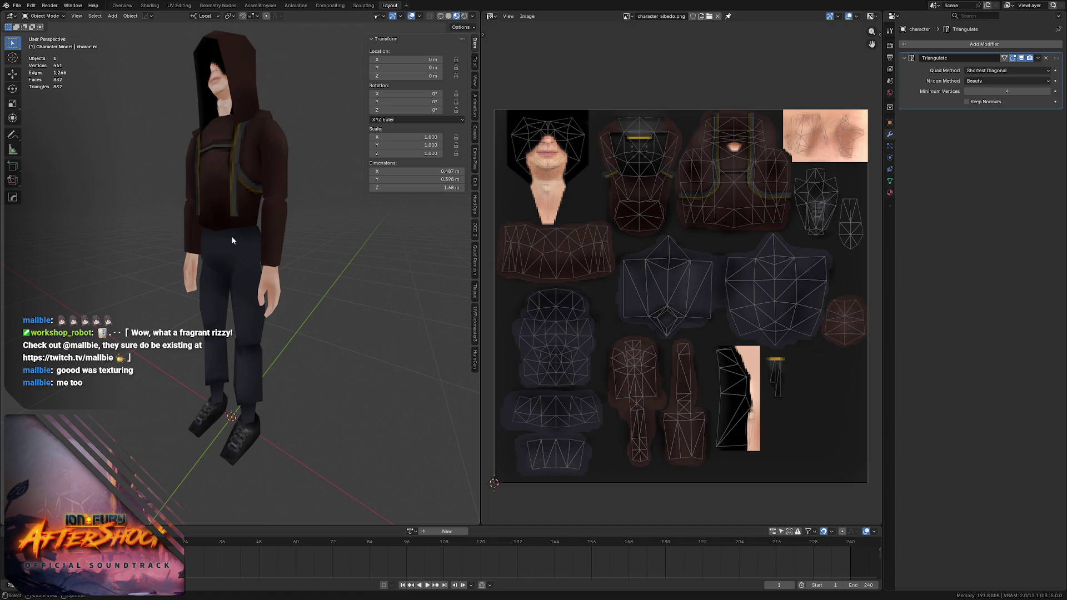
key("alt+Tab")
key("Escape")
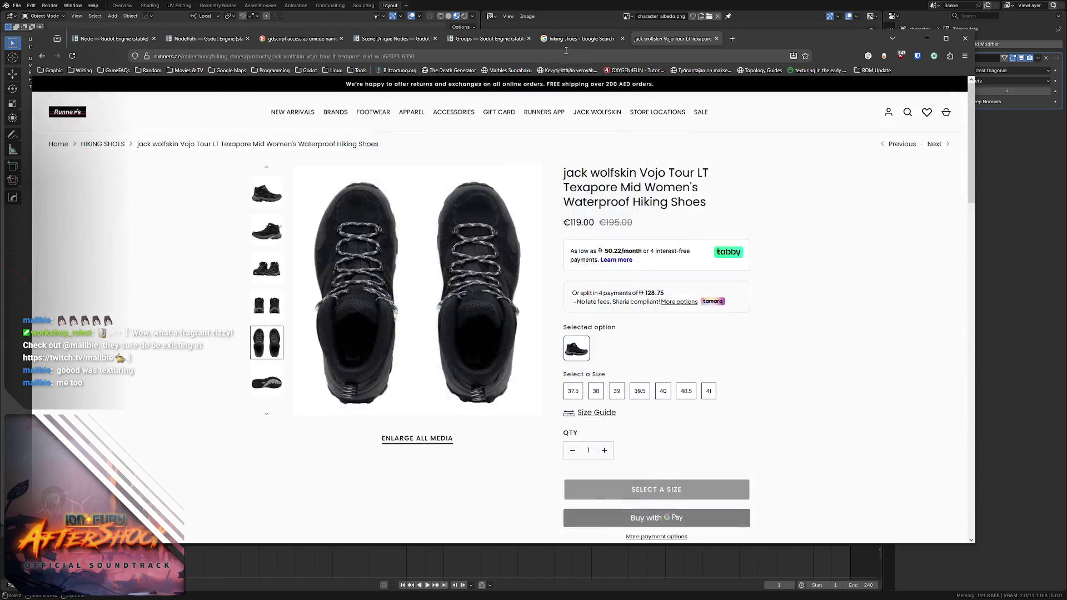
- Enlarge the shoe's sole image, capture the tread as a screenshot, and return to Affinity Photo
left_click(280, 377)
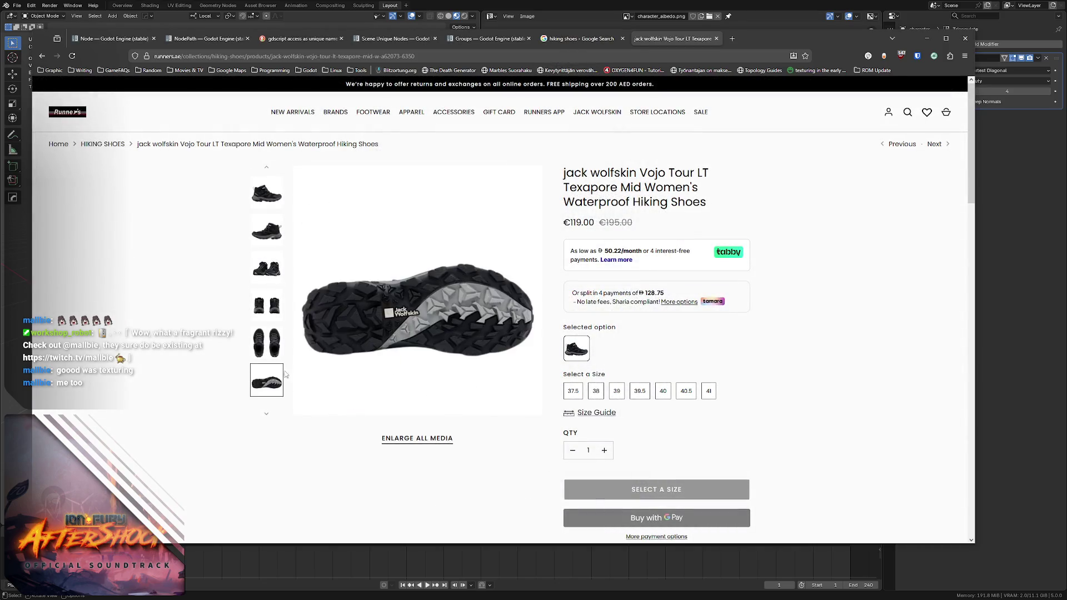
left_click(400, 312)
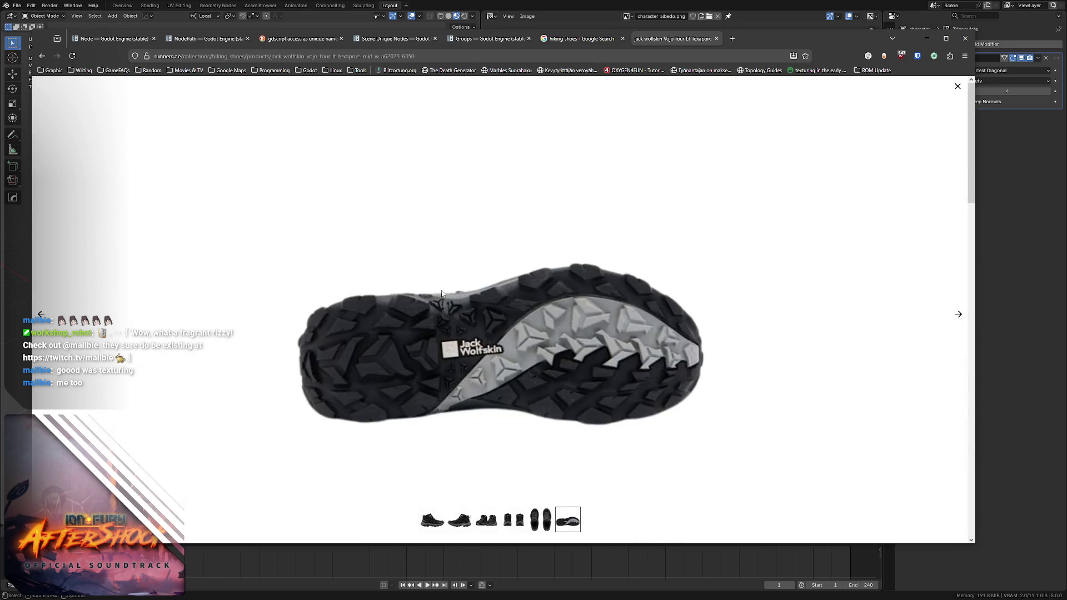
key("Print")
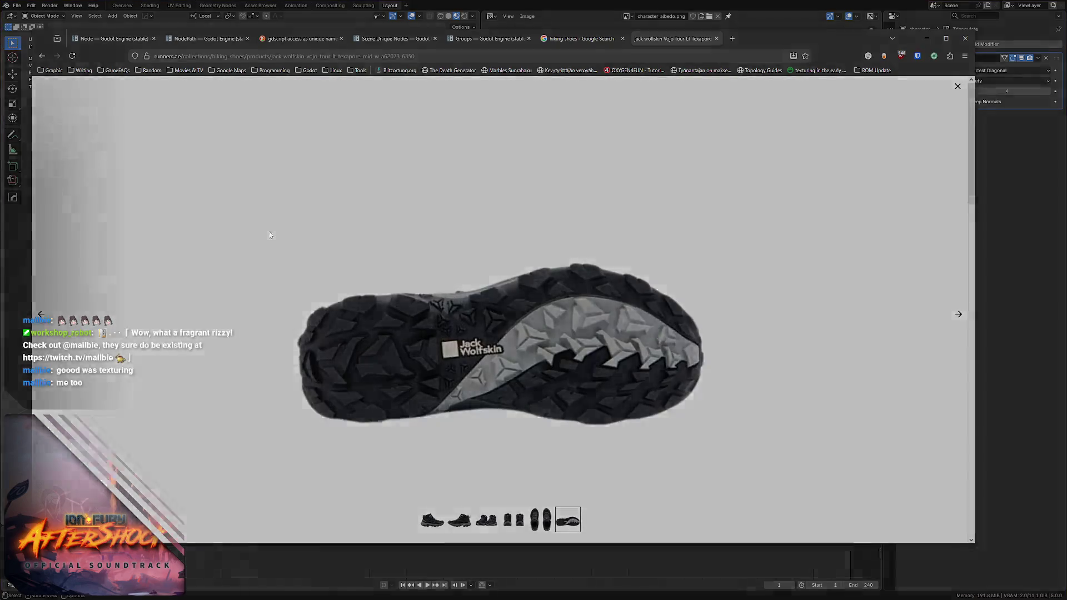
left_click_drag(266, 233, 757, 460)
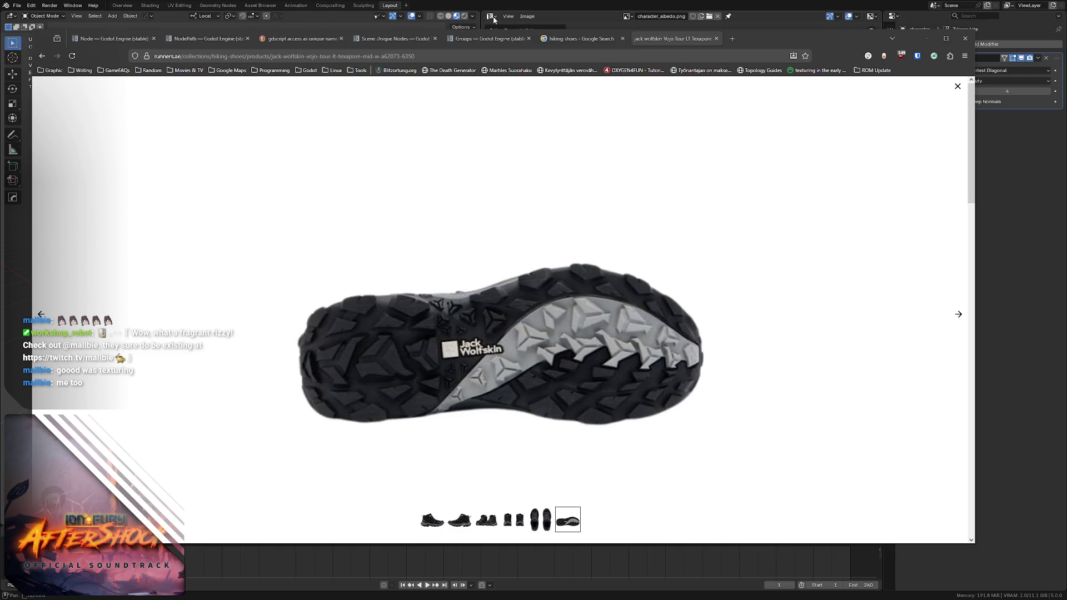
key("alt+Tab")
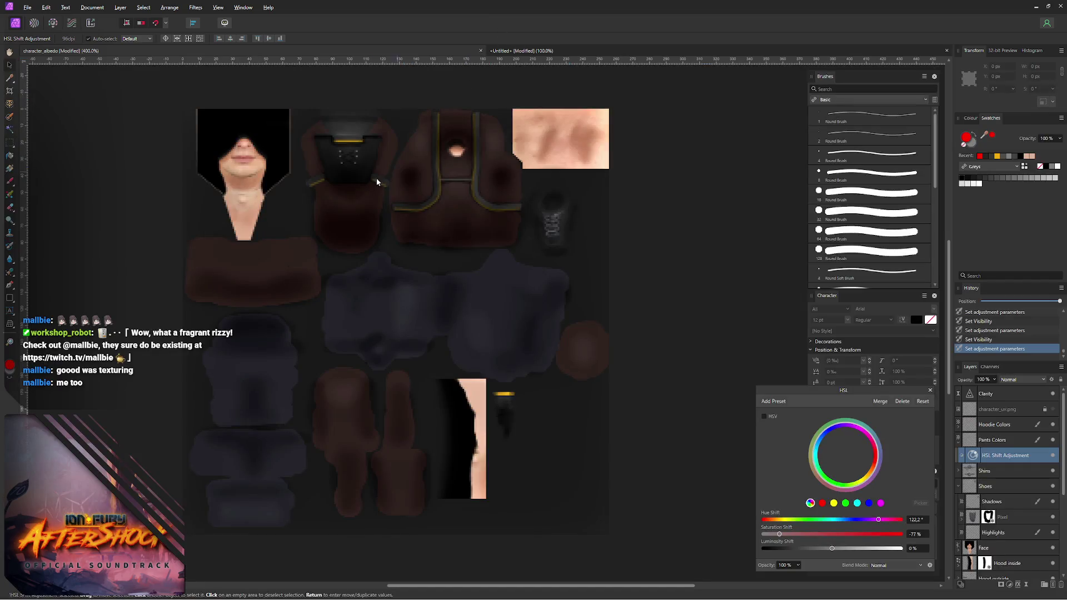
- Close the HSL settings, select the shoes' Shadows layer, and paste the sole screenshot as a new document
left_click(931, 391)
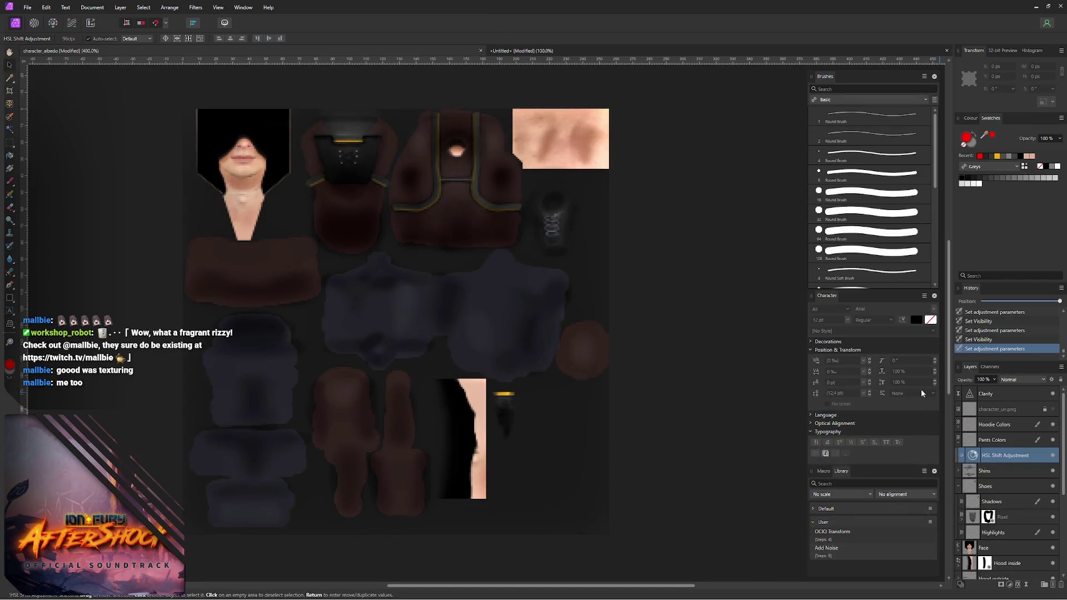
left_click(1054, 412)
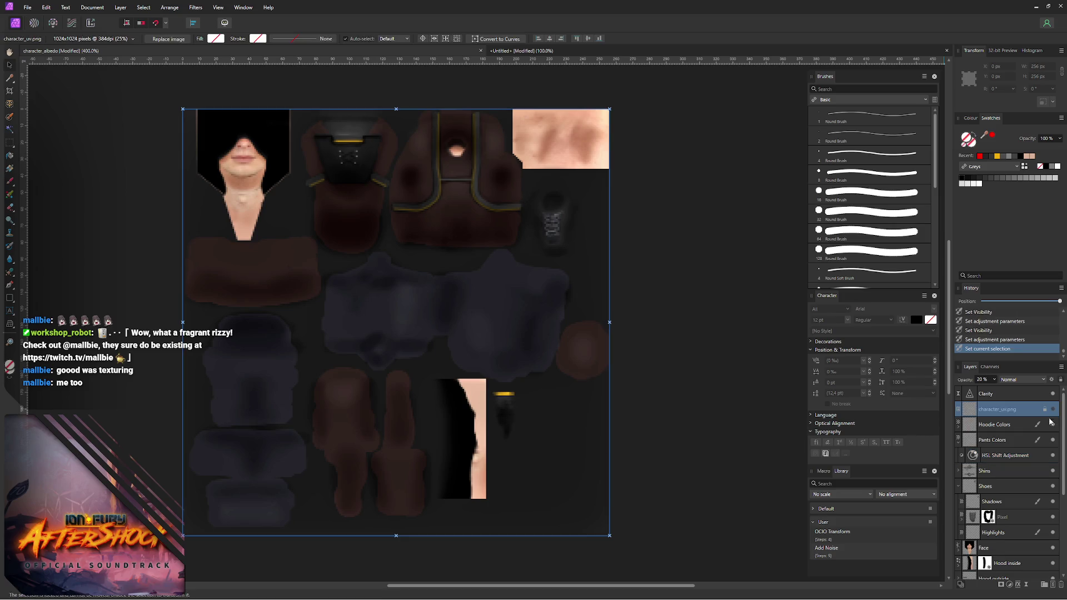
left_click(1000, 502)
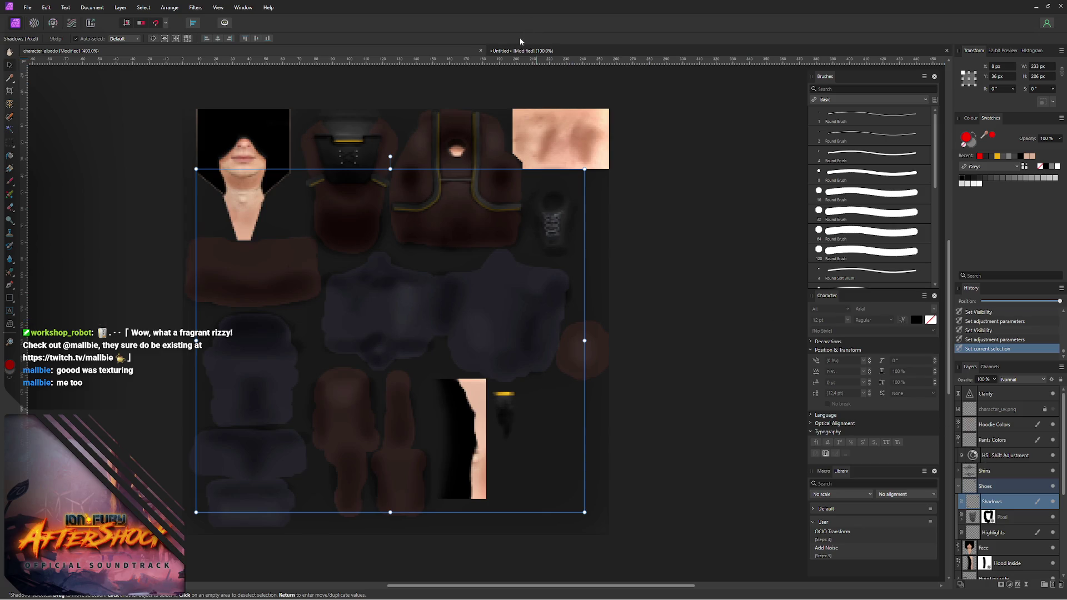
key("ctrl+alt+shift+n")
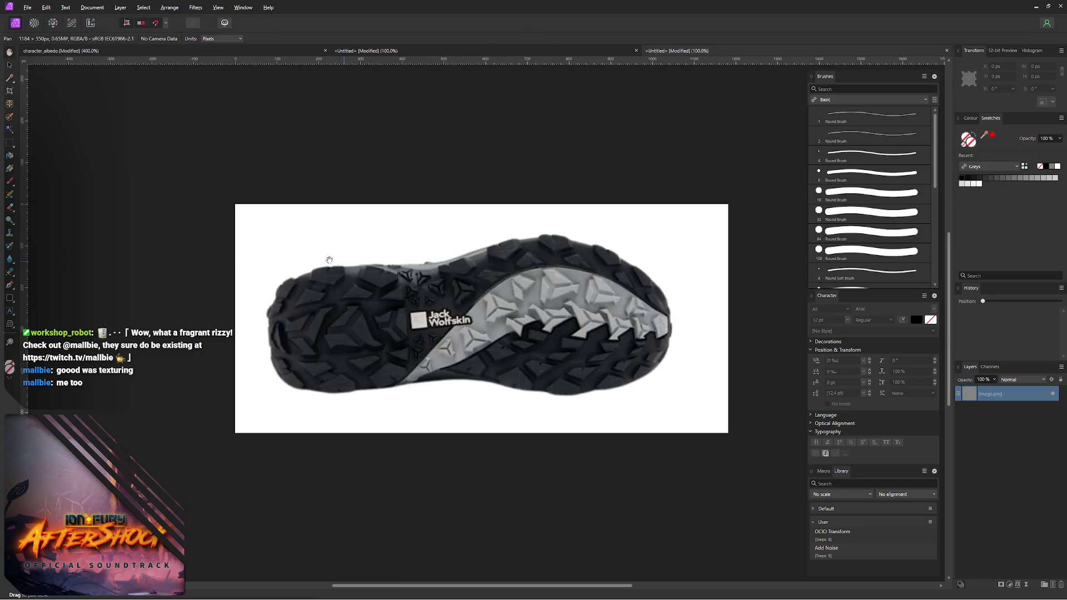
- Select the shoe sole area with a rectangular marquee and rasterise the Image.png layer into pixels
key("m")
mouse_move(266, 224)
left_mouse_down()
mouse_move(653, 387)
mouse_move(673, 409)
left_mouse_up()
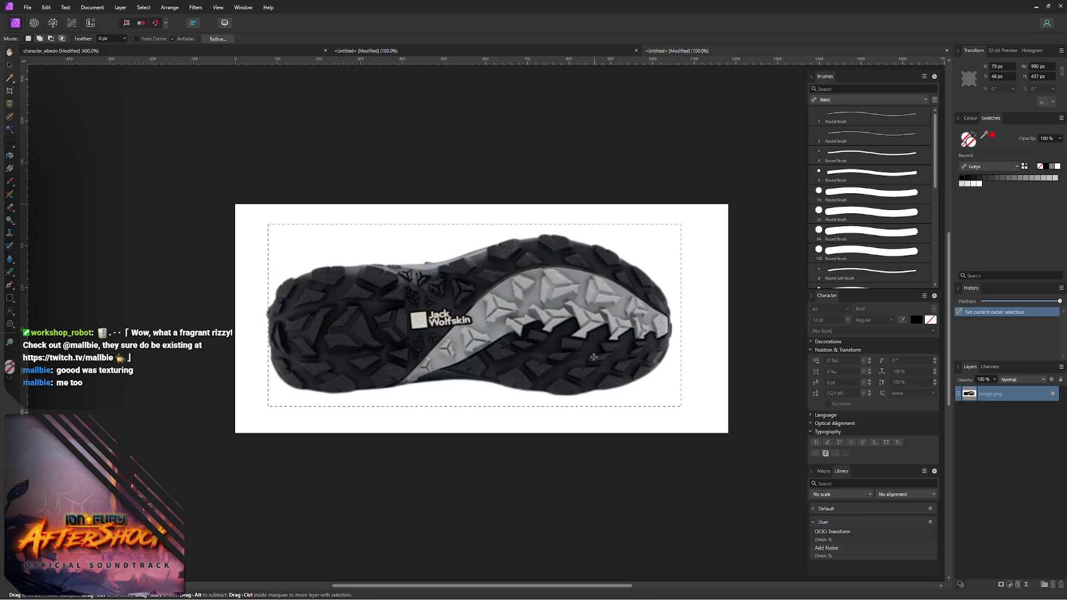
left_click_drag(587, 358, 589, 359)
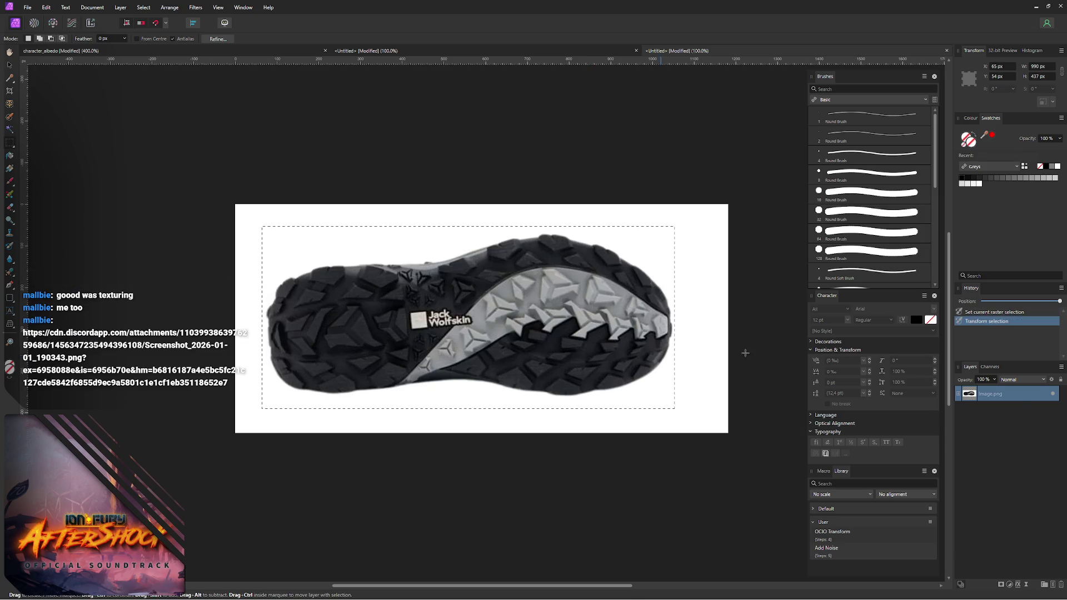
right_click(1008, 399)
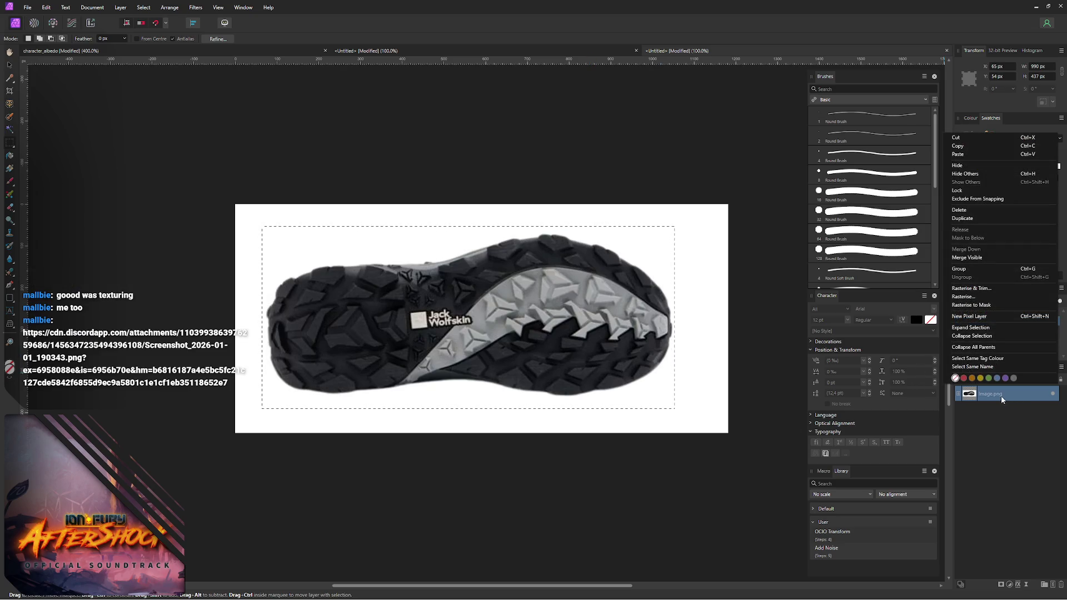
left_click(976, 296)
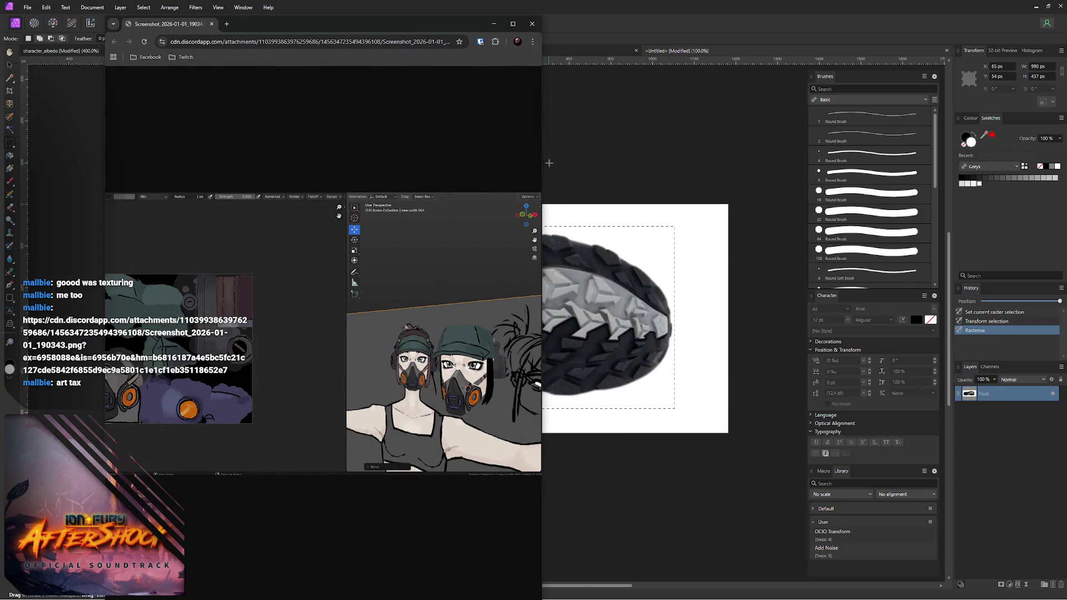
- Enlarge the reference screenshot window for a closer look, then close it
left_click_drag(543, 165, 949, 165)
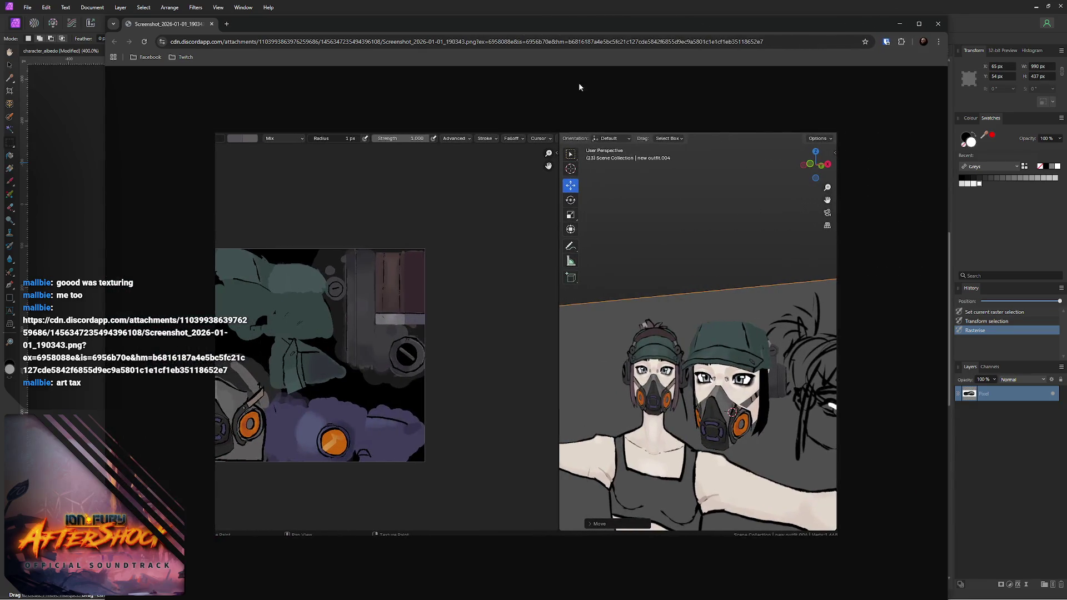
mouse_move(549, 16)
left_mouse_down()
mouse_move(550, 124)
mouse_move(520, 43)
left_mouse_up()
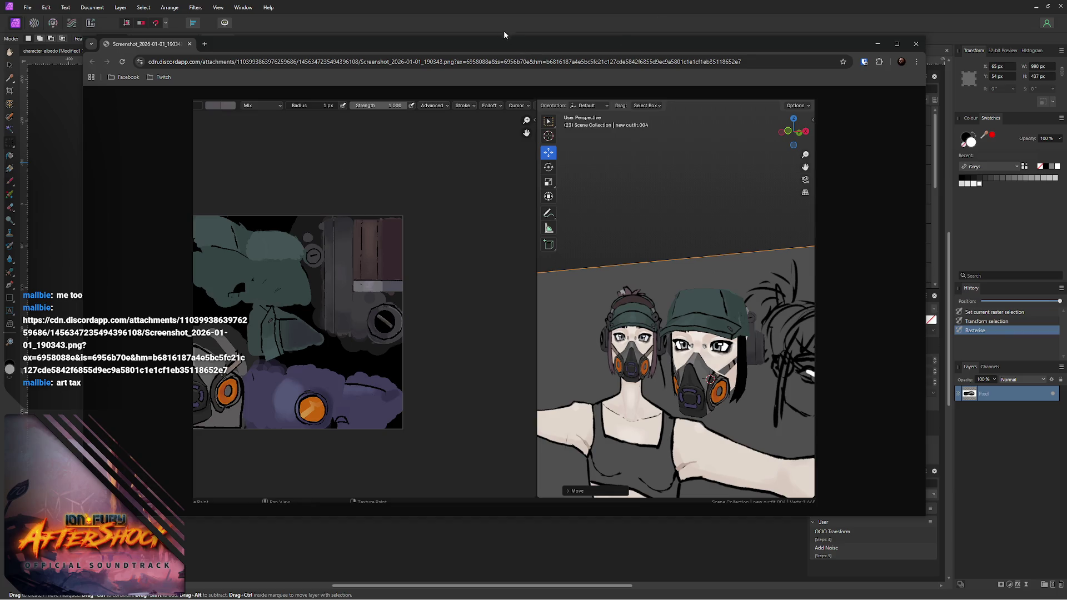
key("ctrl+w")
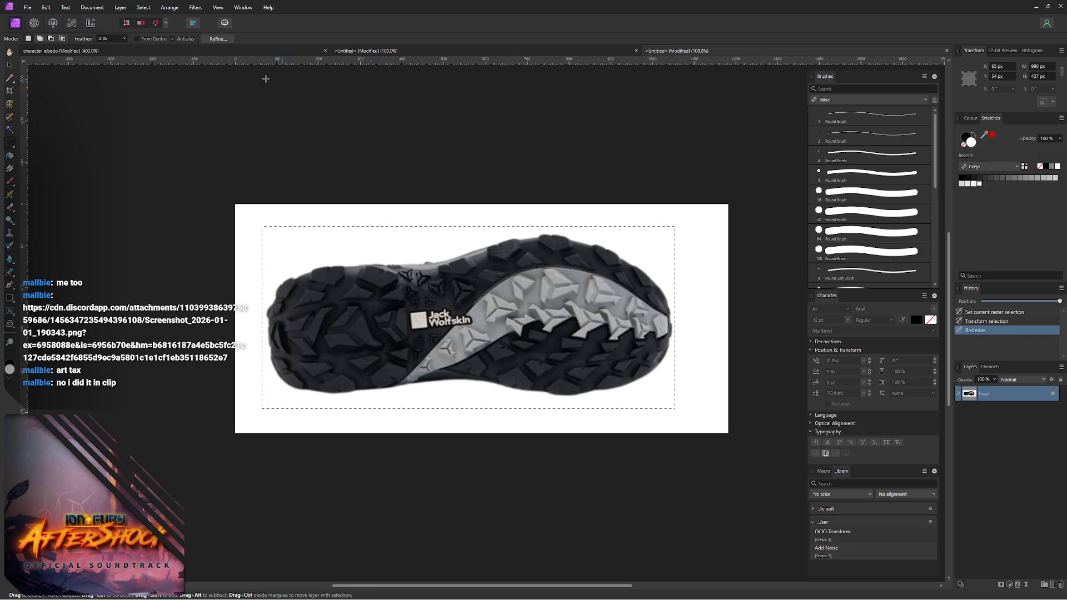
- Switch to the character_albedo document, review the reference screenshot once more, and dismiss it
left_click(236, 54)
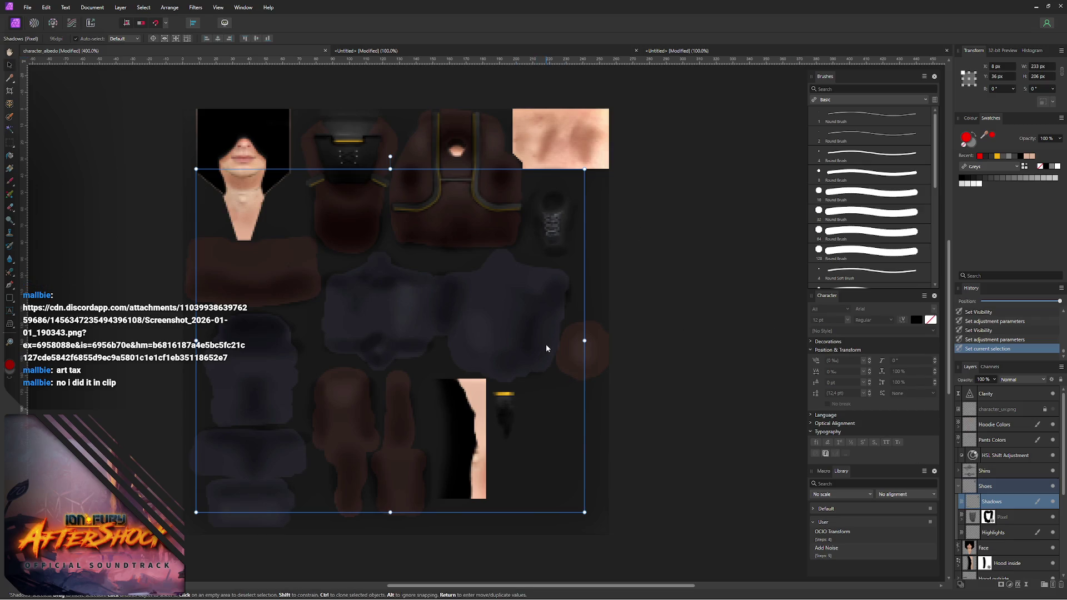
key("alt+Tab")
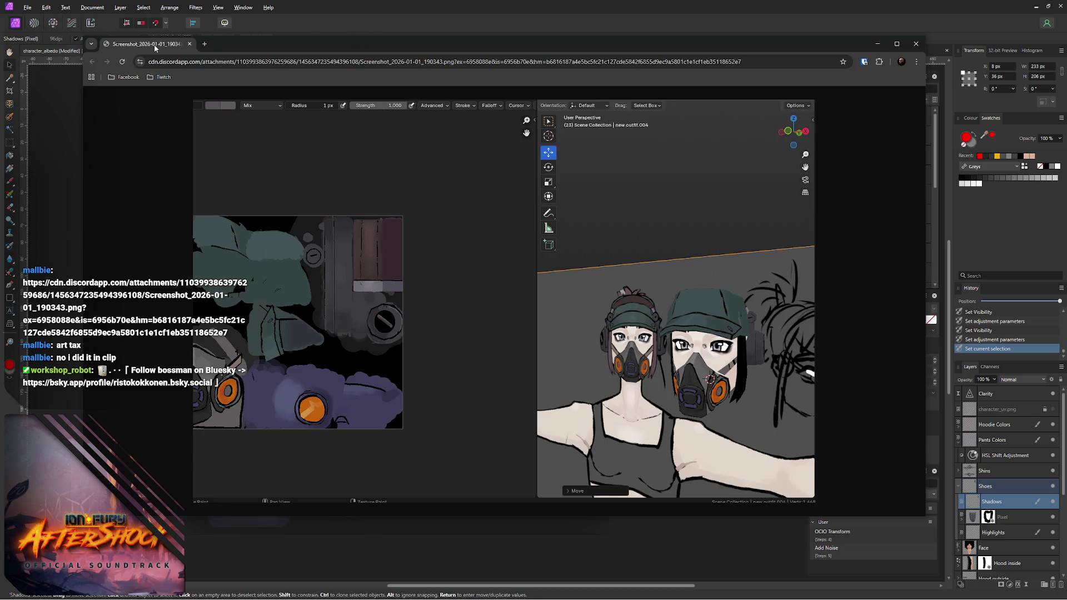
left_click(336, 23)
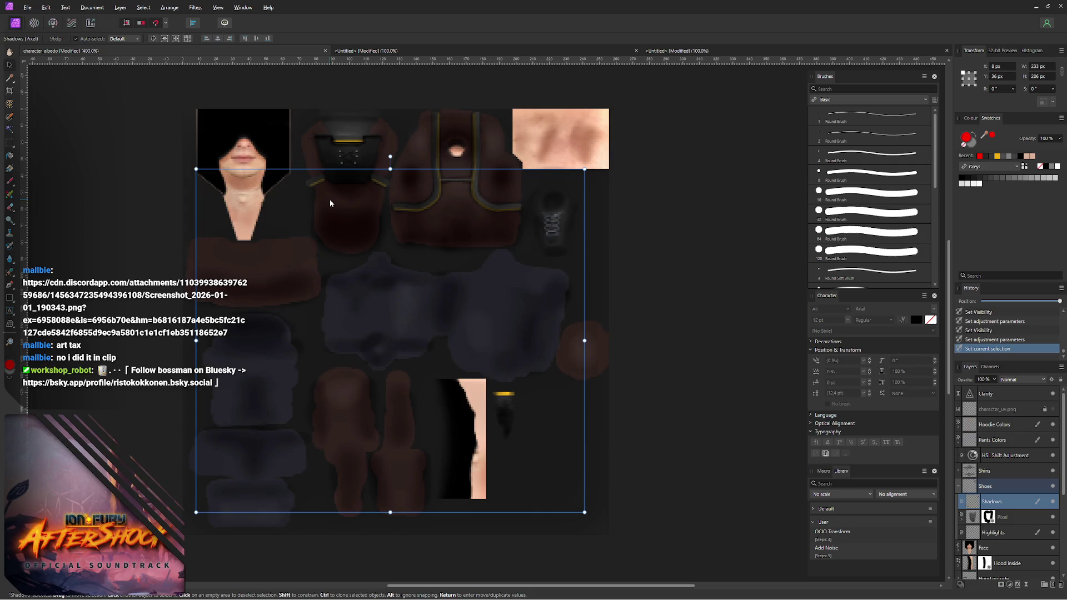
- Switch back to the Untitled shoe-sole image document
left_click(686, 51)
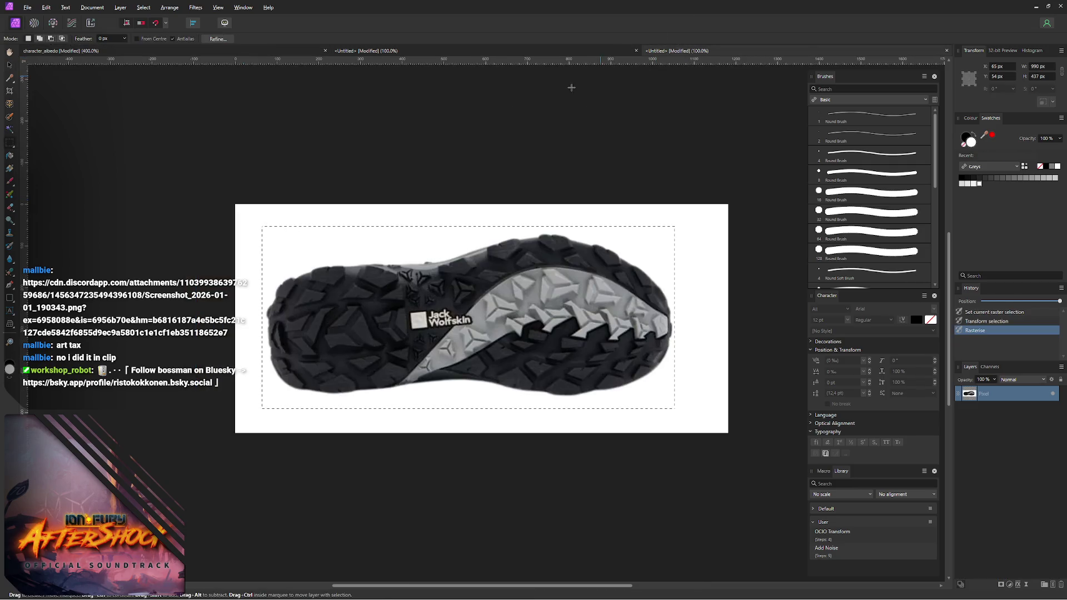
- Rasterise the shoe image layer and paste the sole into the character_albedo texture
right_click(980, 392)
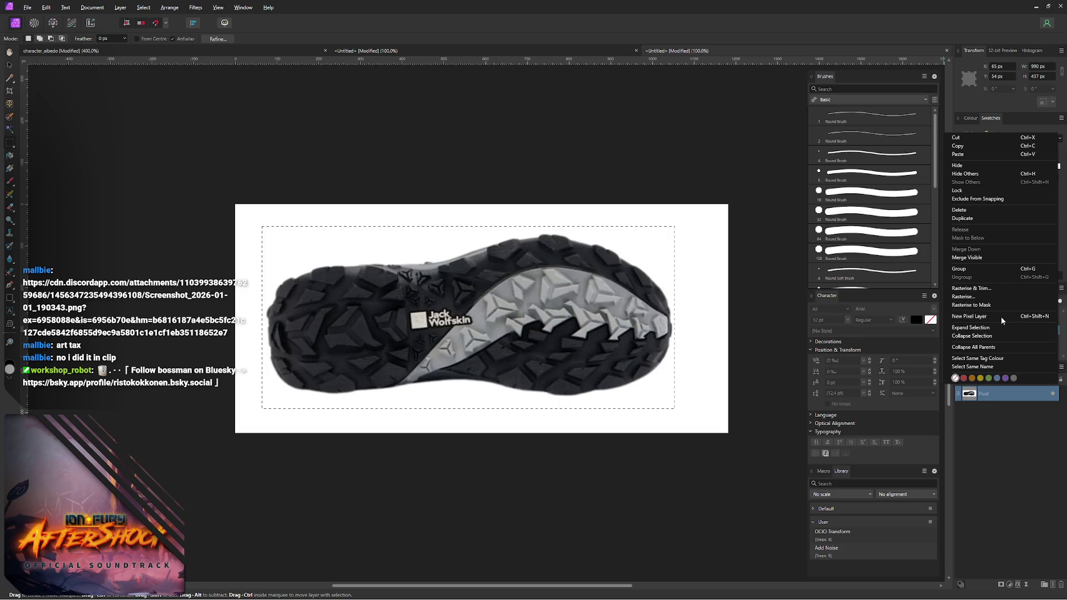
left_click(987, 295)
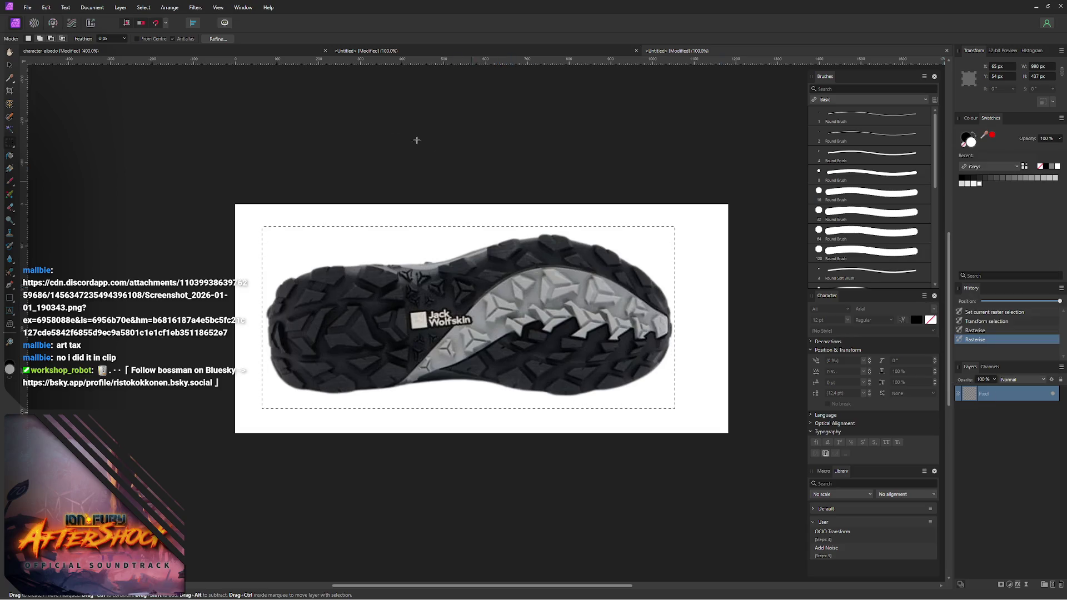
left_click(245, 50)
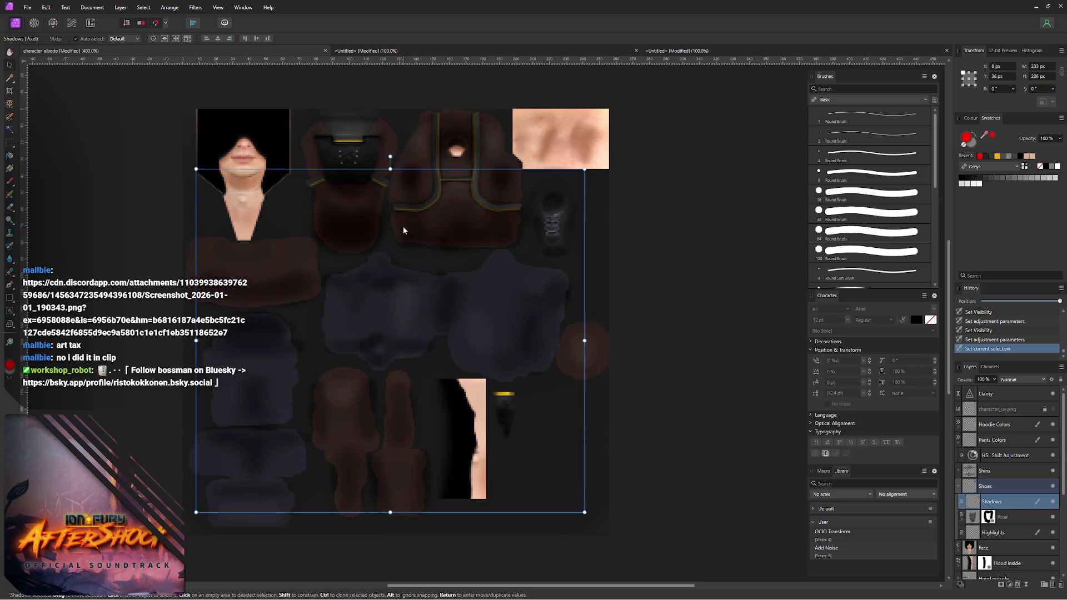
key("ctrl+v")
- Shrink the pasted sole beside the shoes, show the UV grid overlay, and rotate it 90°
mouse_move(291, 563)
left_mouse_down()
mouse_move(519, 375)
mouse_move(645, 359)
left_mouse_up()
mouse_move(675, 433)
left_mouse_down()
mouse_move(111, 123)
mouse_move(494, 293)
mouse_move(502, 288)
left_mouse_up()
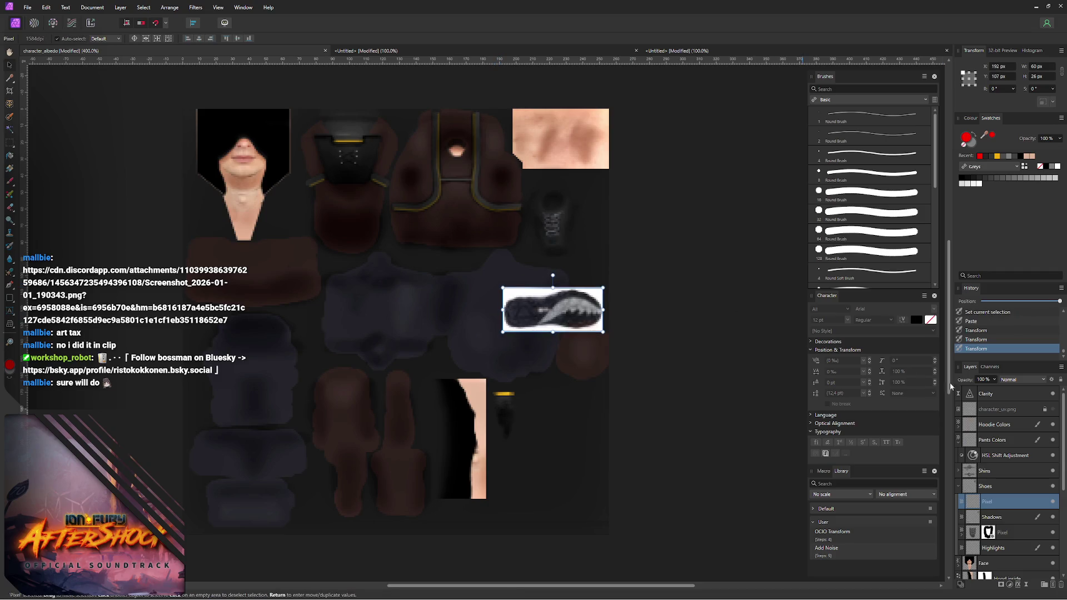
left_click(1052, 409)
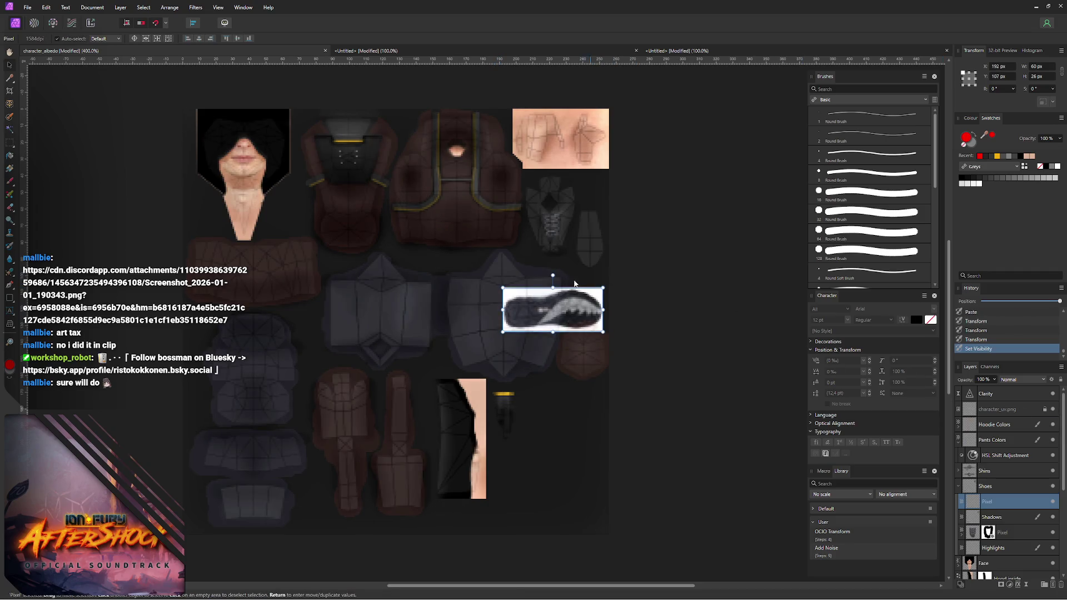
mouse_move(552, 275)
left_mouse_down()
mouse_move(519, 309)
mouse_move(596, 235)
left_mouse_up()
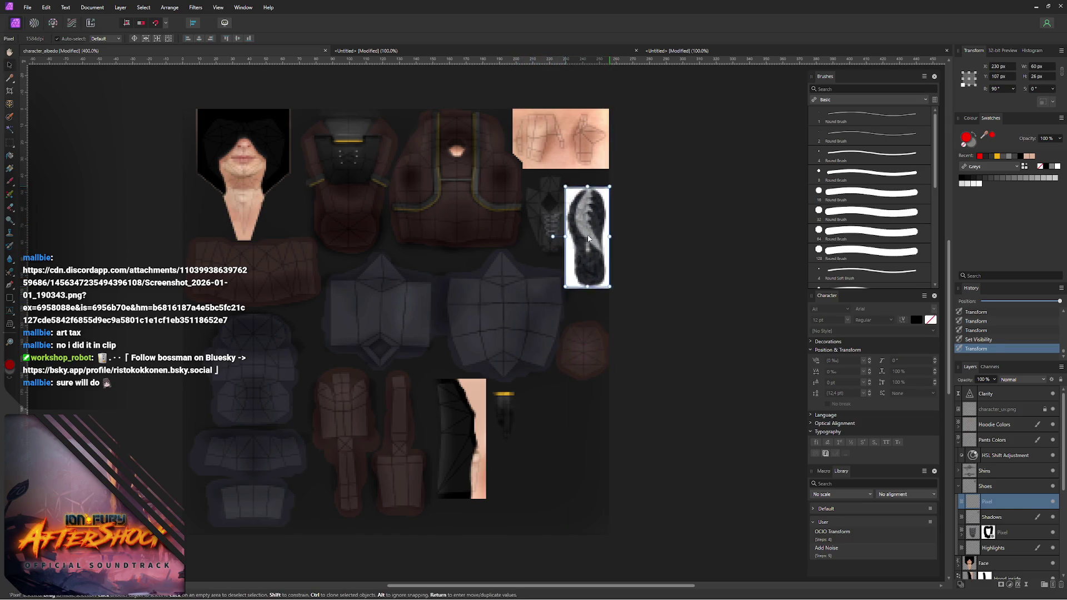
scroll(595, 234, "up", 3, "ctrl")
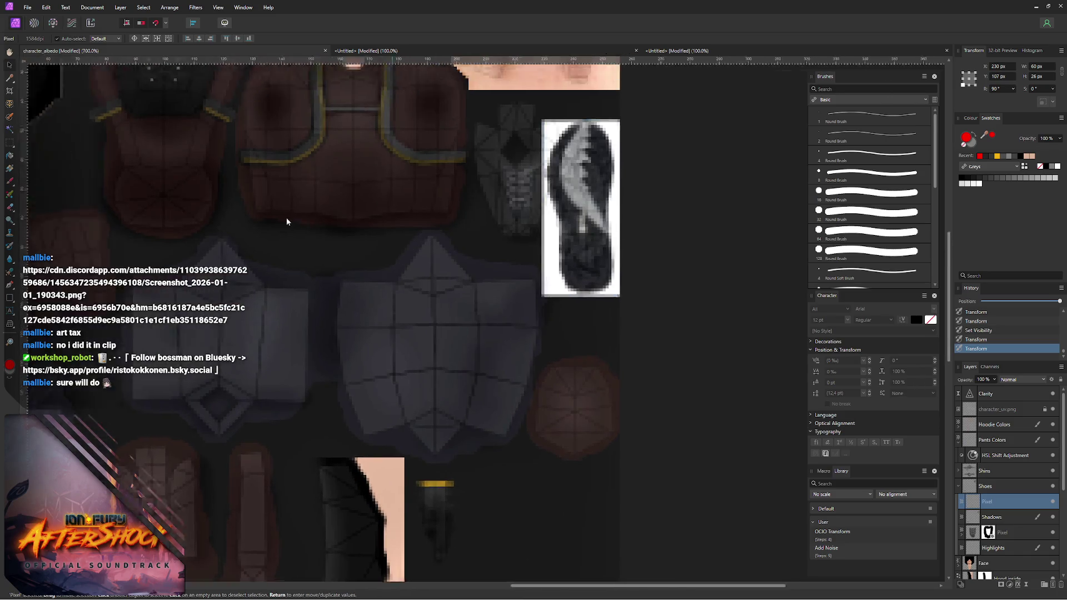
- Scale the sole image to fit the shoe-sole UV island and add a mask to its layer
mouse_move(447, 181)
left_mouse_down("ctrl")
mouse_move(426, 214)
mouse_move(439, 223)
left_mouse_up("ctrl")
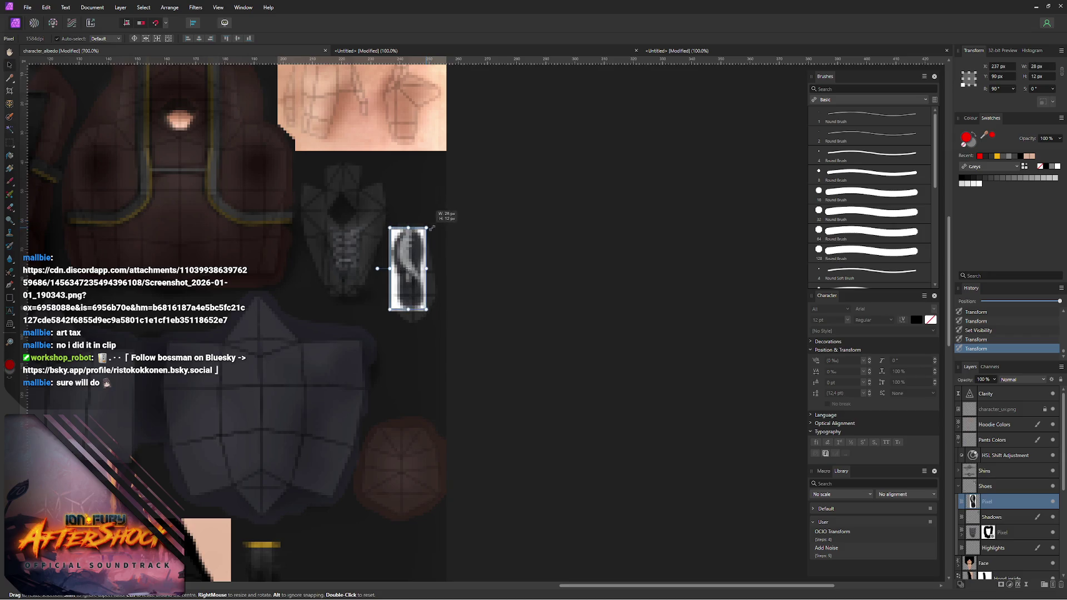
left_click_drag(439, 223, 451, 210, "ctrl")
scroll(450, 209, "up", 1, "ctrl")
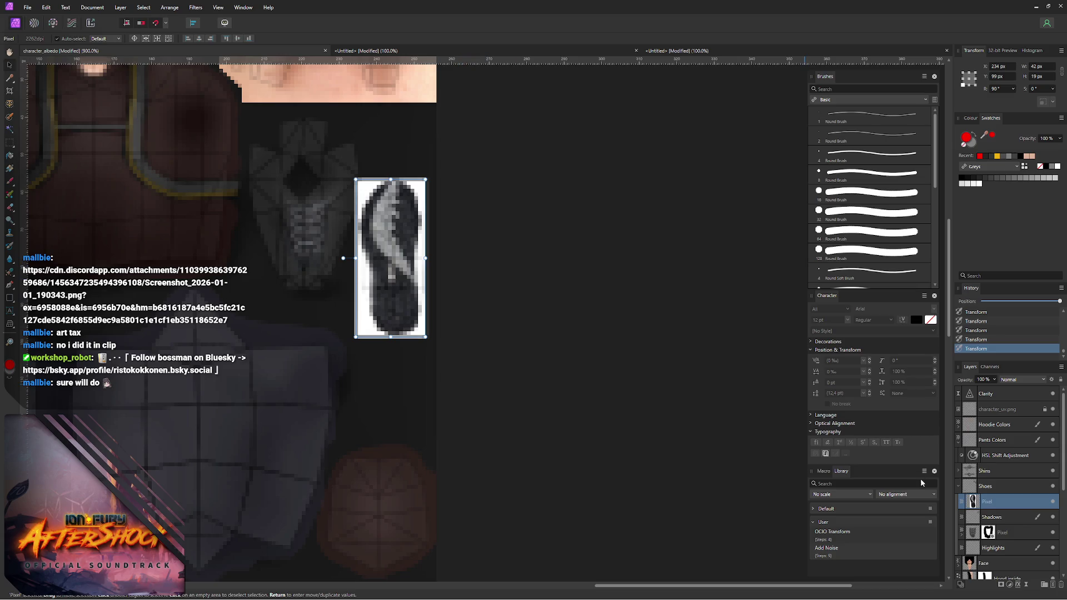
left_click(999, 581)
- Paint black on the mask to hide the white background around the sole's left and right edges
key("b")
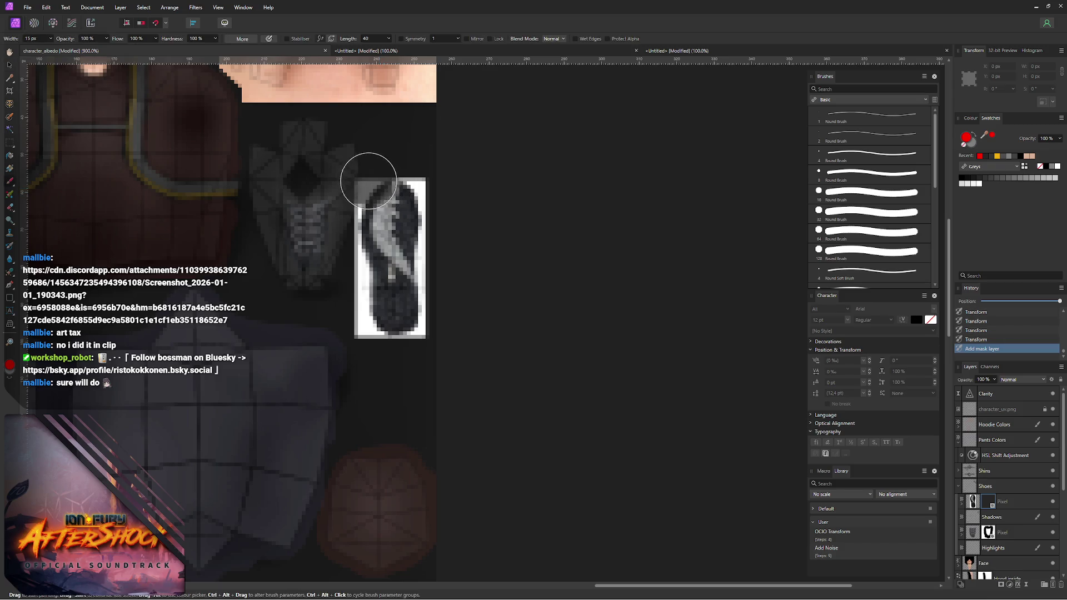
mouse_move(371, 190)
left_mouse_down()
mouse_move(358, 186)
mouse_move(374, 178)
left_mouse_up()
key("d")
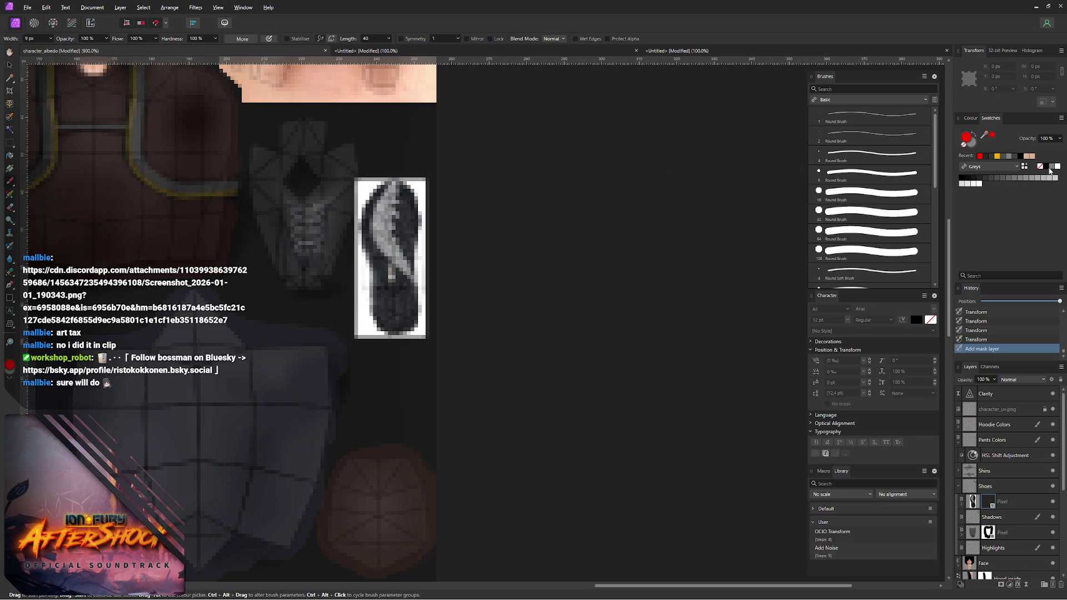
mouse_move(369, 162)
left_mouse_down()
mouse_move(360, 183)
mouse_move(376, 173)
mouse_move(359, 188)
left_mouse_up()
left_click(360, 189)
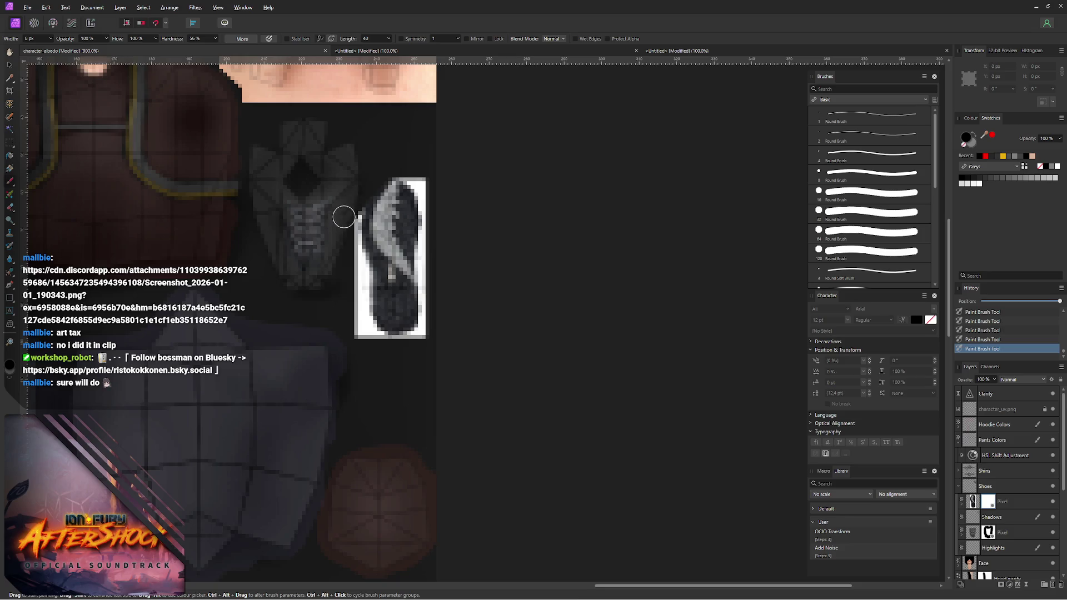
left_click_drag(350, 247, 358, 284)
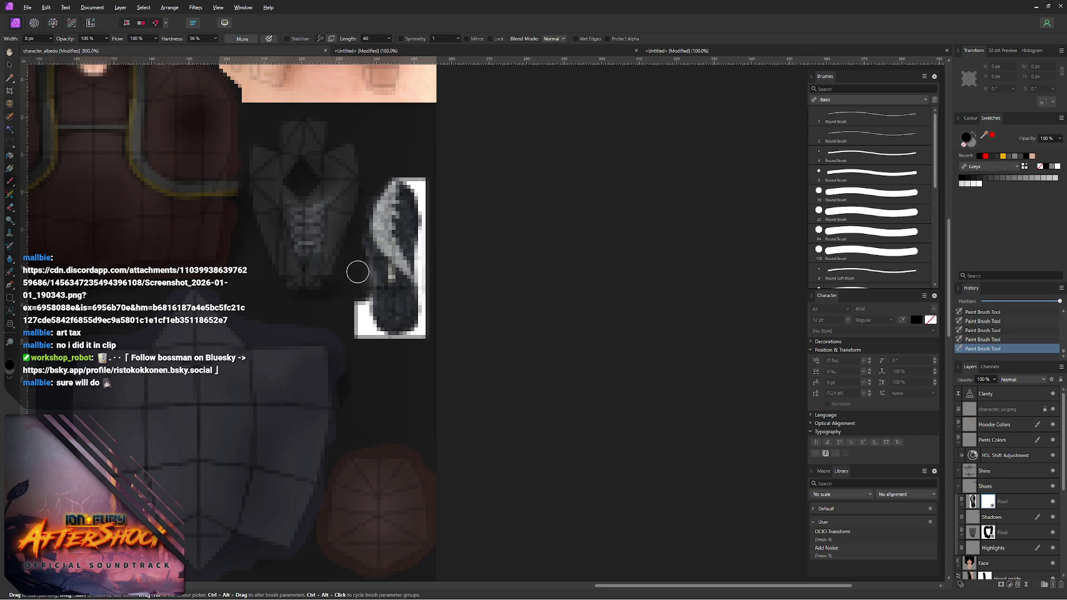
left_click_drag(358, 302, 361, 330)
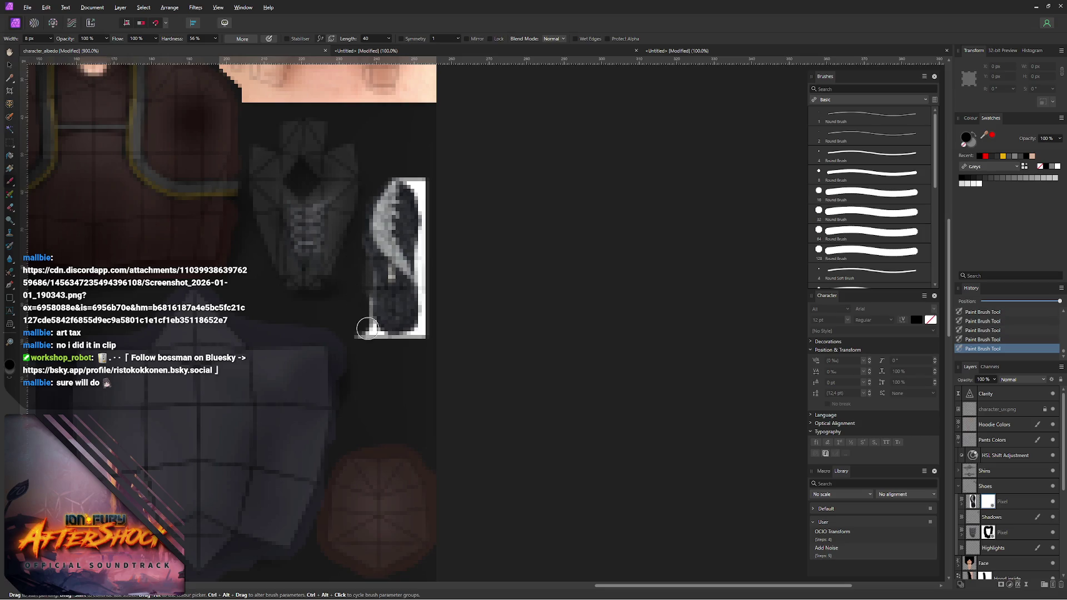
mouse_move(426, 339)
left_mouse_down()
mouse_move(431, 206)
mouse_move(408, 168)
mouse_move(423, 195)
left_mouse_up()
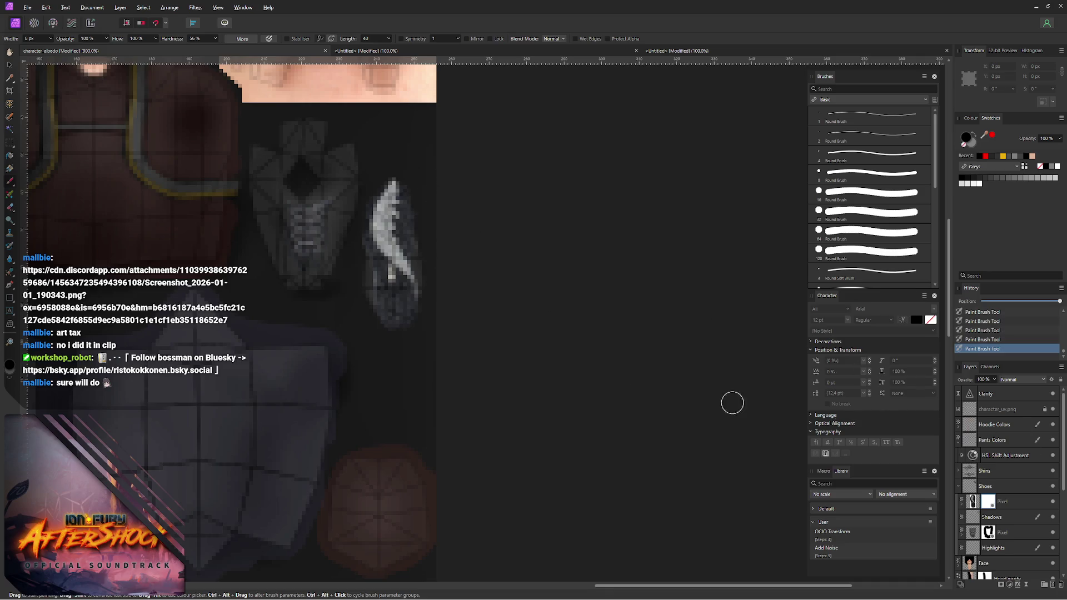
- Return to the Move tool and select the sole pixel layer in the Shoes group
key("v")
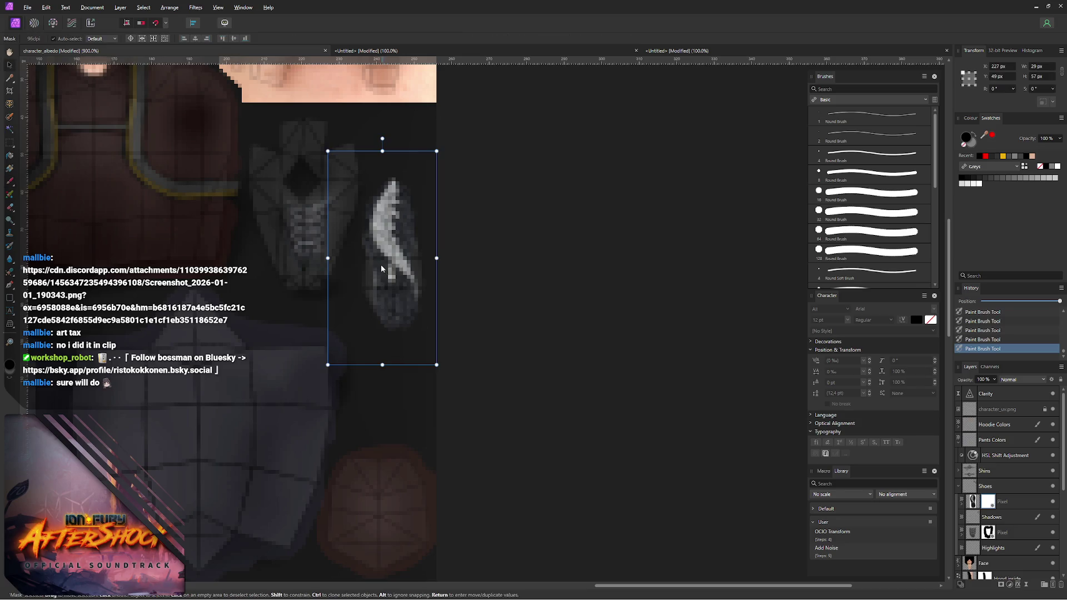
left_click_drag(326, 258, 328, 258)
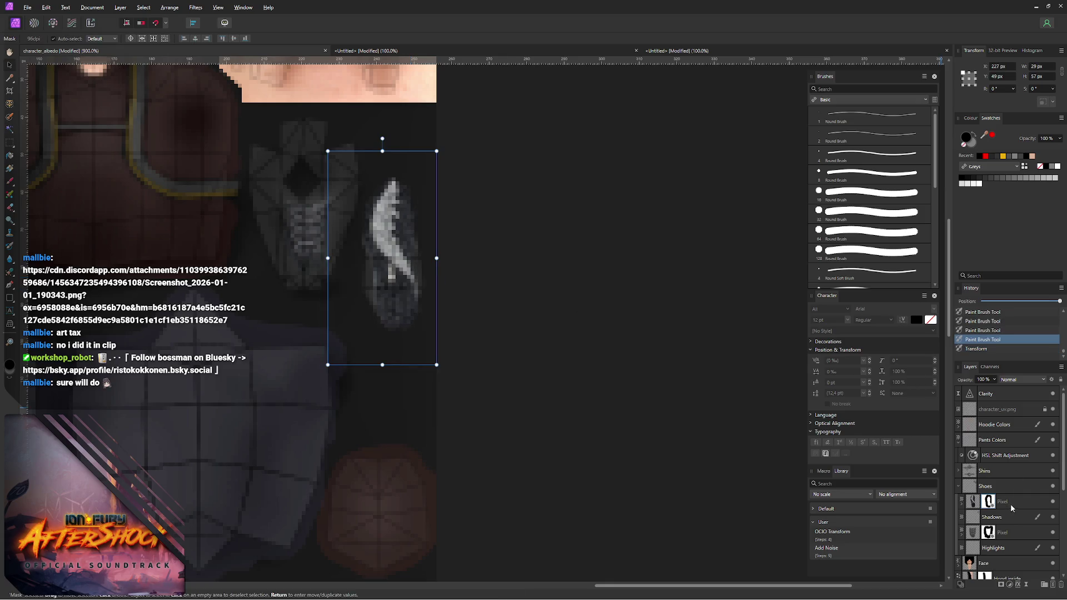
left_click(992, 503)
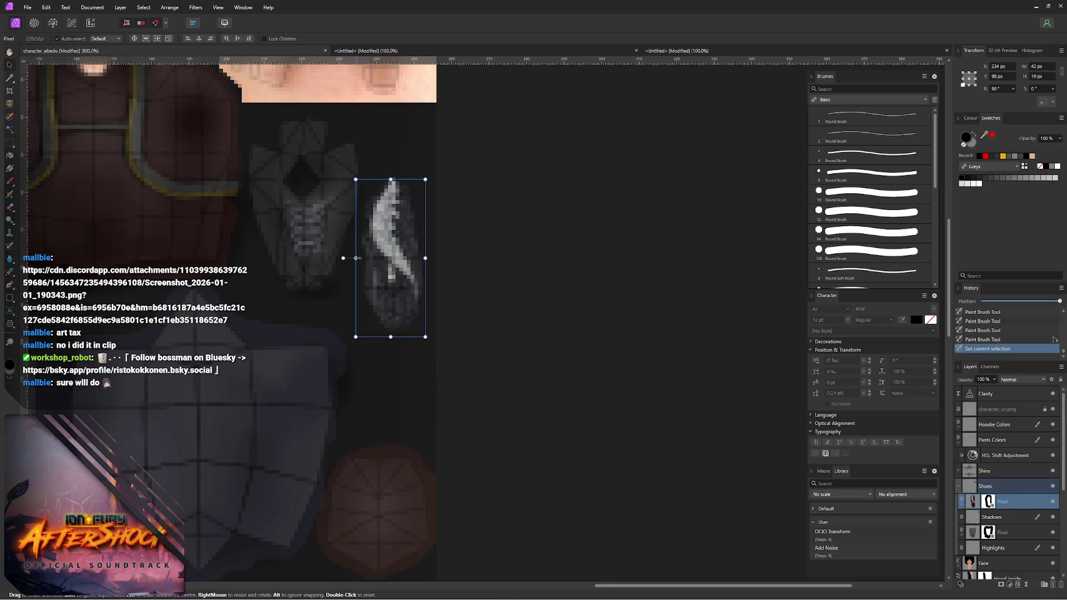
- Enlarge the sole image leftward and upward so it covers the sole island
left_click_drag(355, 257, 351, 258)
left_click_drag(430, 178, 430, 176)
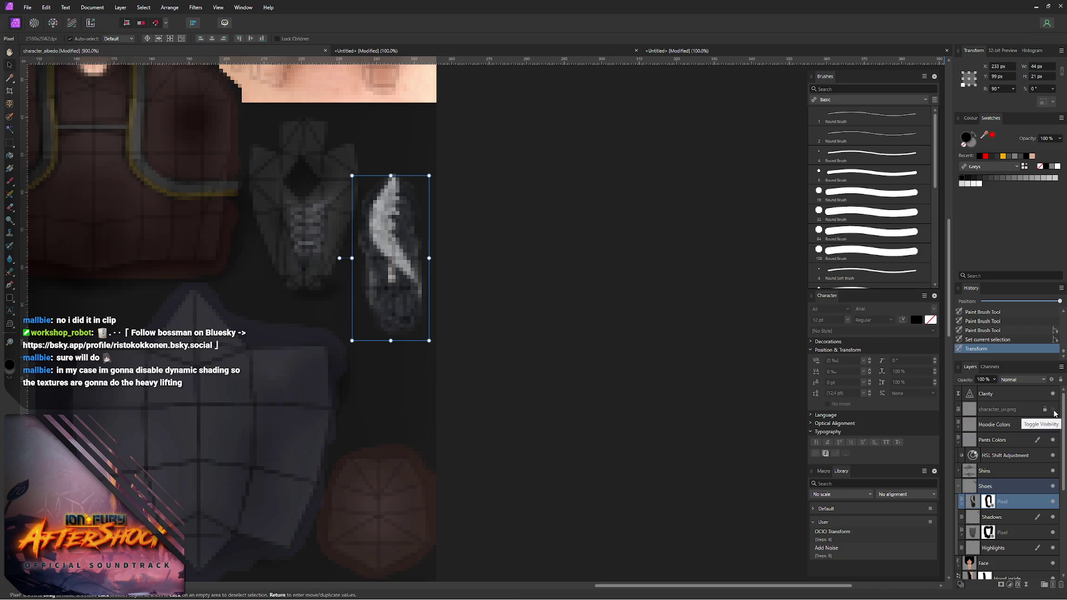
- Compare the tread layer on and off, then leave the UV grid overlay hidden
left_click(1055, 410)
left_click(1057, 411)
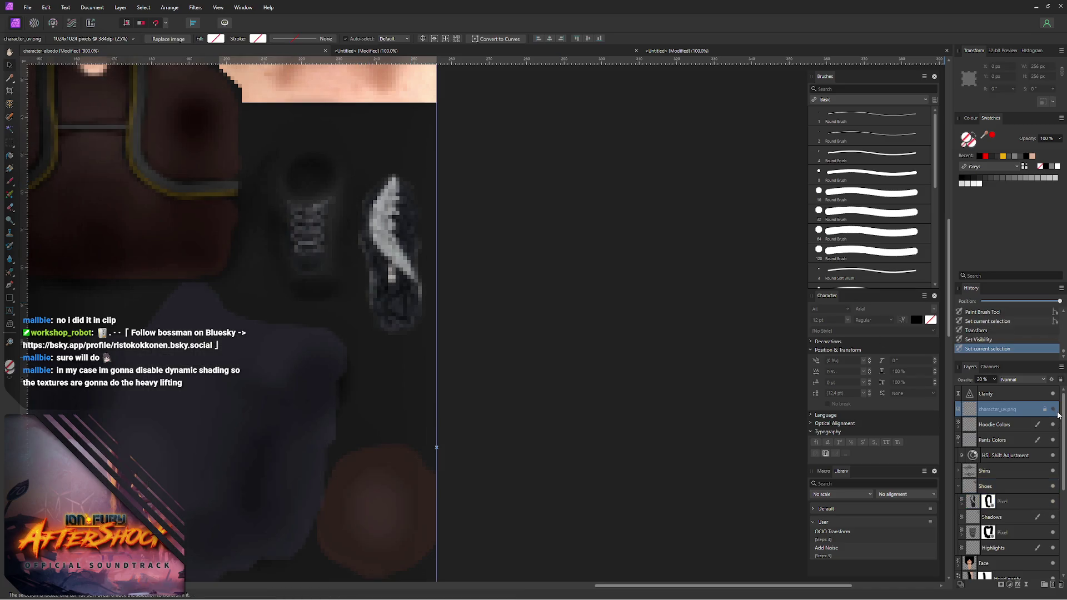
left_click(1053, 409)
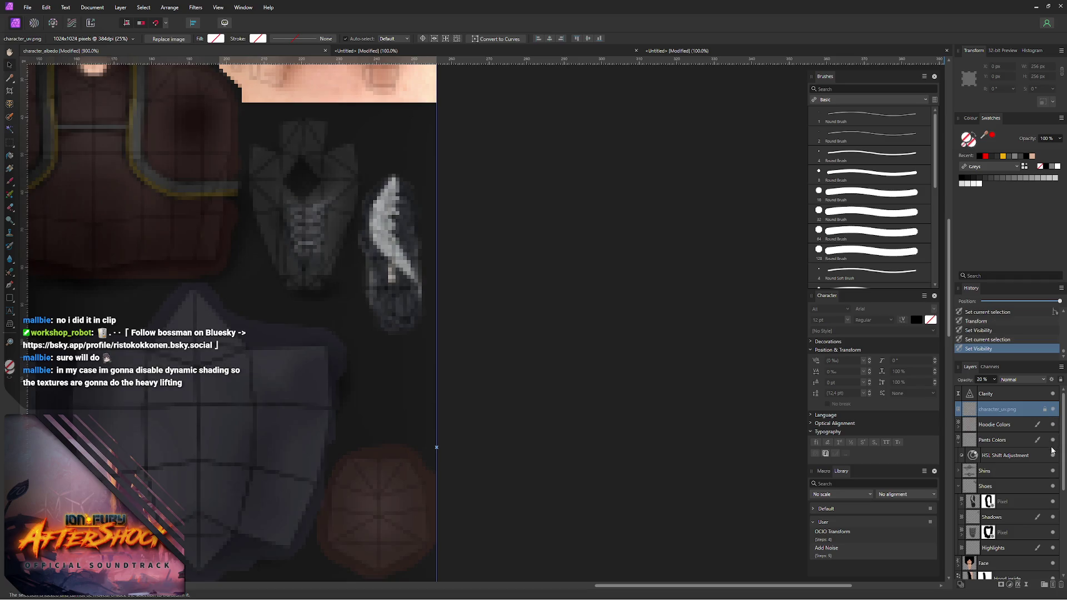
left_click(1052, 502)
left_click(1053, 502)
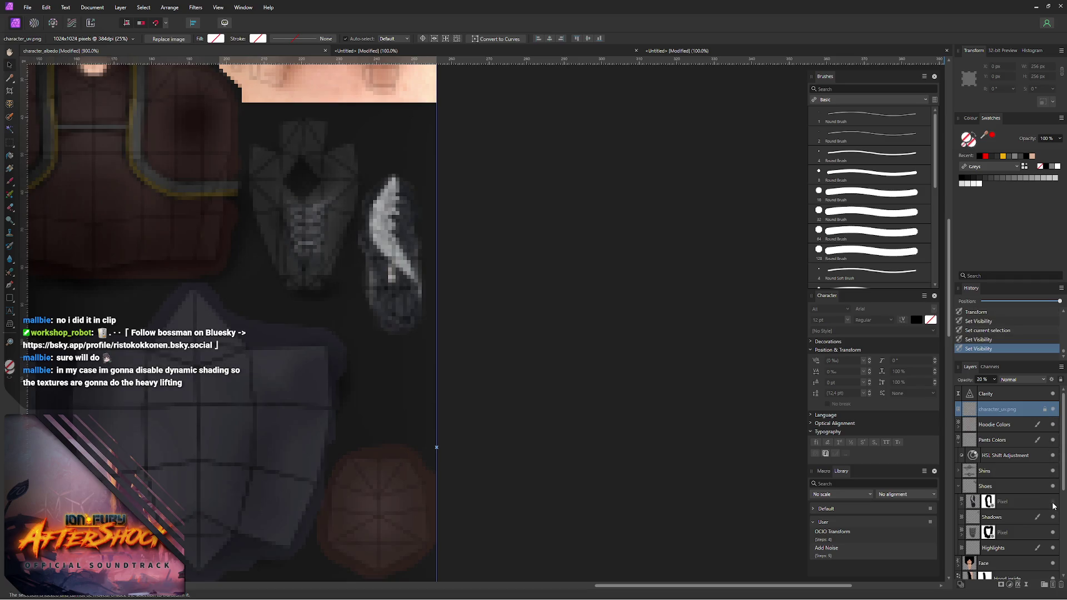
left_click(1053, 502)
left_click(1053, 425)
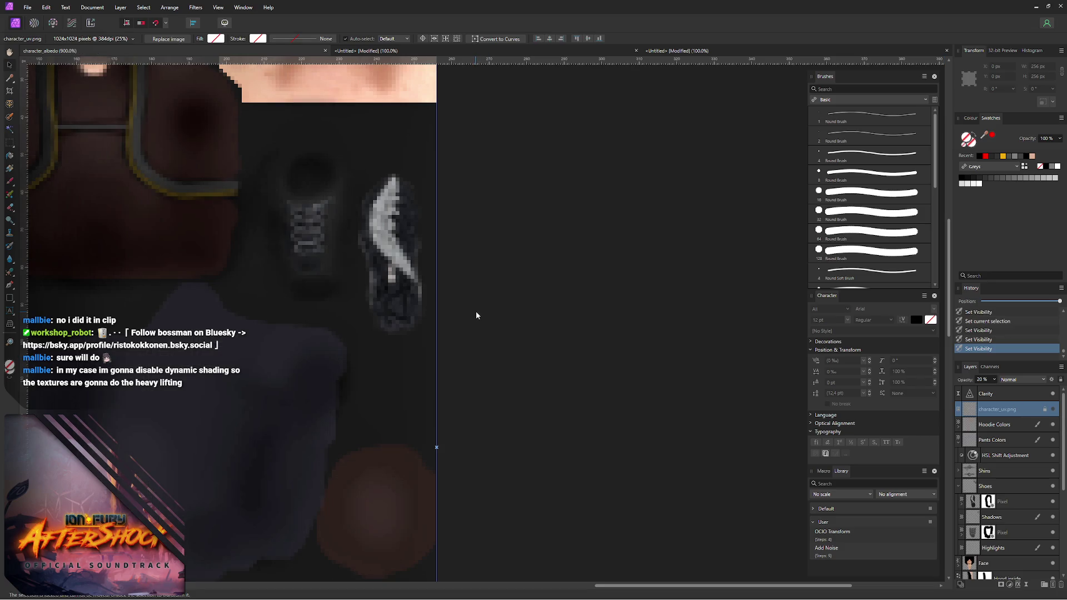
- Export the texture as PNG over character_albedo.png and switch to Blender
key("ctrl+alt+shift+w")
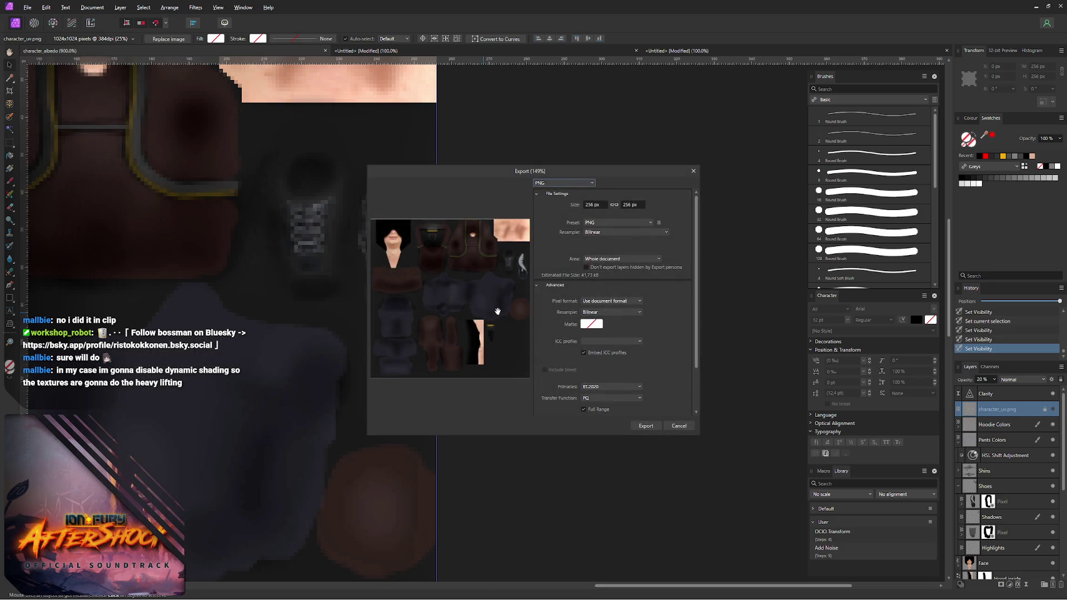
left_click(645, 427)
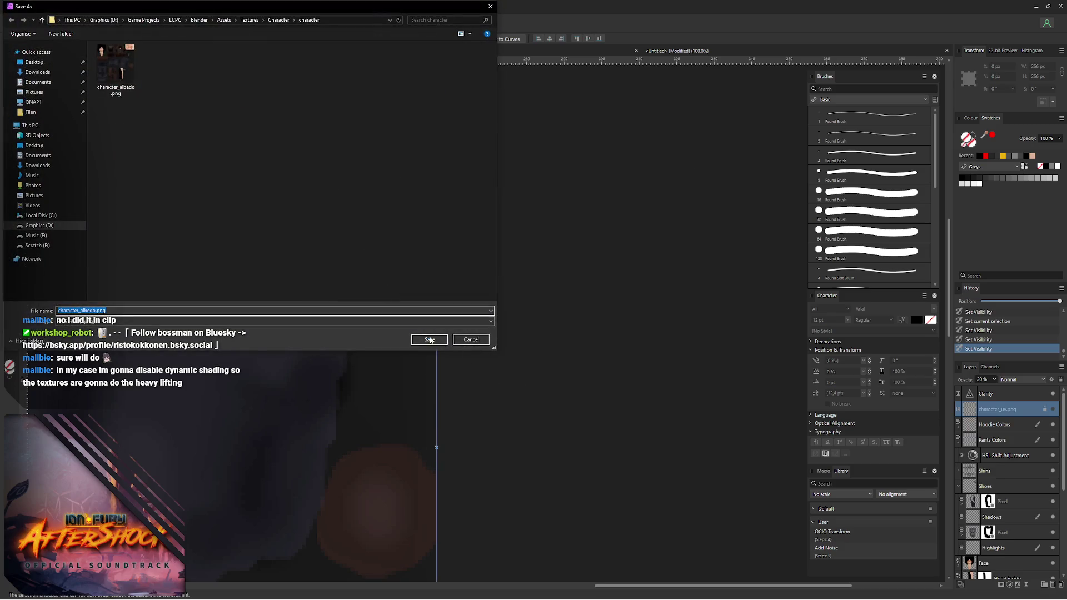
left_click(430, 339)
left_click(565, 338)
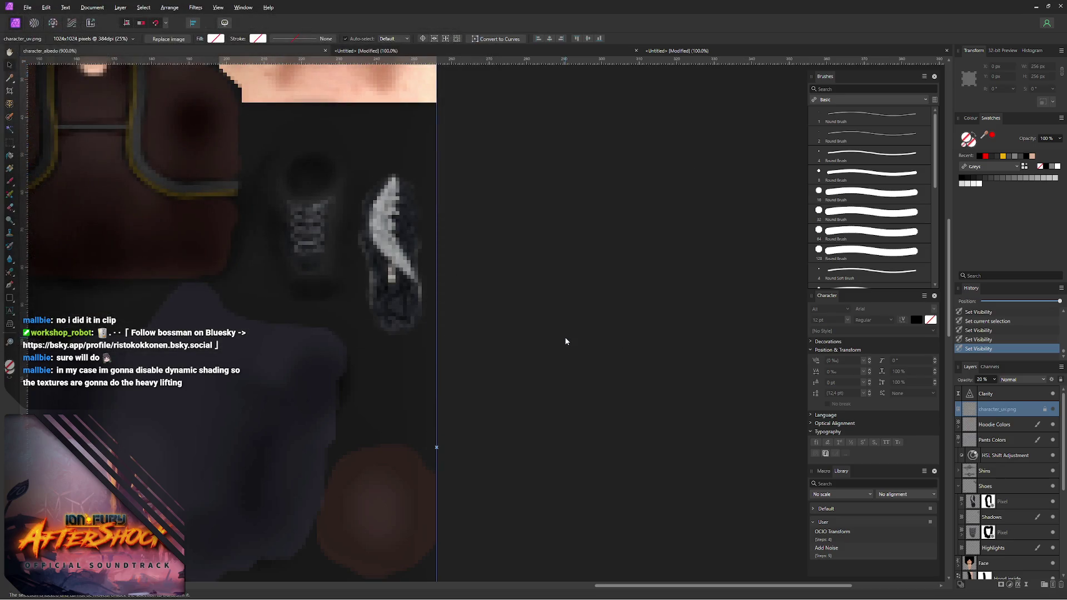
key("alt+Tab")
key("alt+r")
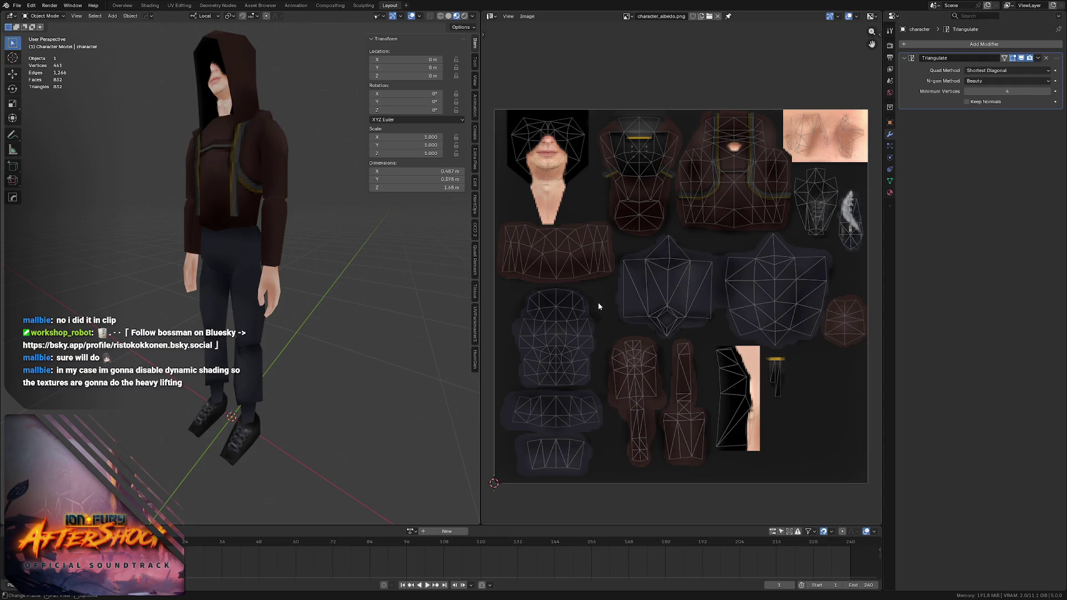
scroll(238, 307, "down", 3)
- Orbit under the character to check the shoe soles, then return to Affinity Photo
middle_click_drag(237, 308, 298, 256)
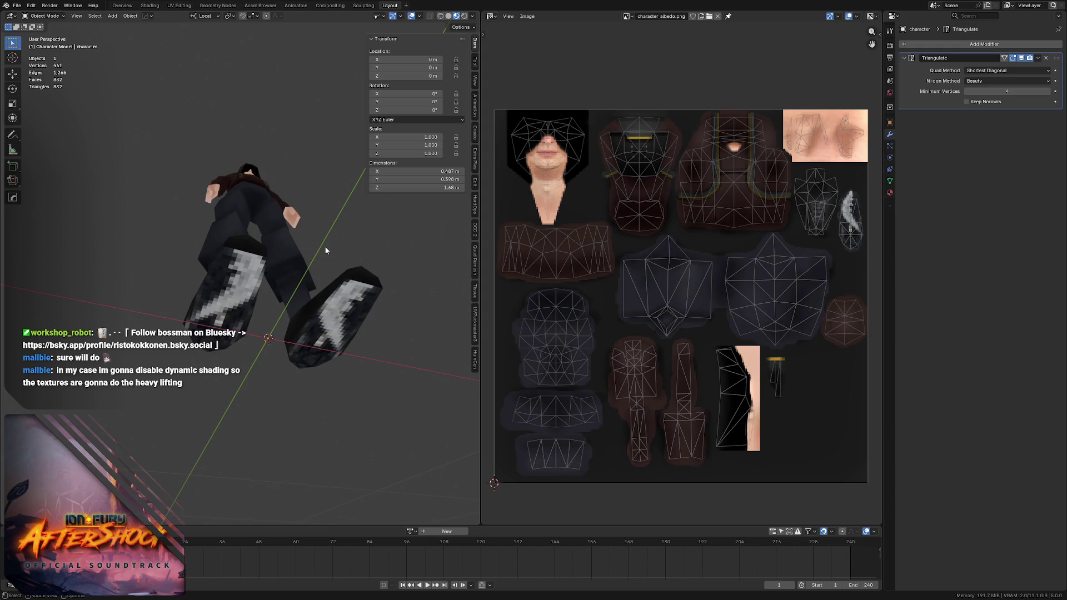
key("alt+Tab")
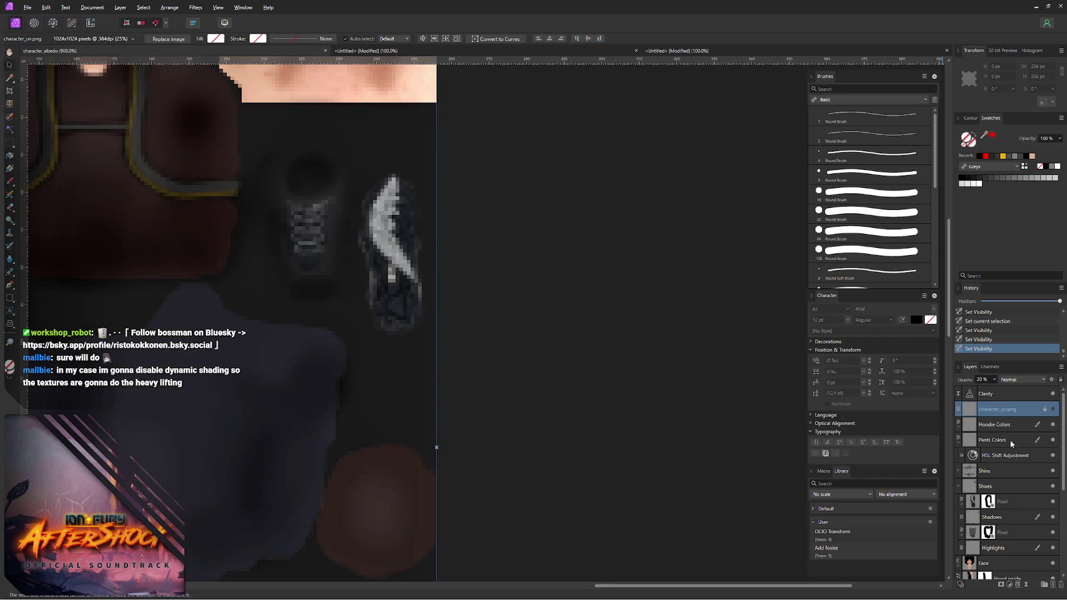
- Lower the shoe tread layer's opacity to 40%
left_click(1021, 505)
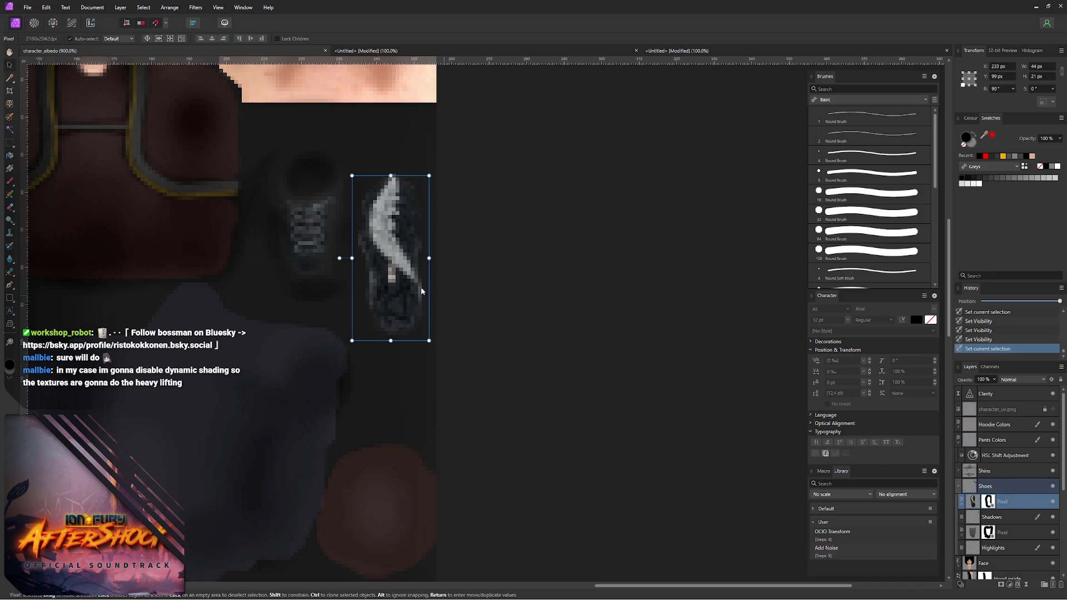
key("3")
key("4")
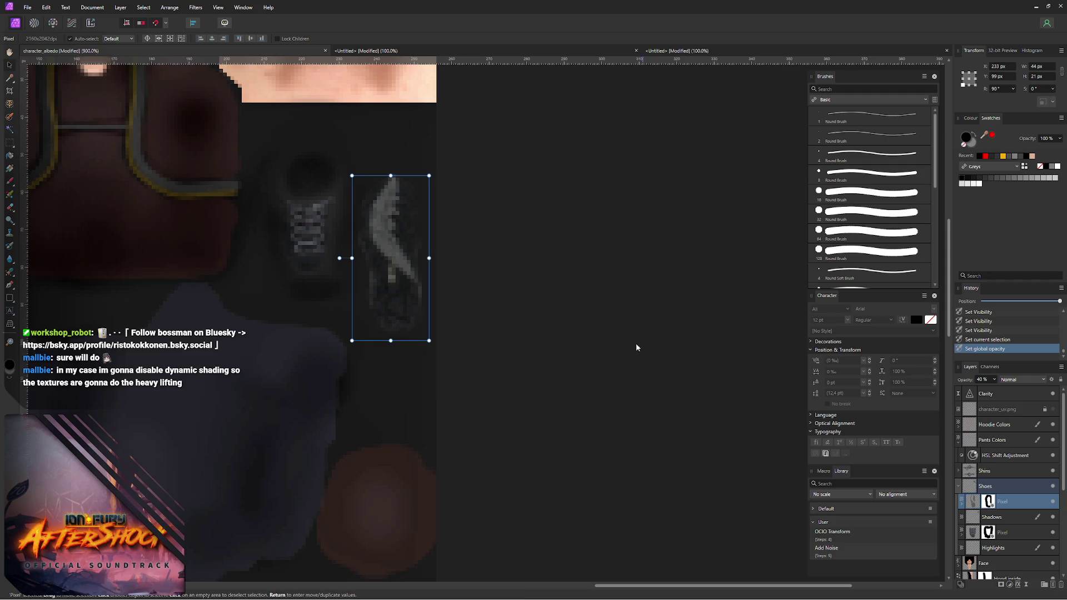
- Re-export the PNG over character_albedo.png and switch to Blender
key("ctrl+alt+shift+w")
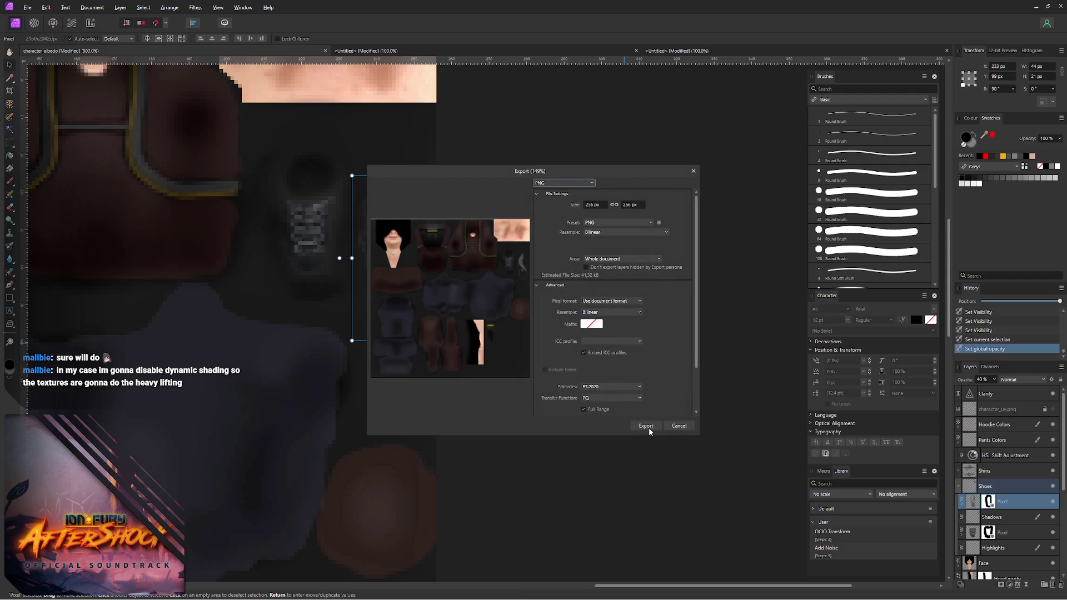
left_click(648, 427)
left_click(427, 339)
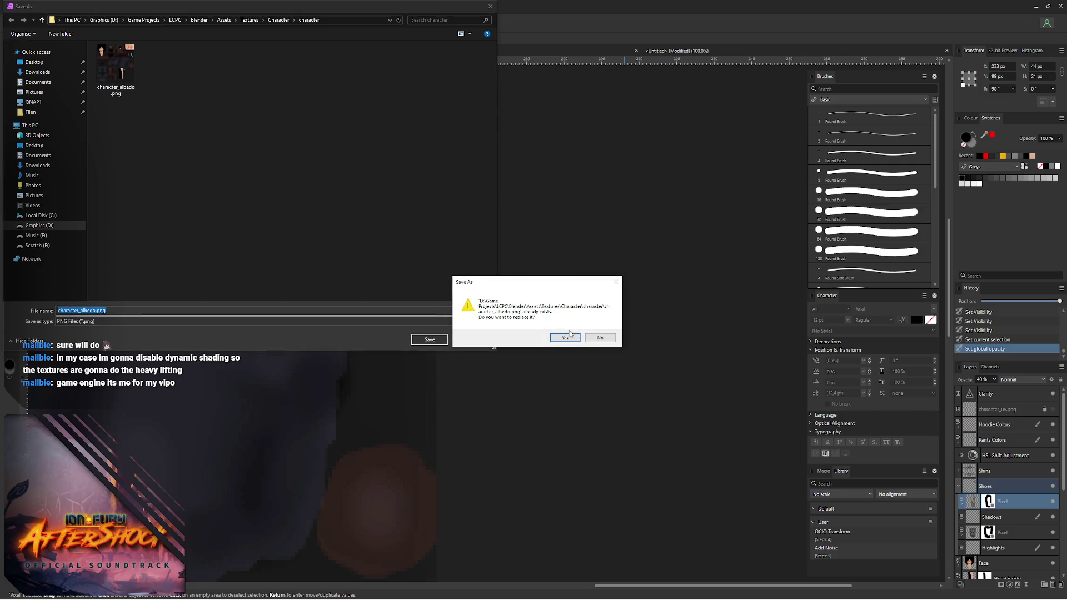
left_click(571, 339)
key("alt+Tab")
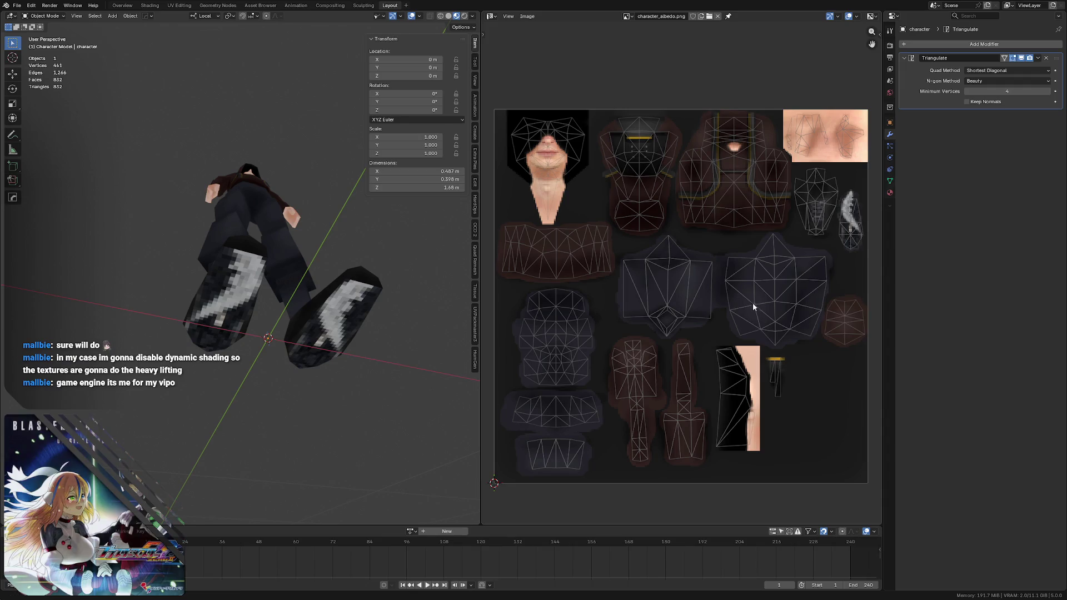
- Orbit around the character to inspect the softened sole tread and save LCPC - Character.blend
mouse_move(265, 298)
middle_mouse_down()
mouse_move(286, 298)
mouse_move(286, 329)
mouse_move(291, 290)
mouse_move(275, 317)
mouse_move(294, 270)
middle_mouse_up()
key("ctrl+s")
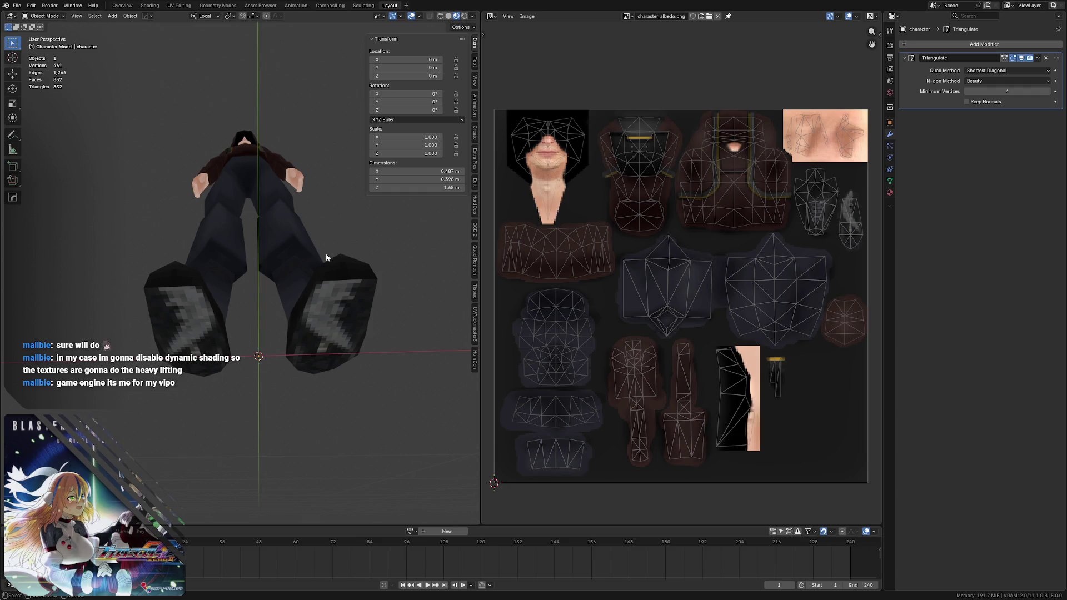
mouse_move(326, 254)
middle_mouse_down()
mouse_move(207, 210)
mouse_move(231, 188)
mouse_move(240, 230)
mouse_move(222, 221)
mouse_move(231, 216)
middle_mouse_up()
scroll(231, 216, "up", 2)
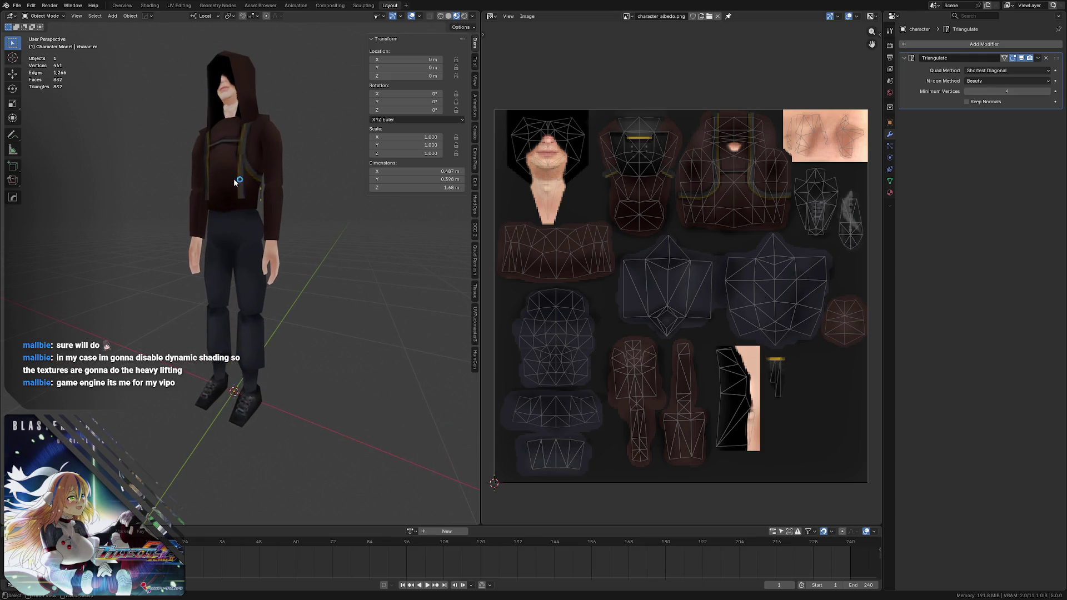
key("ctrl+s")
middle_click_drag(235, 175, 235, 185)
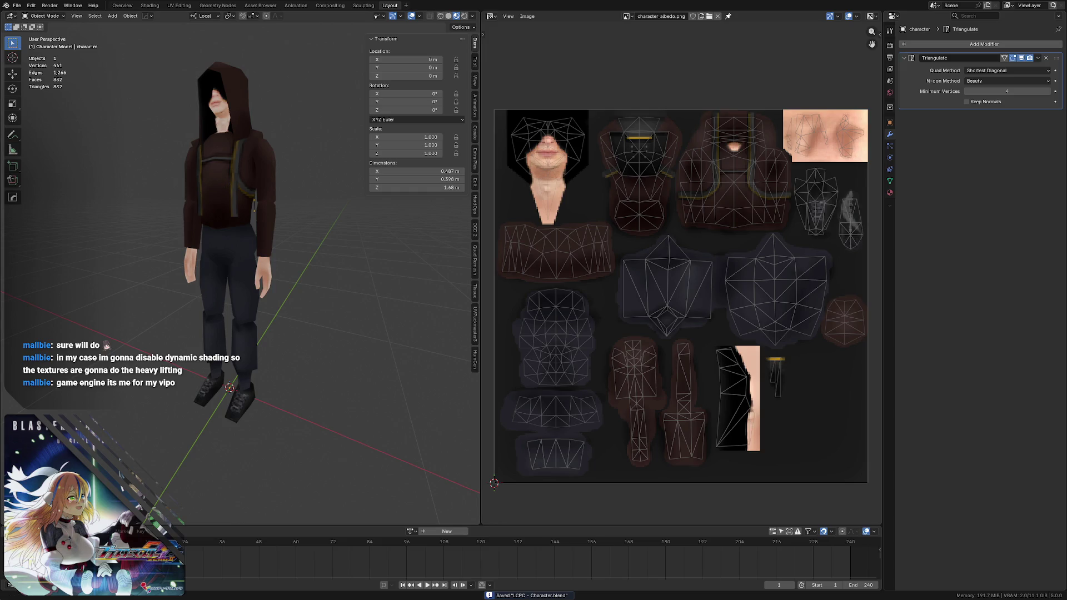
mouse_move(239, 161)
middle_mouse_down()
mouse_move(238, 144)
mouse_move(234, 158)
mouse_move(277, 153)
middle_mouse_up()
scroll(234, 158, "down", 2)
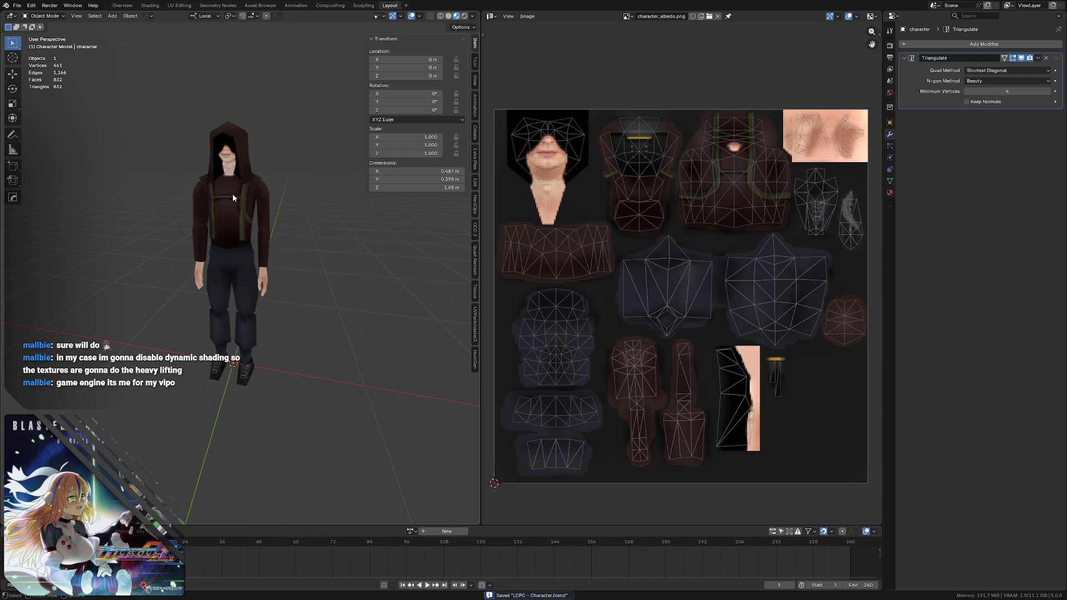
left_click(492, 17)
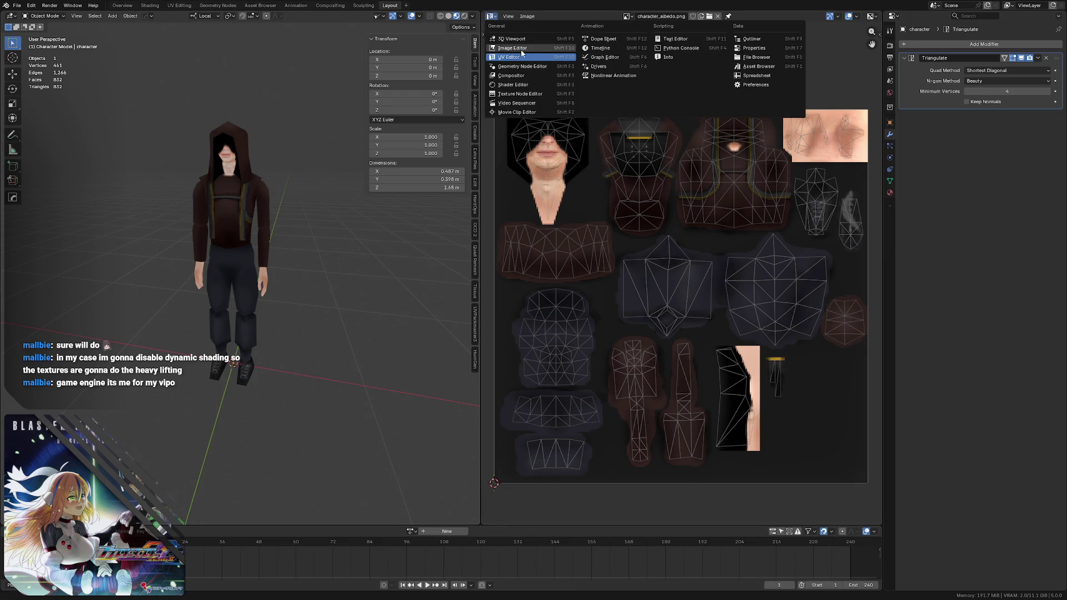
- Switch the image editor to the Shader Editor and centre mat_character's albedo image texture node
left_click(518, 84)
left_click(664, 263)
middle_click_drag(663, 264, 567, 256)
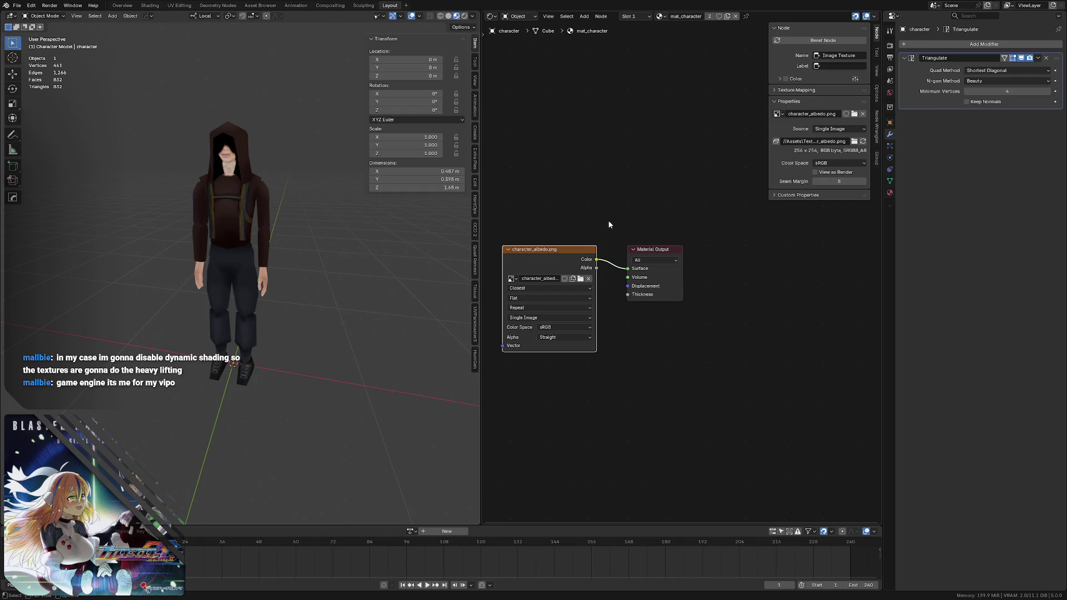
middle_click_drag(570, 193, 619, 221)
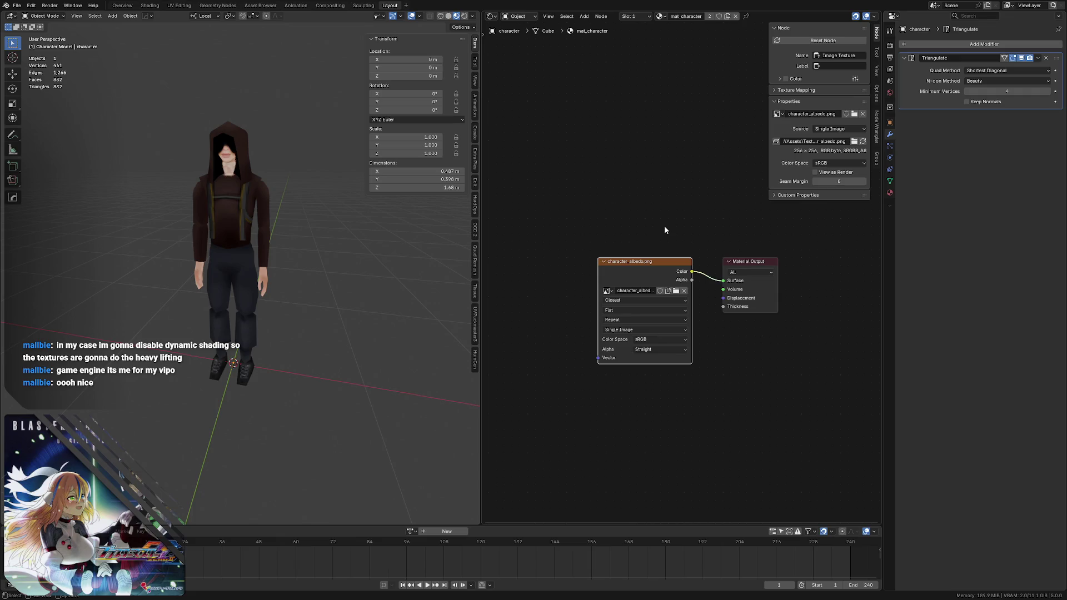
left_click(492, 16)
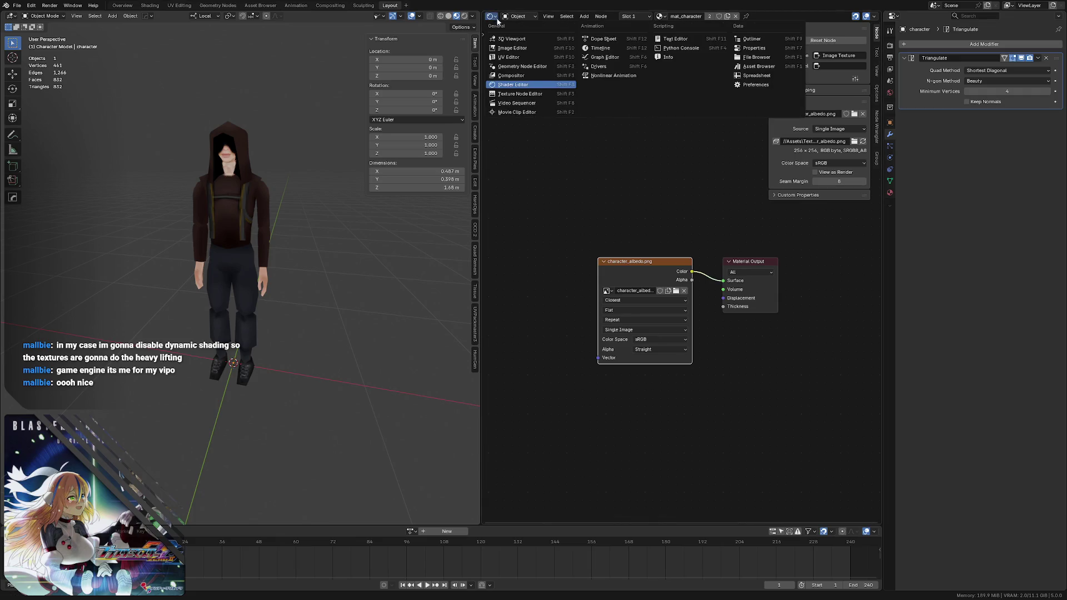
- Switch back to the UV Editor showing character_albedo.png and save the character file
left_click(510, 57)
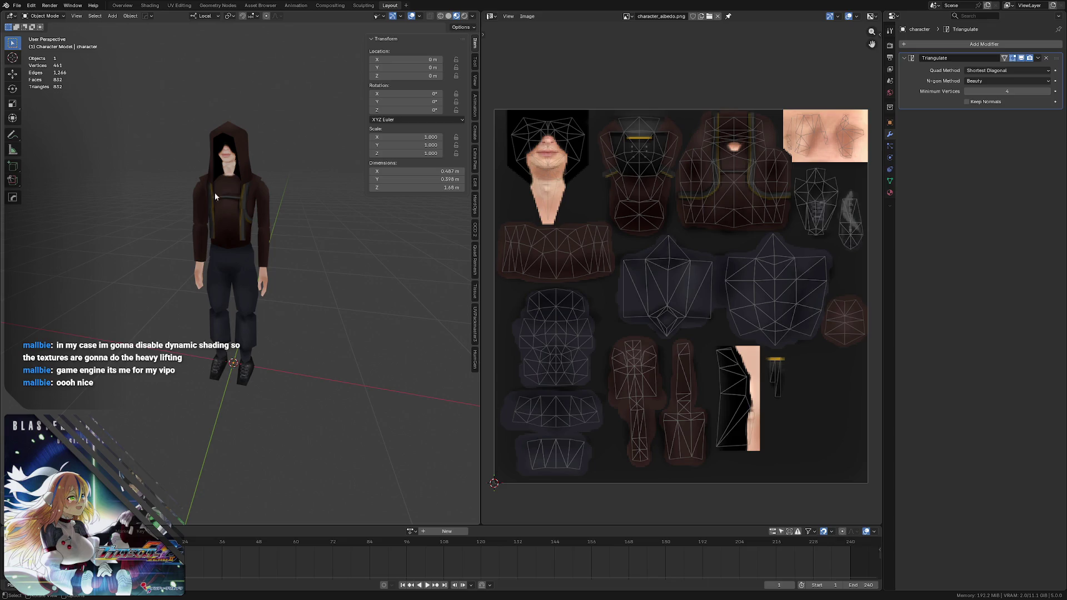
scroll(209, 193, "up", 2)
scroll(230, 175, "up", 3)
key("ctrl+s")
mouse_move(238, 177)
middle_mouse_down()
mouse_move(224, 171)
mouse_move(237, 177)
mouse_move(218, 190)
mouse_move(280, 170)
mouse_move(185, 184)
mouse_move(265, 187)
mouse_move(245, 191)
middle_mouse_up()
key("ctrl+s")
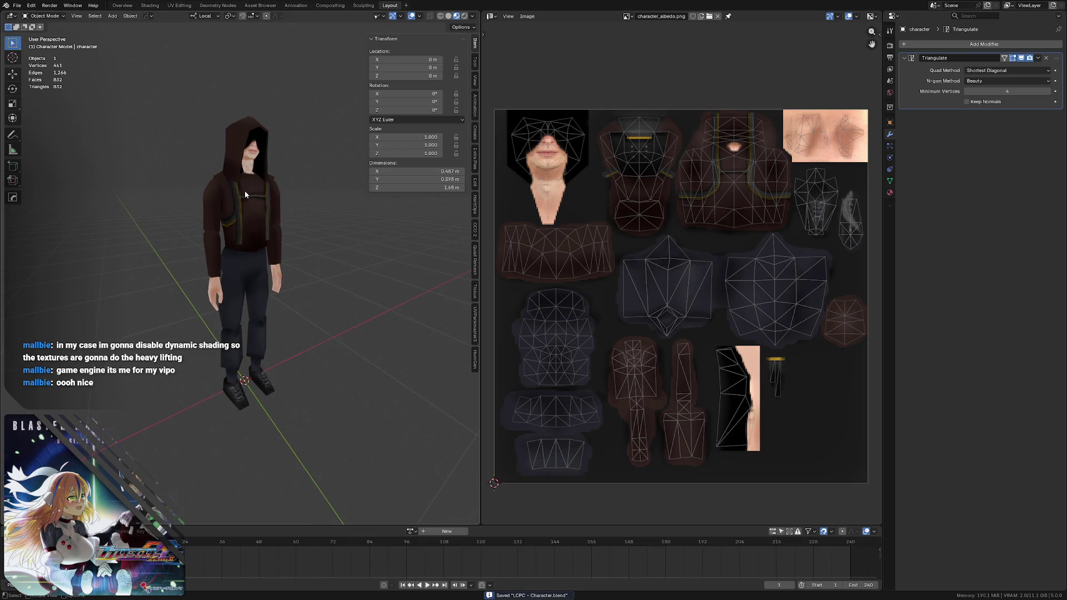